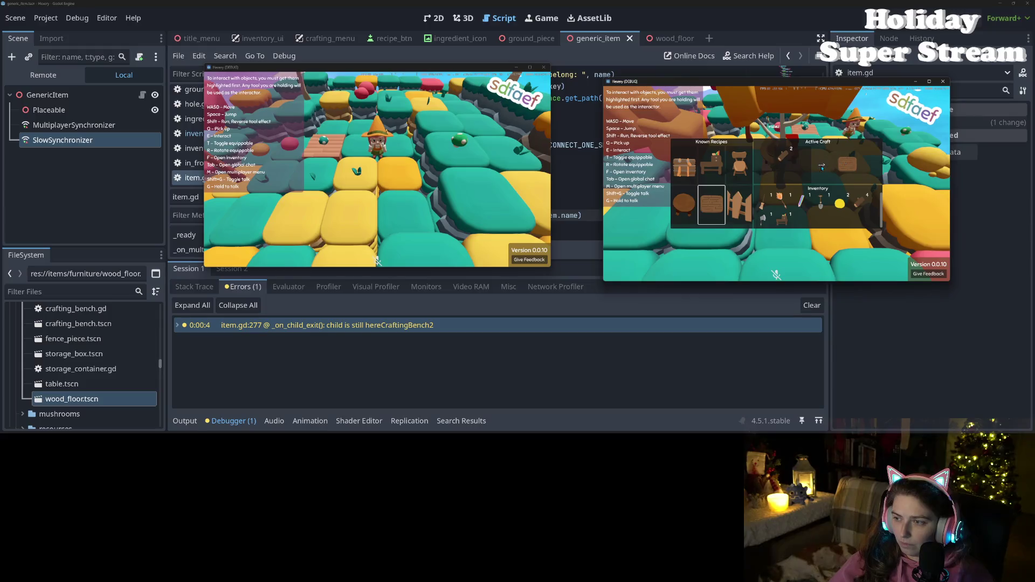
- In the right game, use up the second player's remaining wood floor pieces until the debugger breaks
{"action": "key", "text": "Escape"}
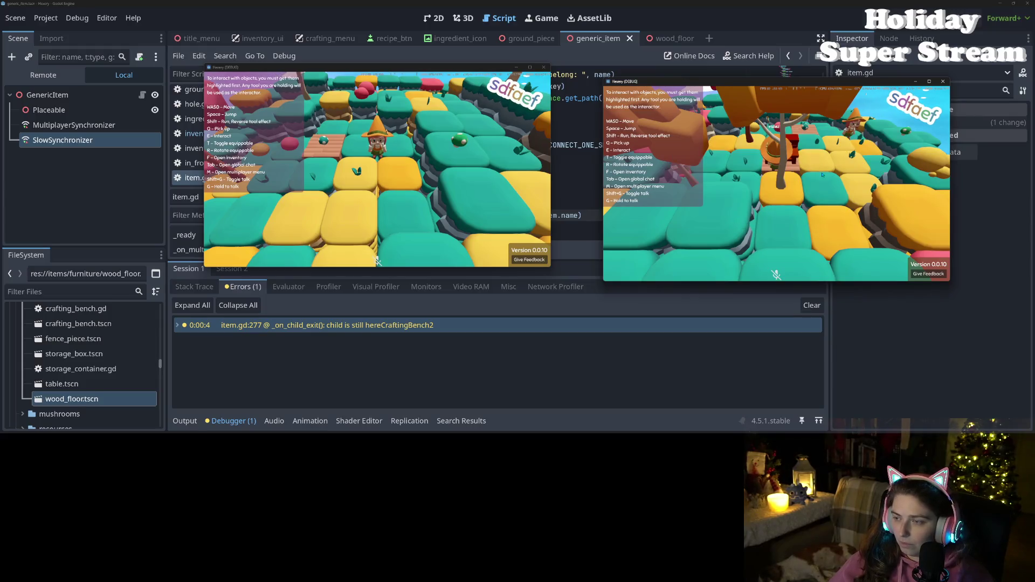
{"action": "key", "text": "w"}
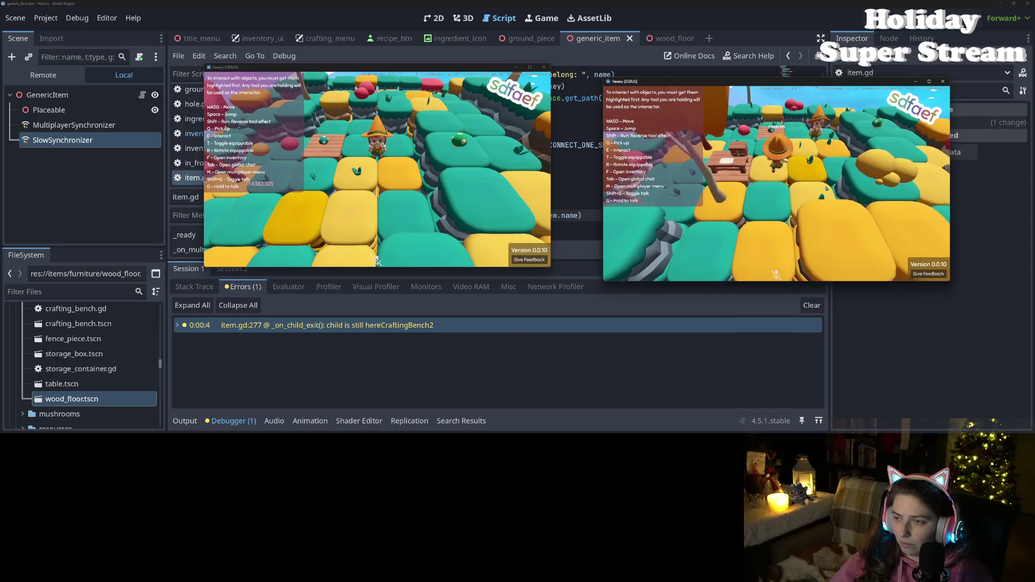
{"action": "key", "text": "f"}
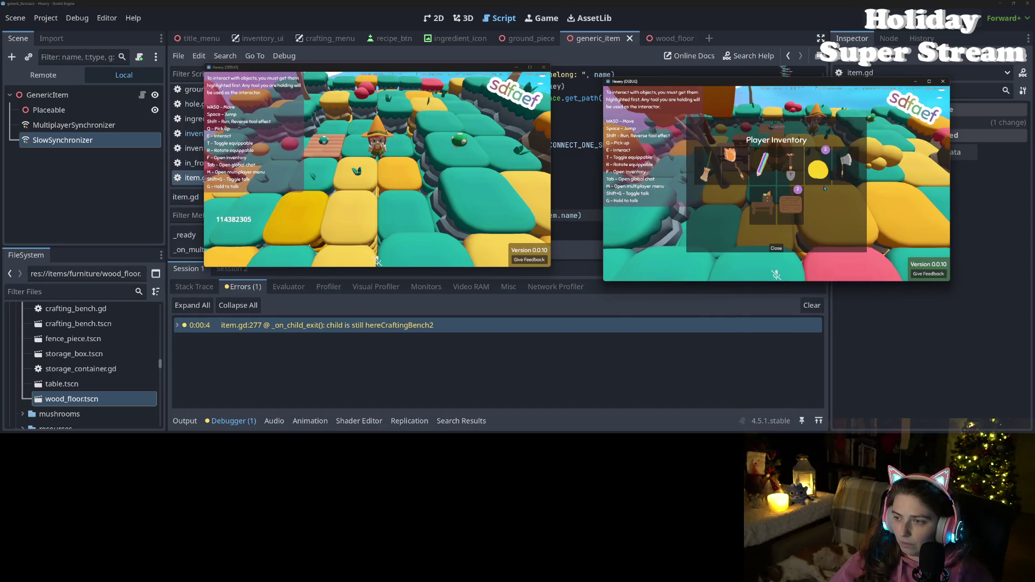
{"action": "left_click", "coordinate": [791, 211]}
{"action": "left_click", "coordinate": [776, 248]}
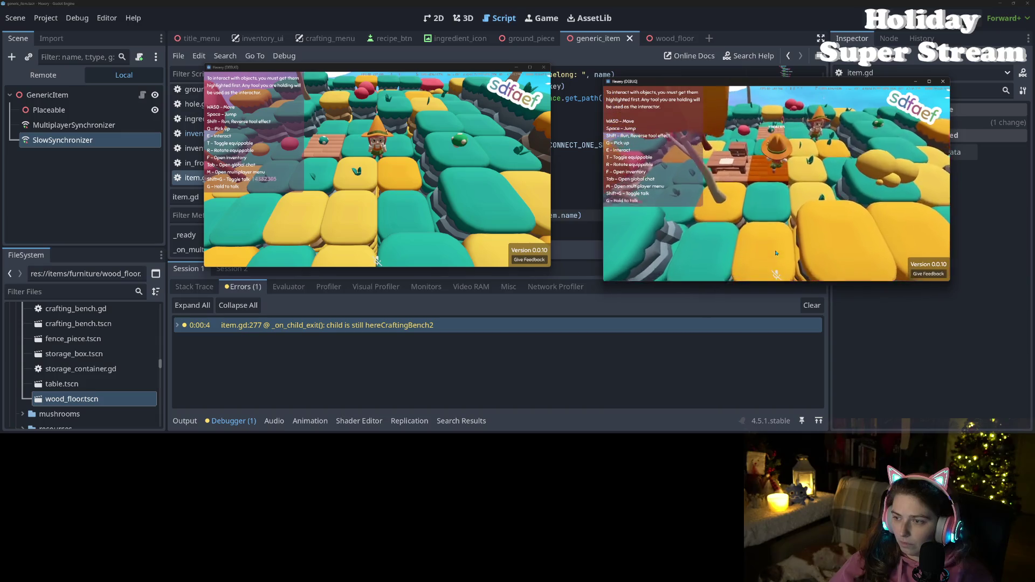
{"action": "key", "text": "f"}
{"action": "left_click", "coordinate": [791, 208]}
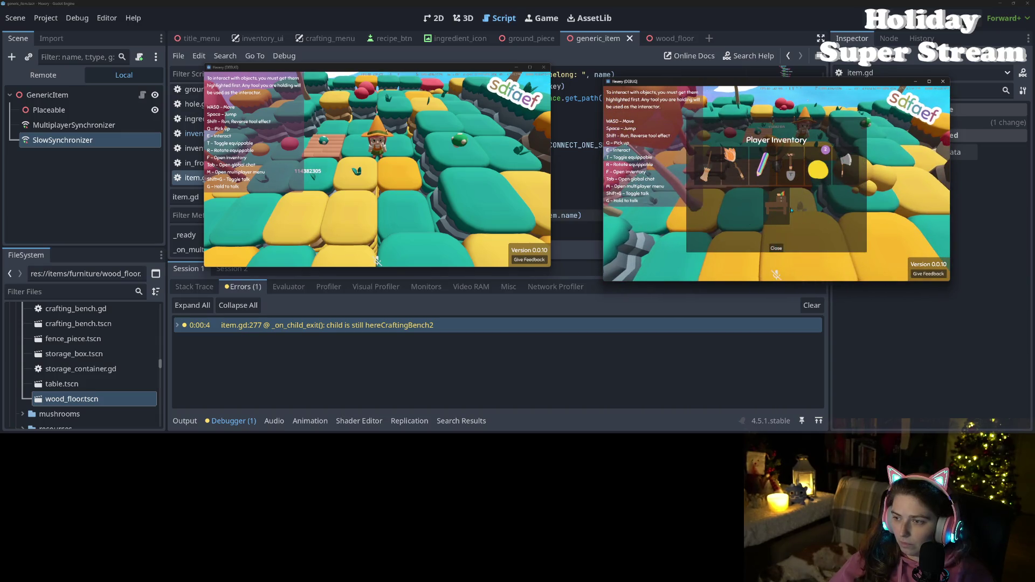
{"action": "left_click", "coordinate": [776, 250]}
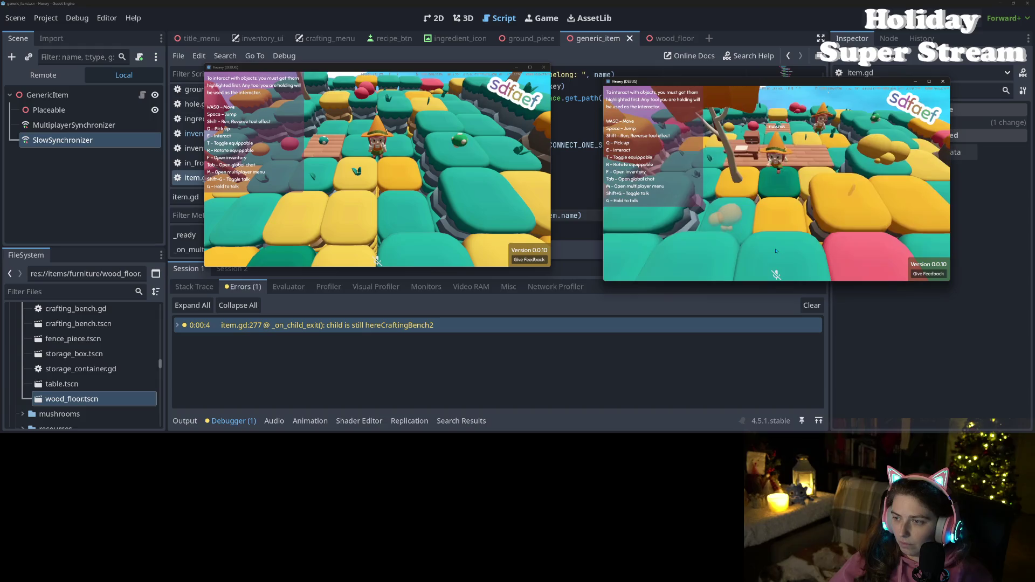
{"action": "key", "text": "f"}
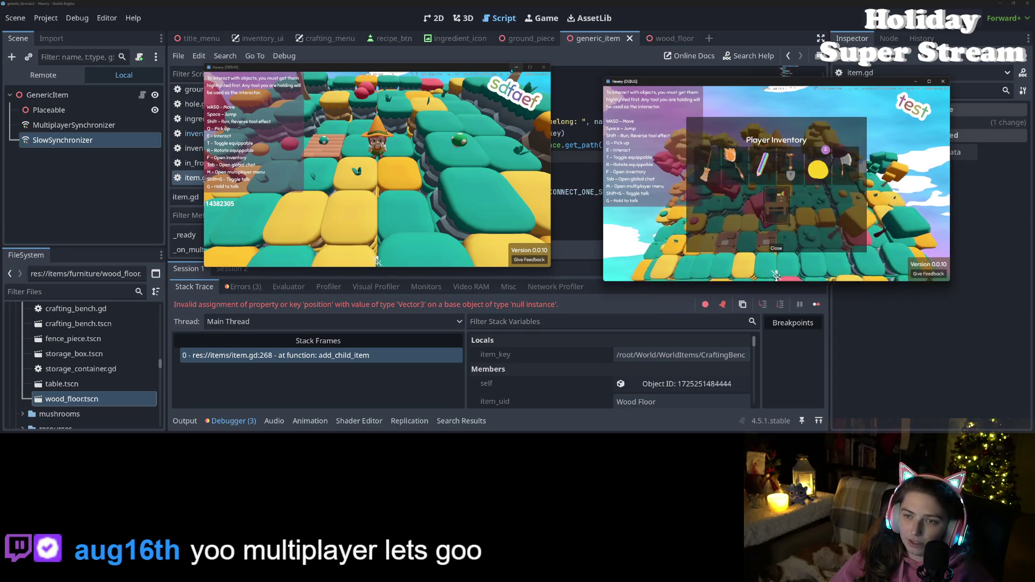
- Move the left game window aside, bring the editor forward and show the Errors (3) list
{"action": "mouse_move", "coordinate": [511, 70]}
{"action": "left_mouse_down"}
{"action": "mouse_move", "coordinate": [116, 189]}
{"action": "mouse_move", "coordinate": [172, 169]}
{"action": "mouse_move", "coordinate": [150, 92]}
{"action": "mouse_move", "coordinate": [135, 132]}
{"action": "left_mouse_up"}
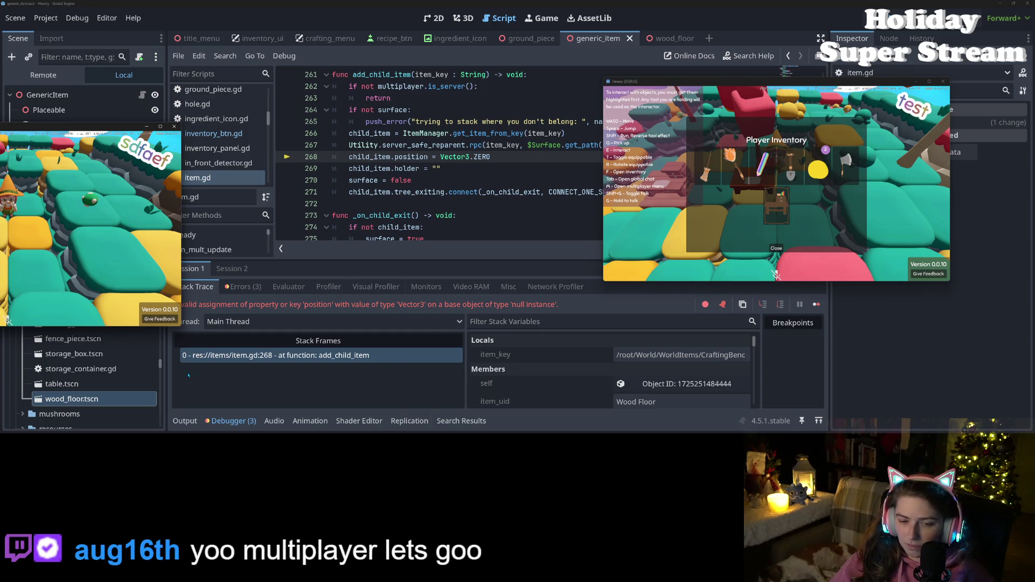
{"action": "left_click", "coordinate": [188, 375]}
{"action": "left_click", "coordinate": [242, 287]}
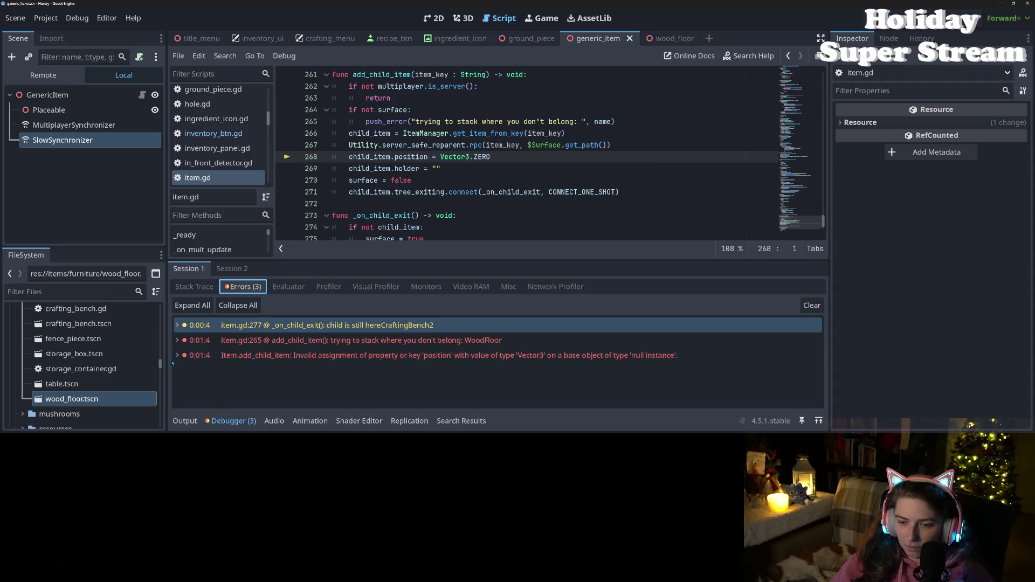
- Expand the null-instance 'position' error and jump to item.gd line 268 in add_child_item
{"action": "left_click", "coordinate": [339, 340]}
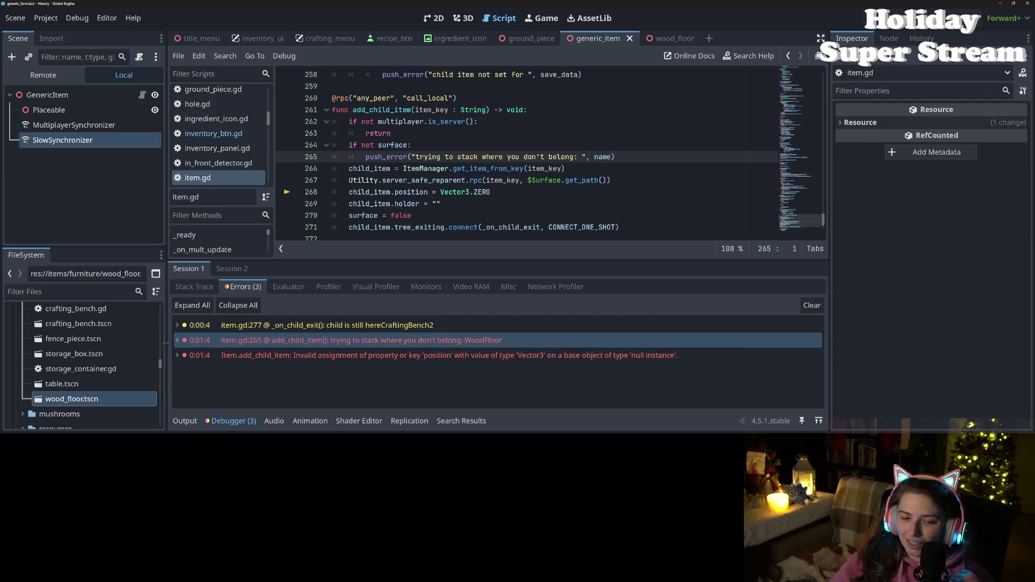
{"action": "left_click", "coordinate": [177, 354]}
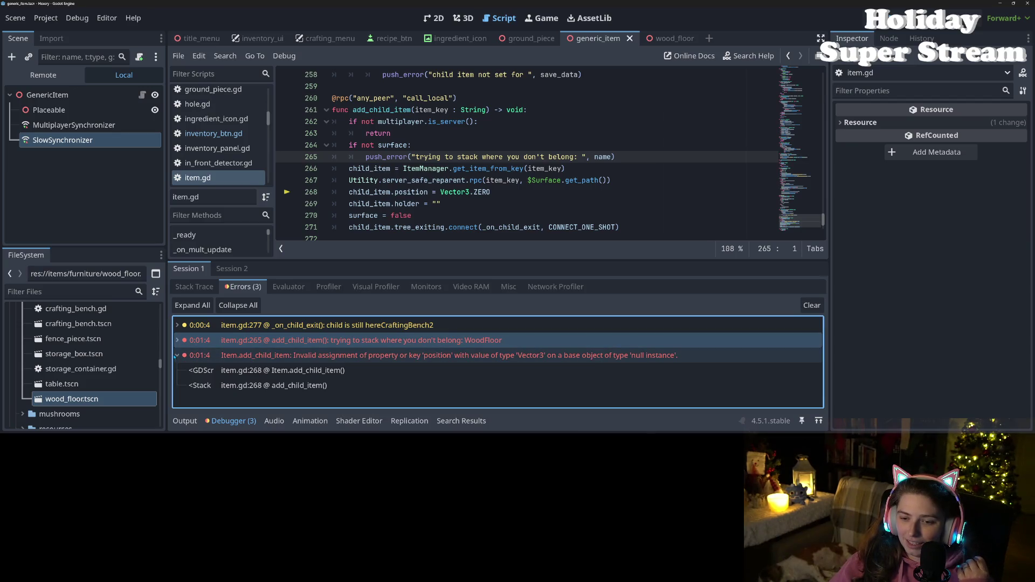
{"action": "double_click", "coordinate": [387, 355]}
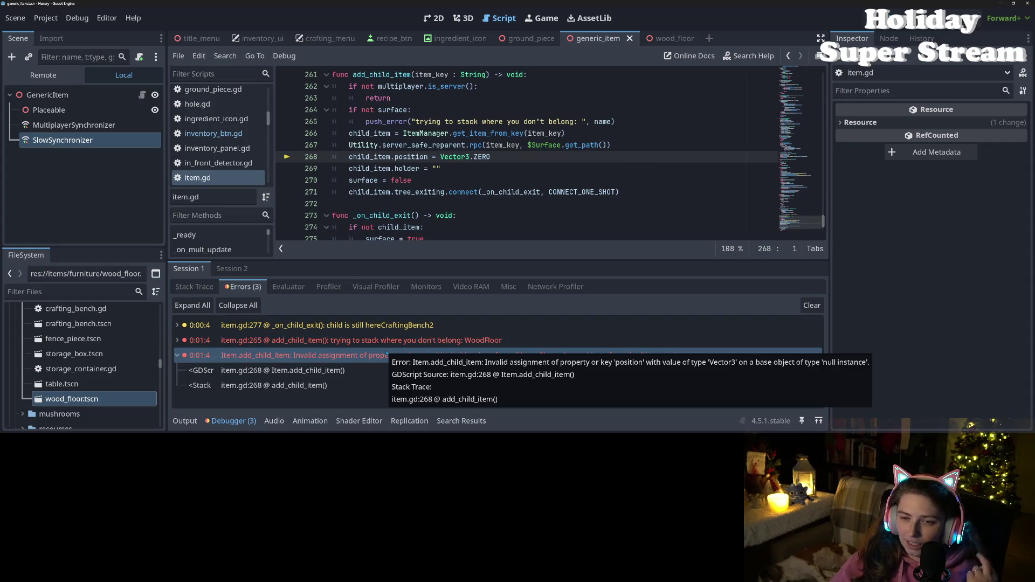
{"action": "scroll", "coordinate": [485, 200], "scroll_direction": "up", "scroll_amount": 2}
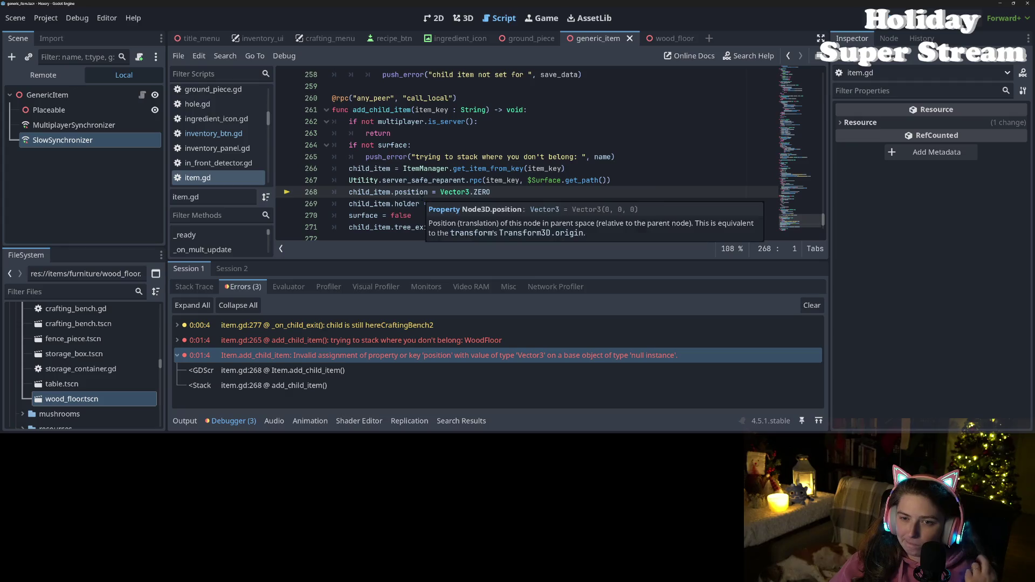
- Inspect add_child_item's identifiers: the push_error on line 265, surface, multiplayer and item_key
{"action": "double_click", "coordinate": [371, 145]}
{"action": "scroll", "coordinate": [371, 145], "scroll_direction": "down", "scroll_amount": 1}
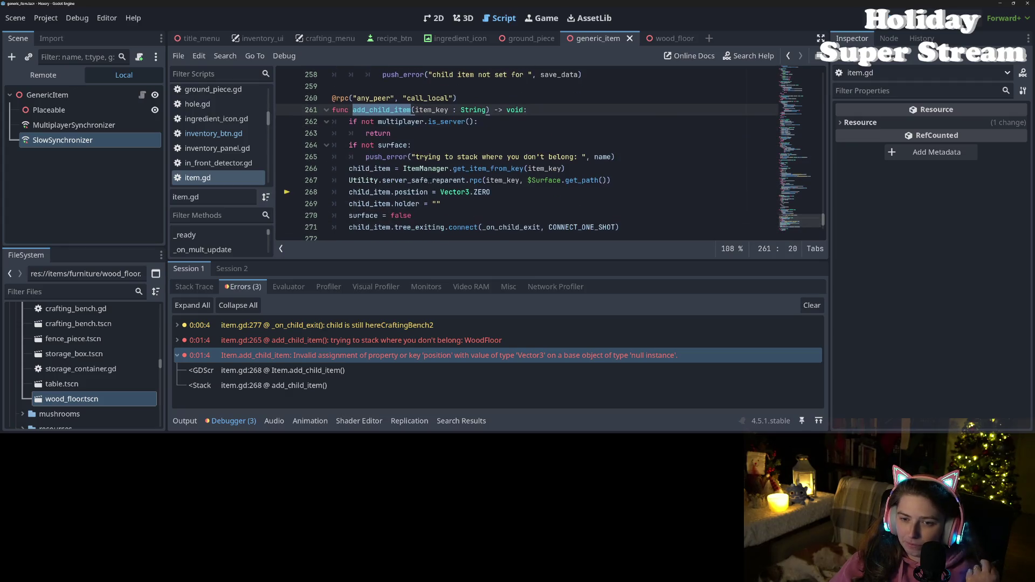
{"action": "mouse_move", "coordinate": [426, 180]}
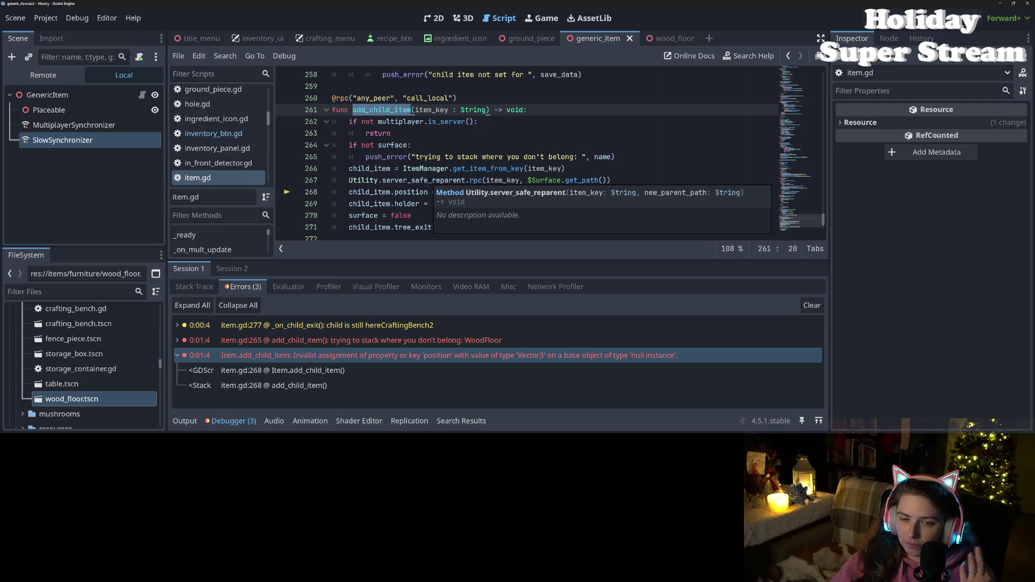
{"action": "left_click", "coordinate": [415, 157]}
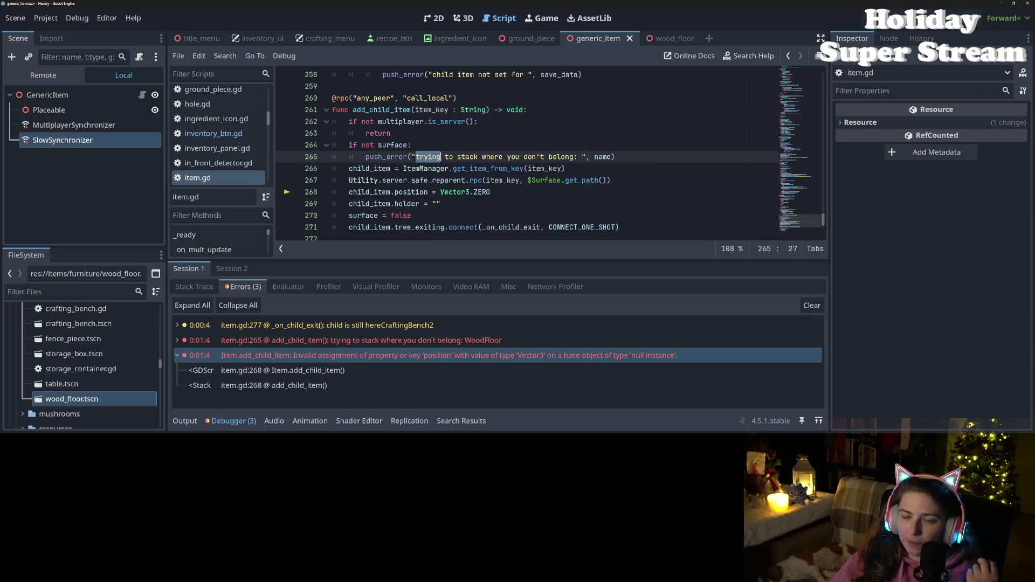
{"action": "double_click", "coordinate": [403, 156]}
{"action": "double_click", "coordinate": [393, 145]}
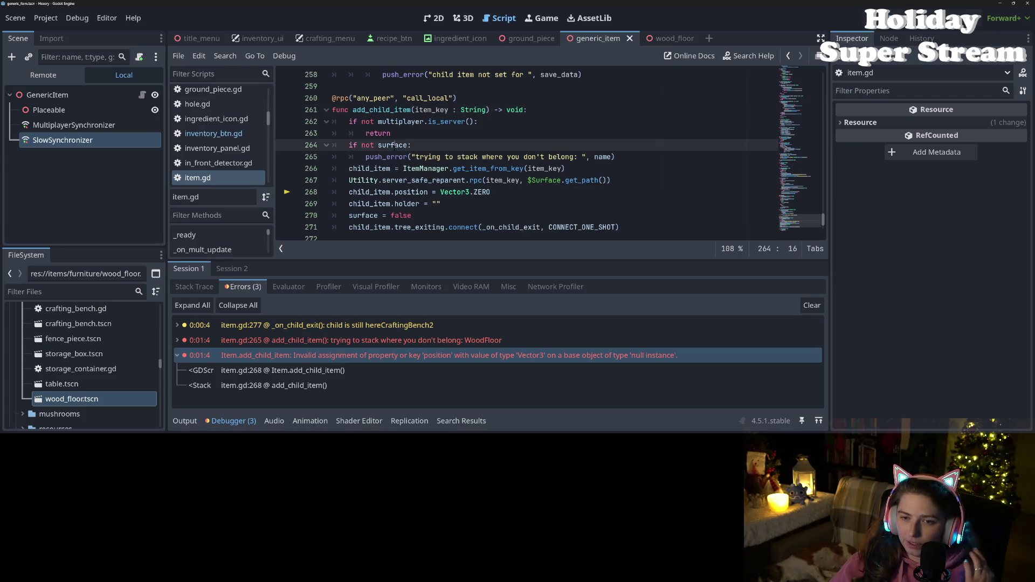
{"action": "mouse_move", "coordinate": [394, 149]}
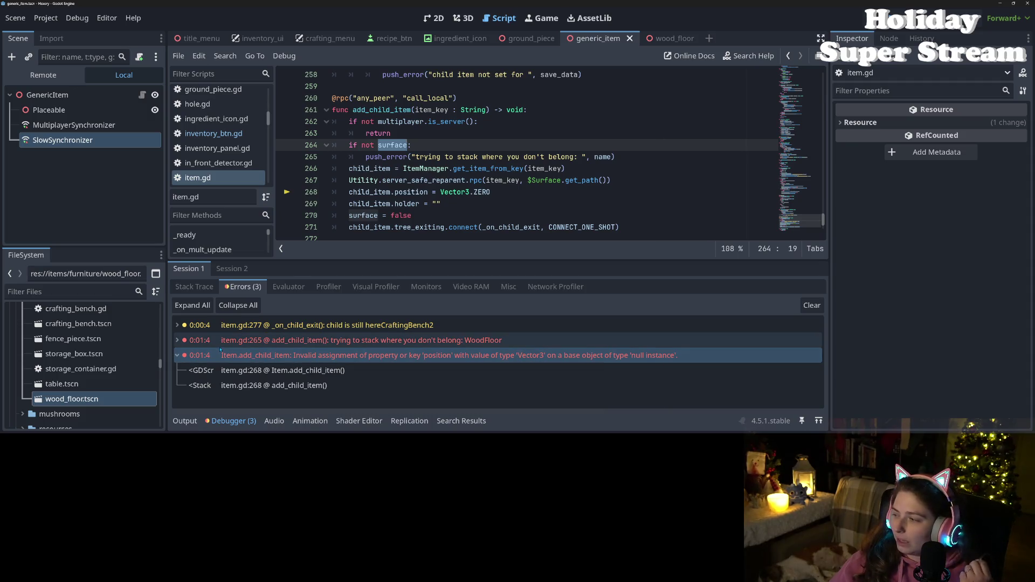
{"action": "mouse_move", "coordinate": [223, 349]}
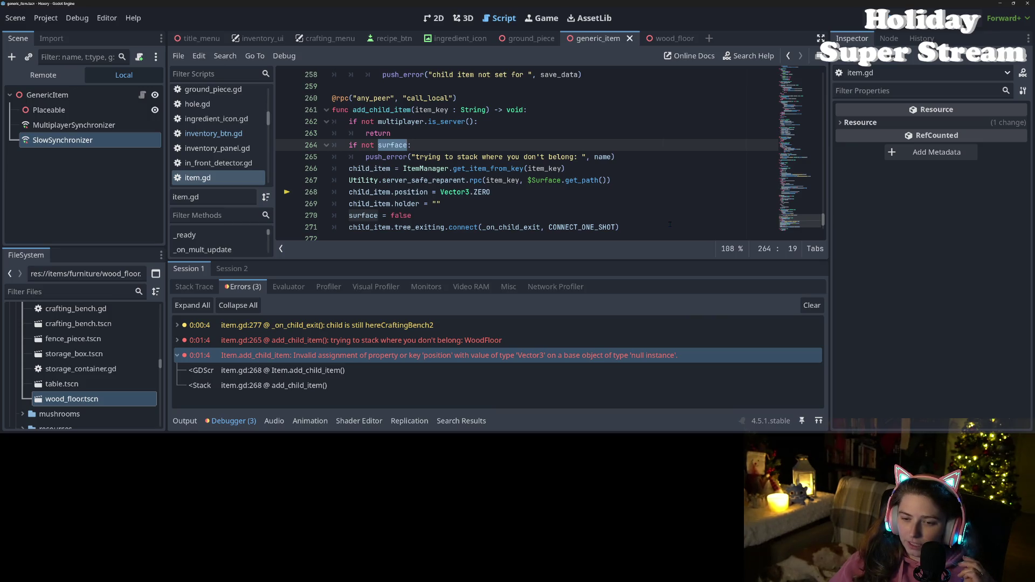
{"action": "left_click", "coordinate": [404, 121]}
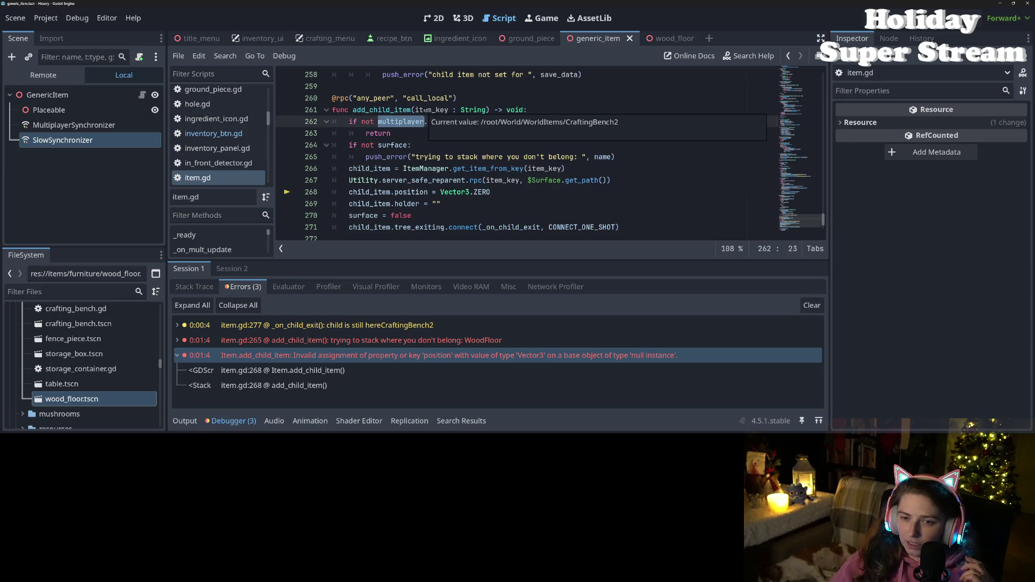
{"action": "double_click", "coordinate": [426, 110]}
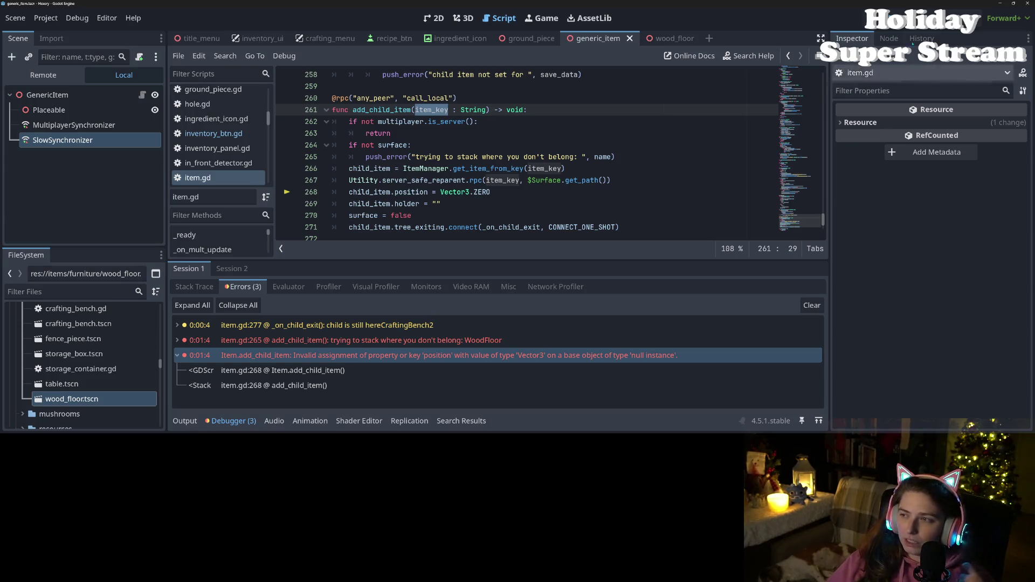
- Stop the running game with F8, then adjust and minimize the music player
{"action": "key", "text": "F8"}
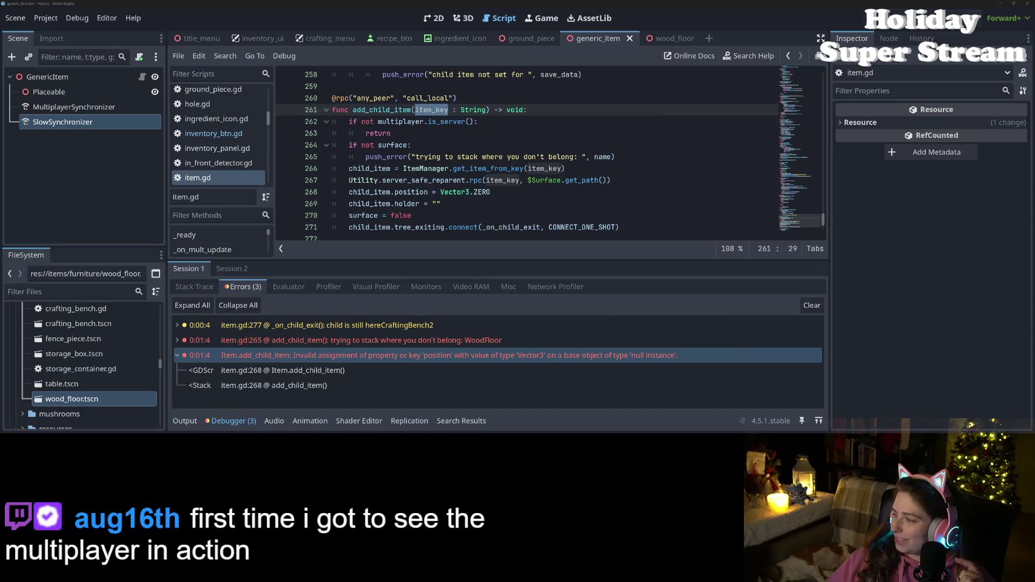
{"action": "key", "text": "alt+Tab"}
{"action": "left_click", "coordinate": [272, 372]}
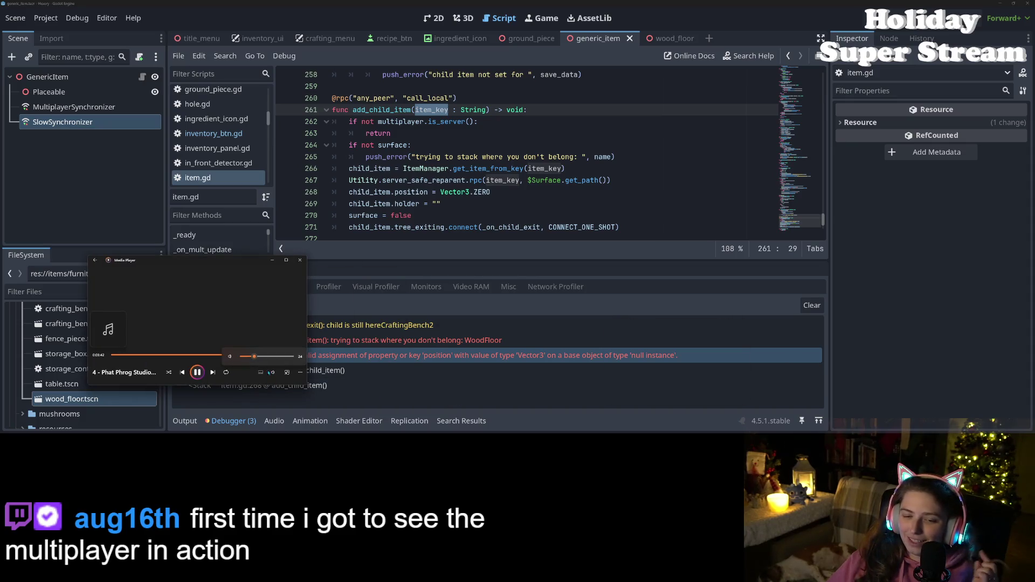
{"action": "left_click", "coordinate": [273, 261]}
- Add a return after the wrong-place push_error on line 265 and rerun the project
{"action": "left_click", "coordinate": [561, 209]}
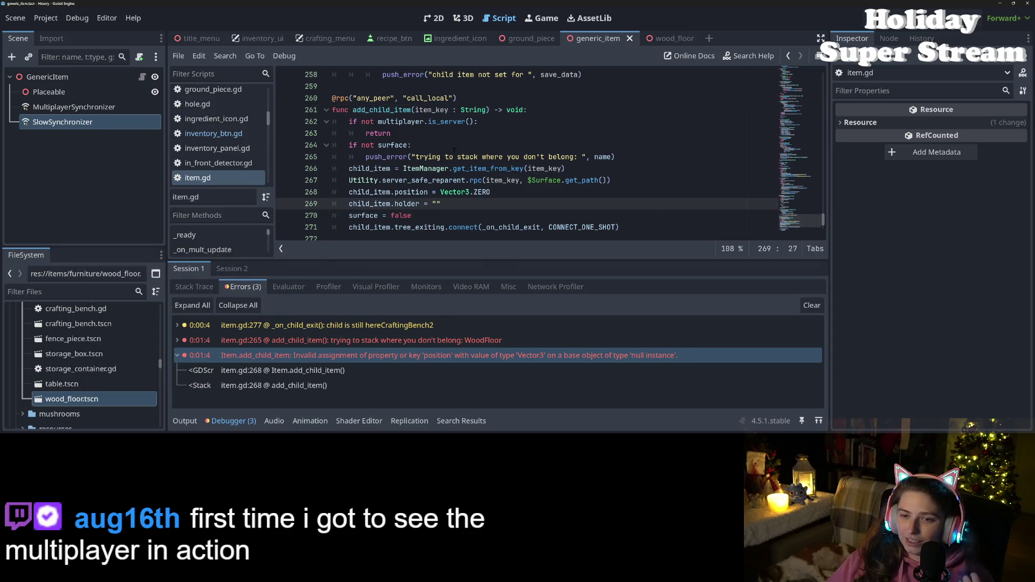
{"action": "left_click", "coordinate": [640, 158]}
{"action": "key", "text": "Return"}
{"action": "type", "text": "return"}
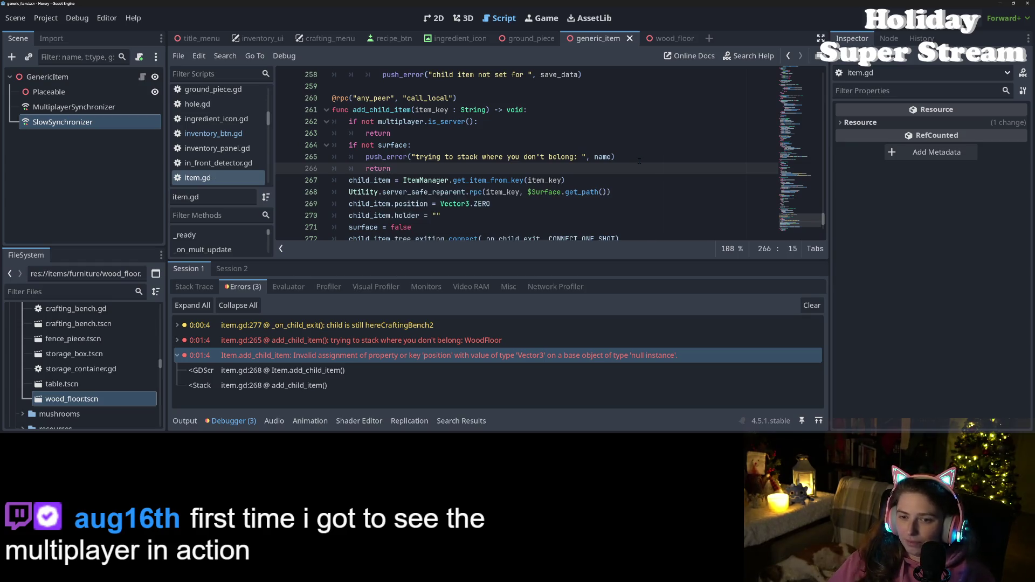
{"action": "left_click", "coordinate": [618, 185]}
{"action": "scroll", "coordinate": [618, 187], "scroll_direction": "down", "scroll_amount": 2}
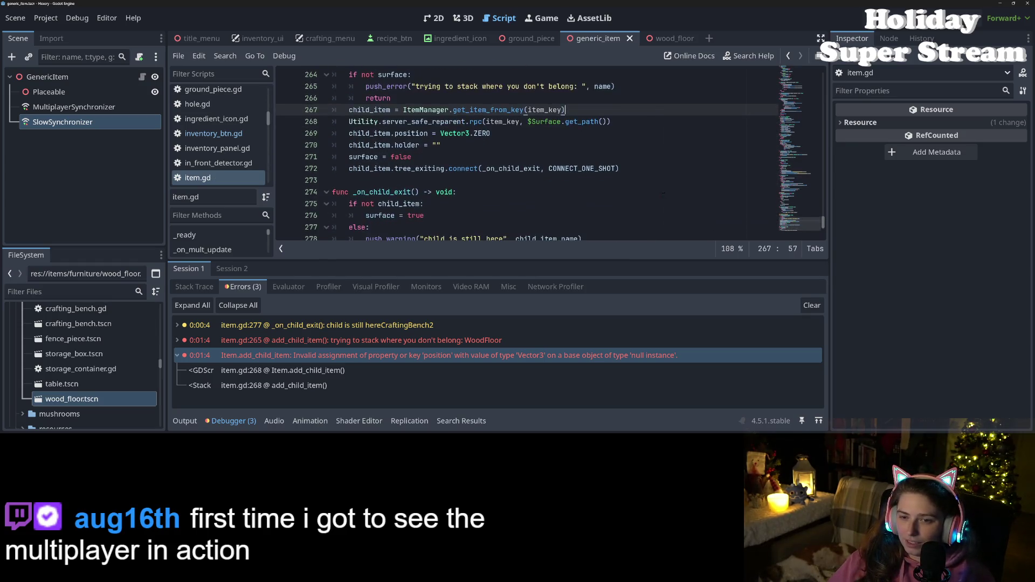
{"action": "scroll", "coordinate": [618, 187], "scroll_direction": "up", "scroll_amount": 1}
{"action": "key", "text": "F5"}
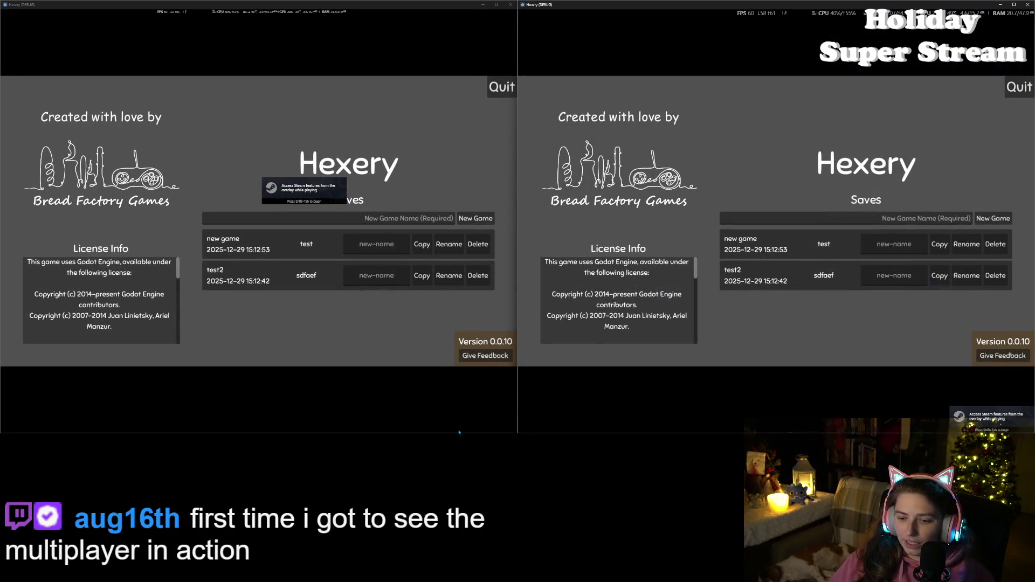
- Shrink both Hexery windows vertically and load the "new game" save in the left window
{"action": "mouse_move", "coordinate": [459, 432]}
{"action": "left_mouse_down"}
{"action": "mouse_move", "coordinate": [453, 245]}
{"action": "mouse_move", "coordinate": [453, 261]}
{"action": "left_mouse_up"}
{"action": "left_click_drag", "start_coordinate": [660, 433], "coordinate": [656, 262]}
{"action": "left_click", "coordinate": [274, 152]}
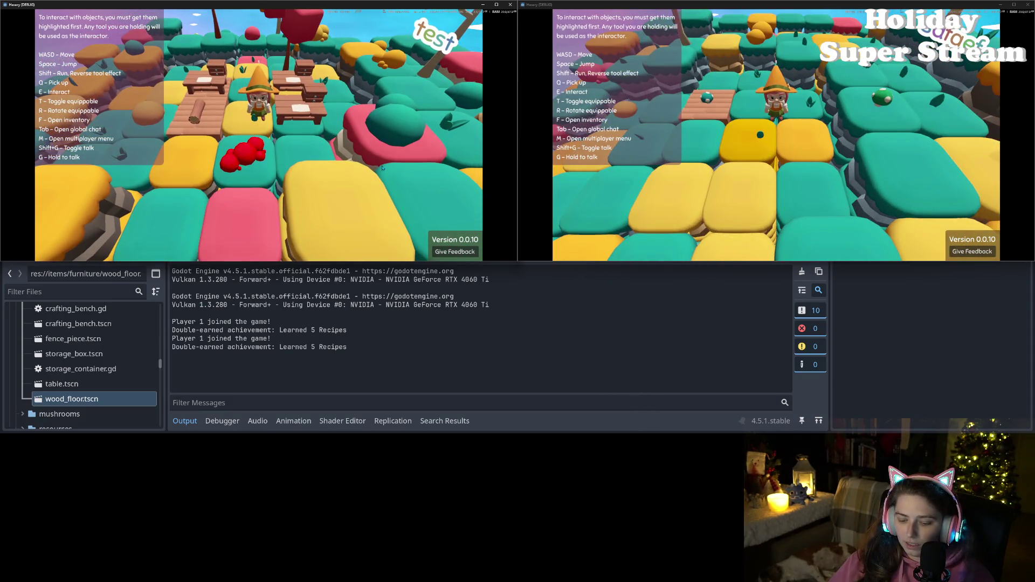
- Host a multiplayer world from the left window and join it from the right window
{"action": "key", "text": "m"}
{"action": "left_click", "coordinate": [91, 156]}
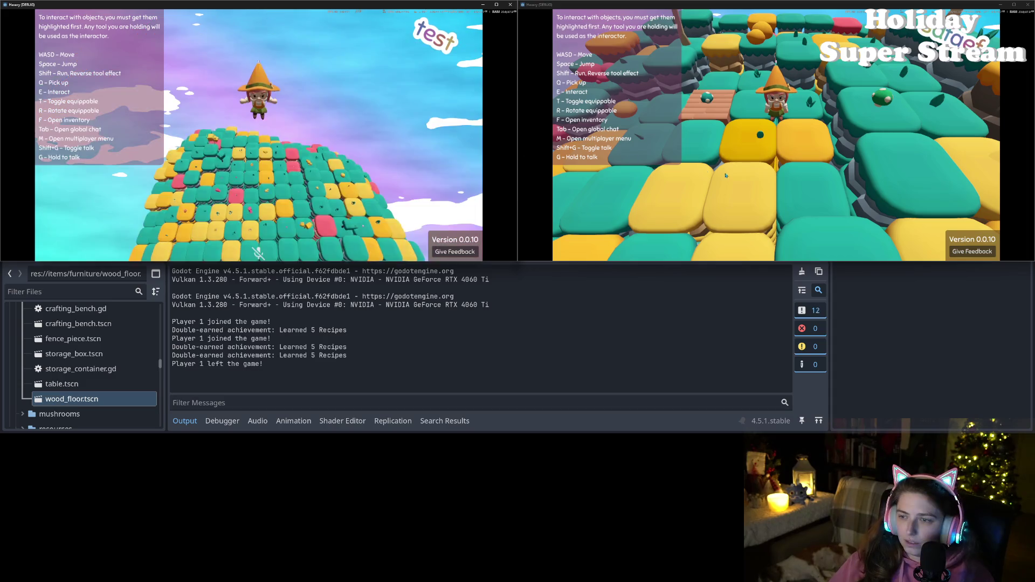
{"action": "left_click", "coordinate": [627, 156]}
{"action": "key", "text": "m"}
{"action": "left_click", "coordinate": [627, 156]}
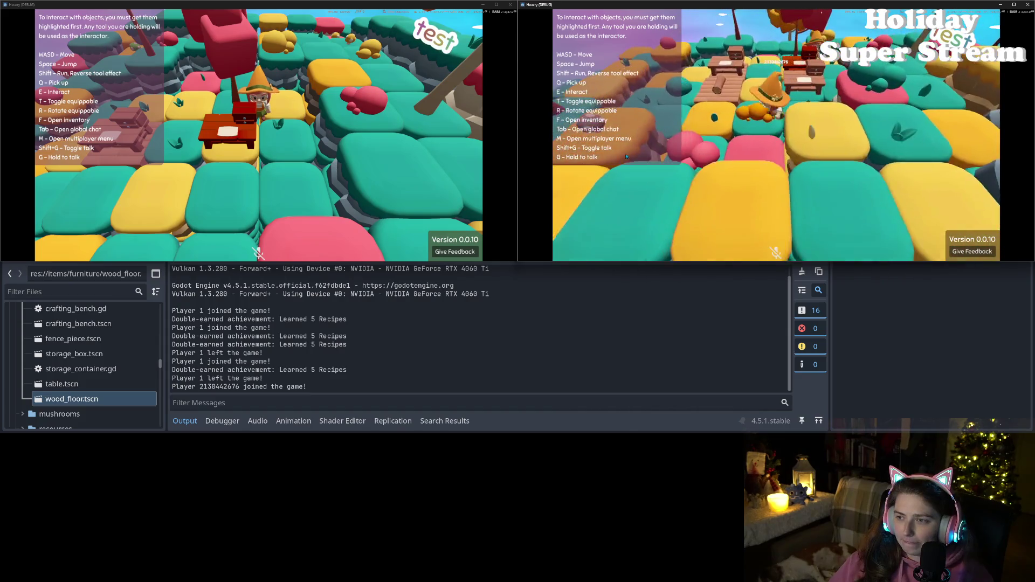
- Walk the second player between the tables and check its inventory
{"action": "key", "text": "w"}
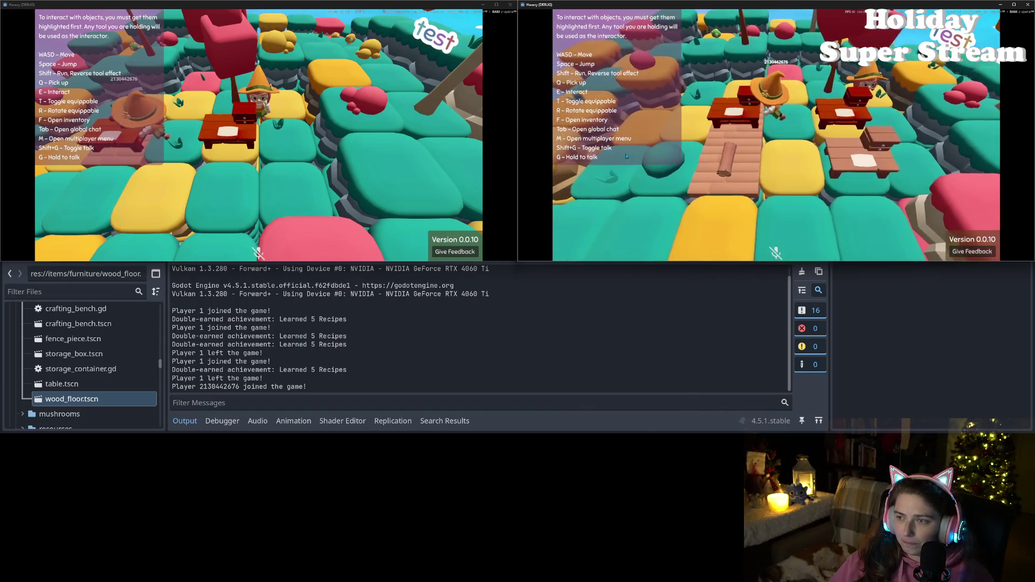
{"action": "key", "text": "f"}
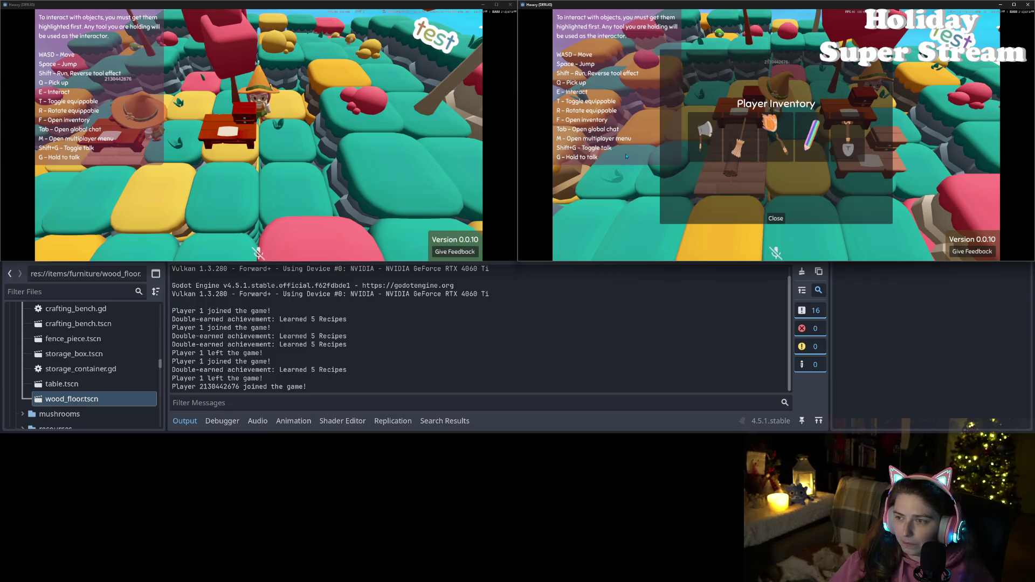
{"action": "left_click", "coordinate": [774, 217]}
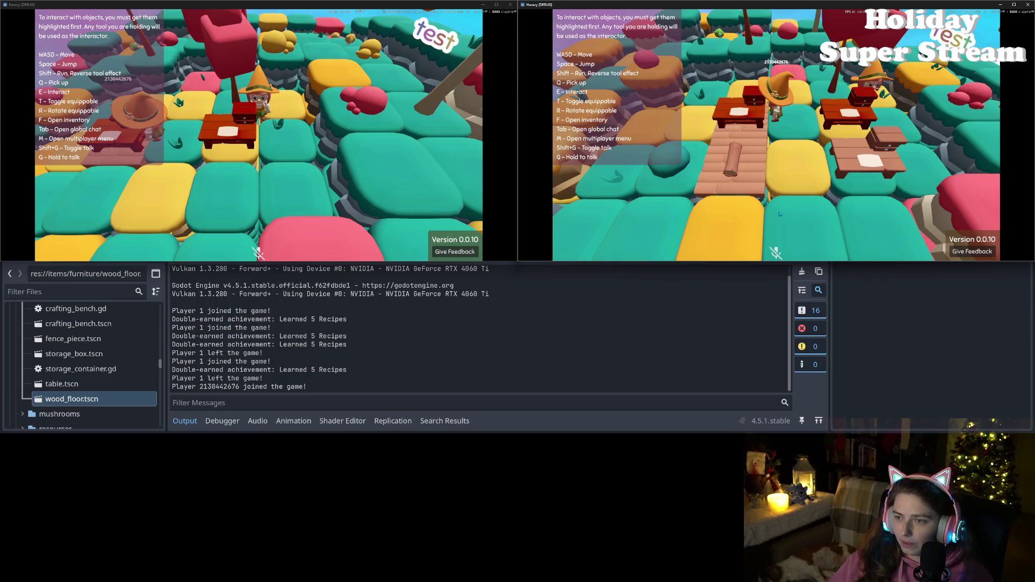
- Walk the second player around the island and back onto the floor by the crafting tables
{"action": "key", "text": "a"}
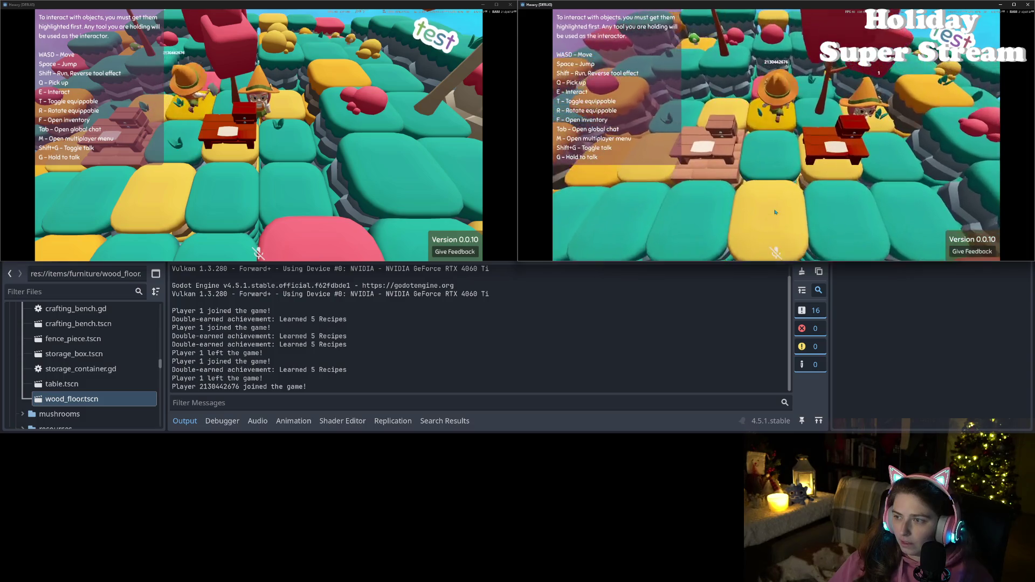
{"action": "key", "text": "w"}
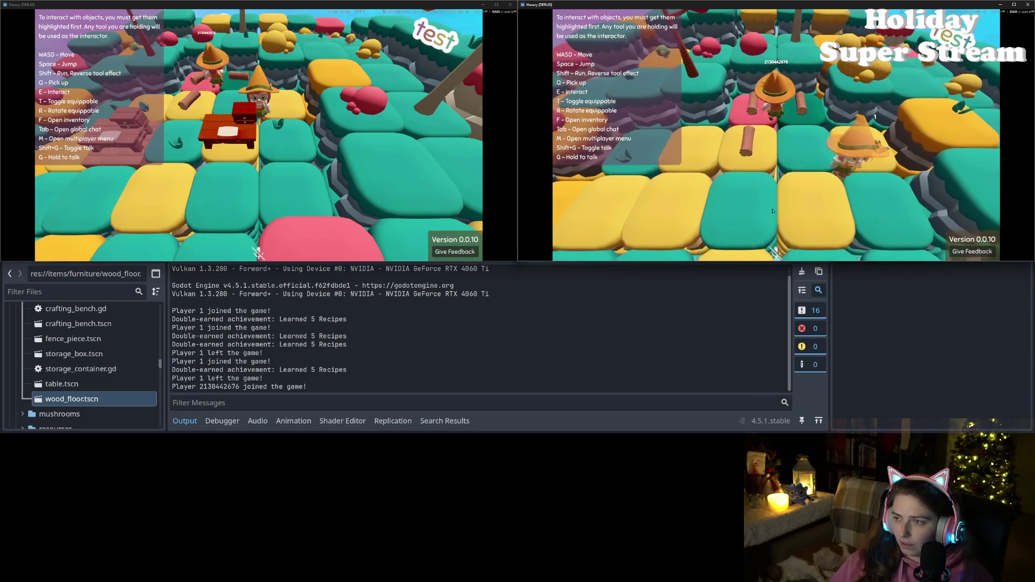
{"action": "key", "text": "s"}
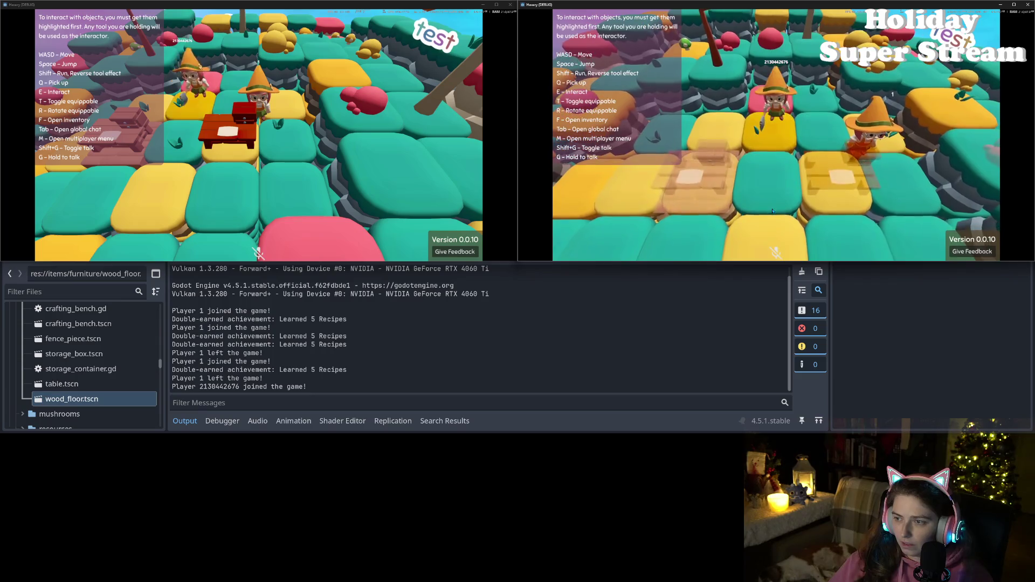
{"action": "key", "text": "s"}
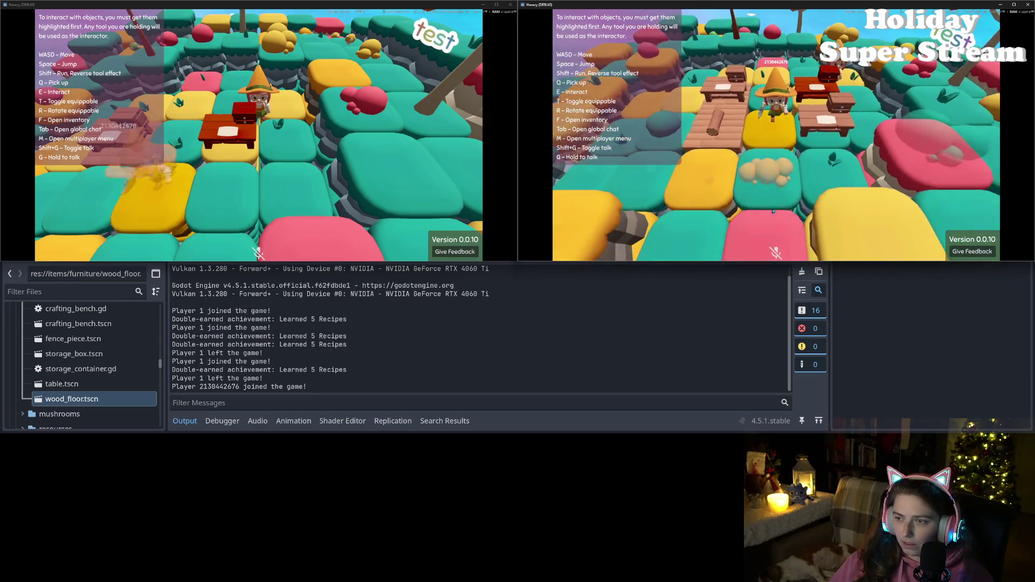
{"action": "key", "text": "d"}
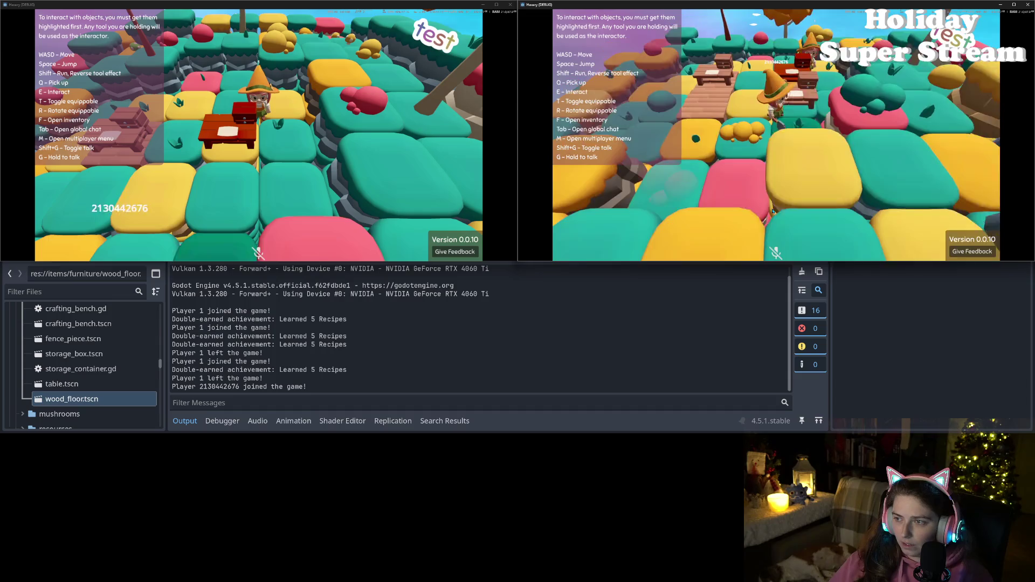
{"action": "key", "text": "w"}
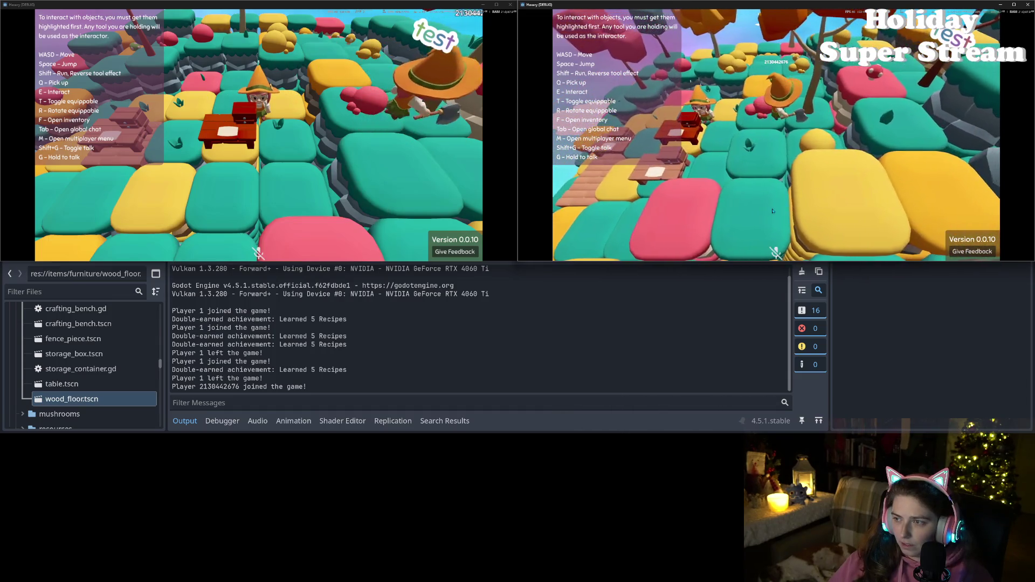
{"action": "key", "text": "d"}
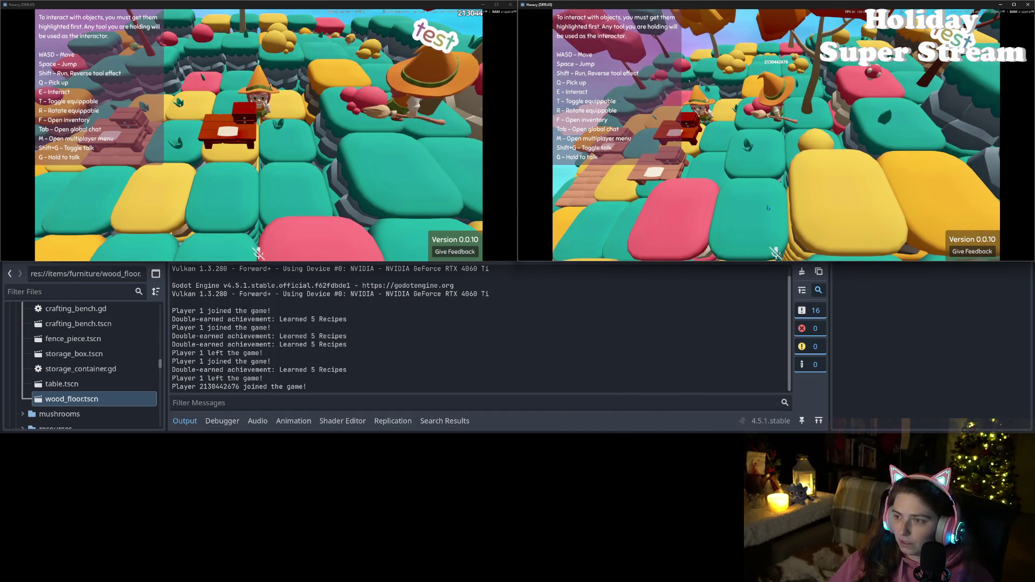
{"action": "key", "text": "a"}
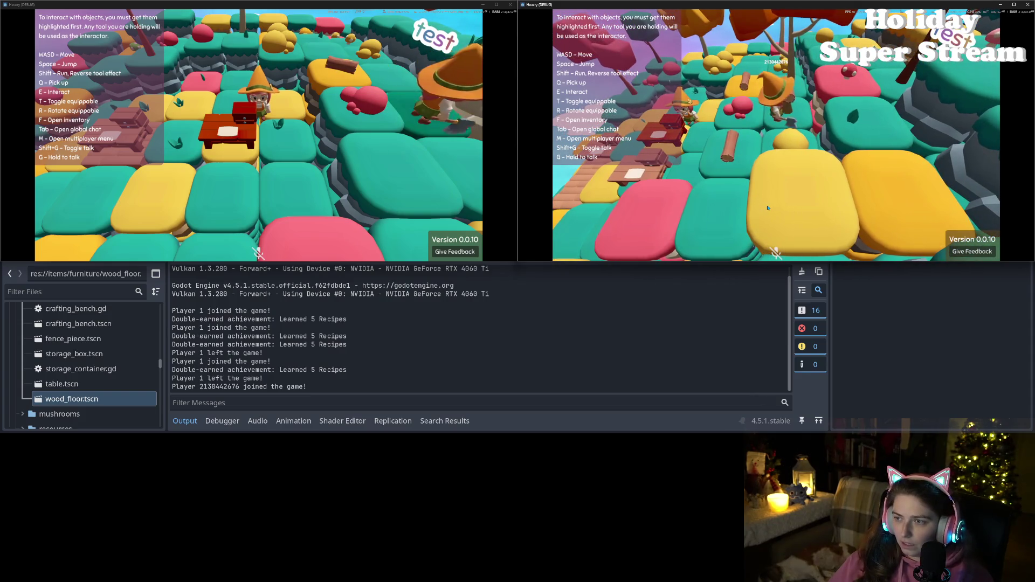
{"action": "key", "text": "q"}
{"action": "key", "text": "q"}
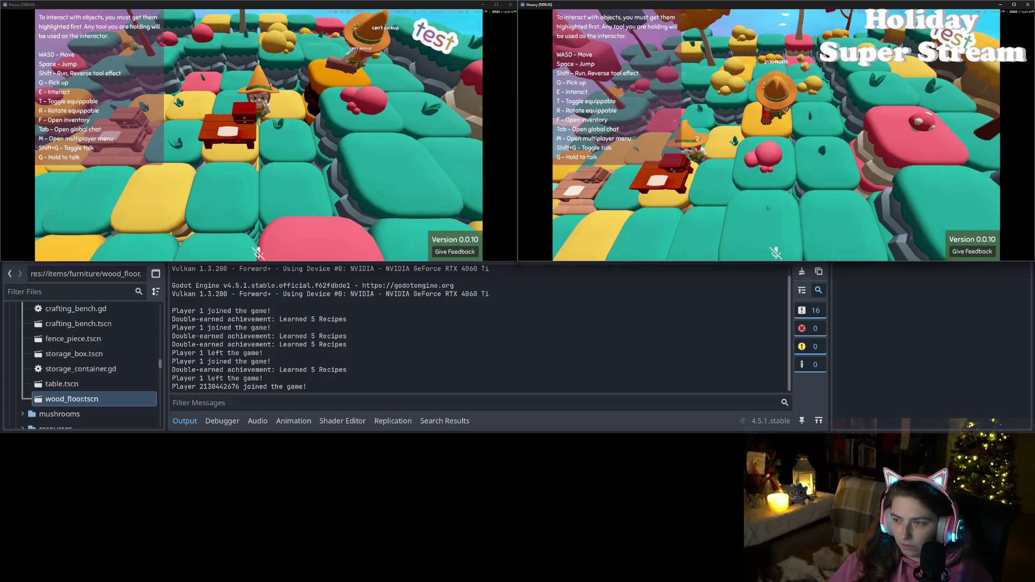
{"action": "key", "text": "s"}
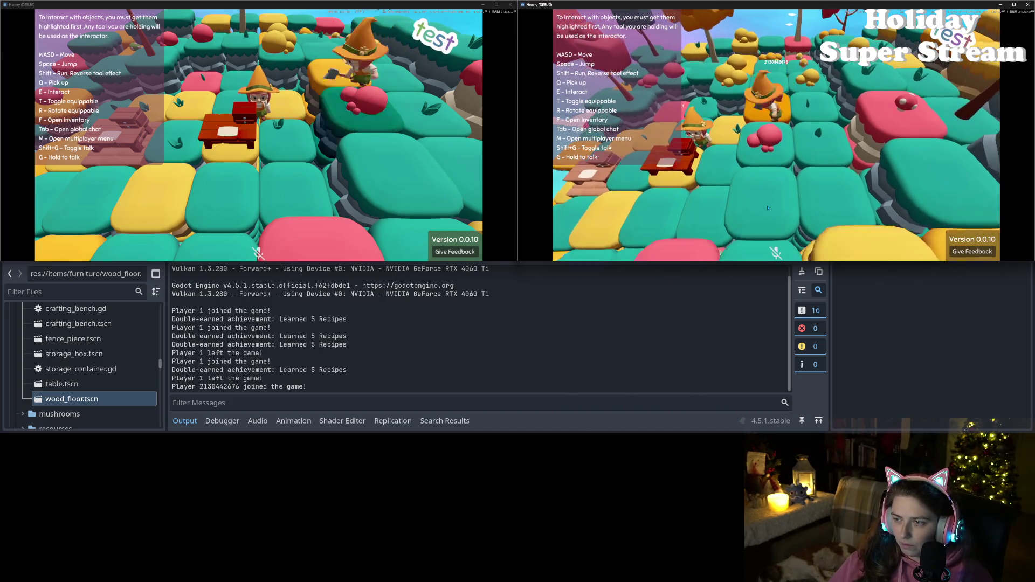
{"action": "key", "text": "w"}
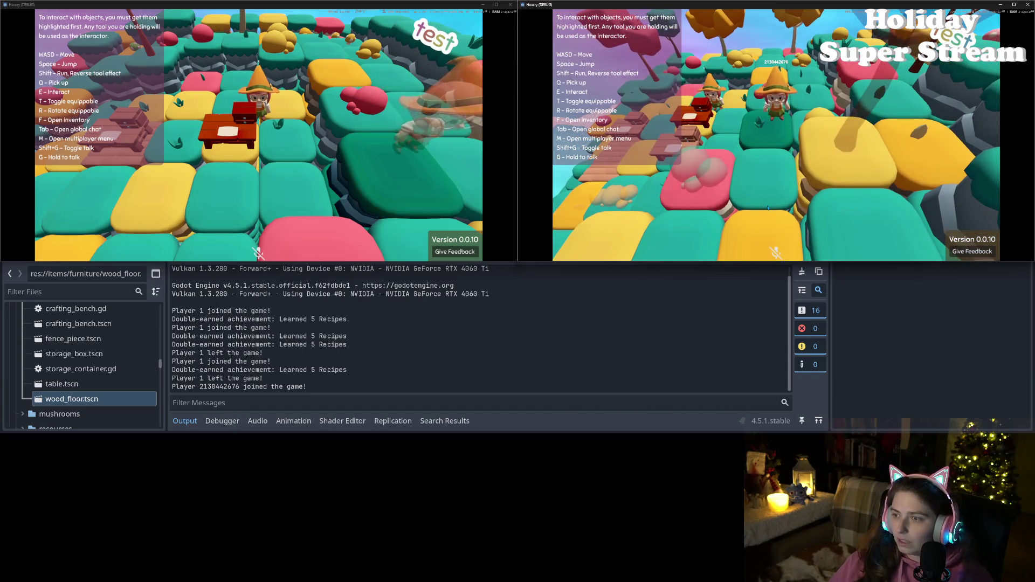
{"action": "key", "text": "w"}
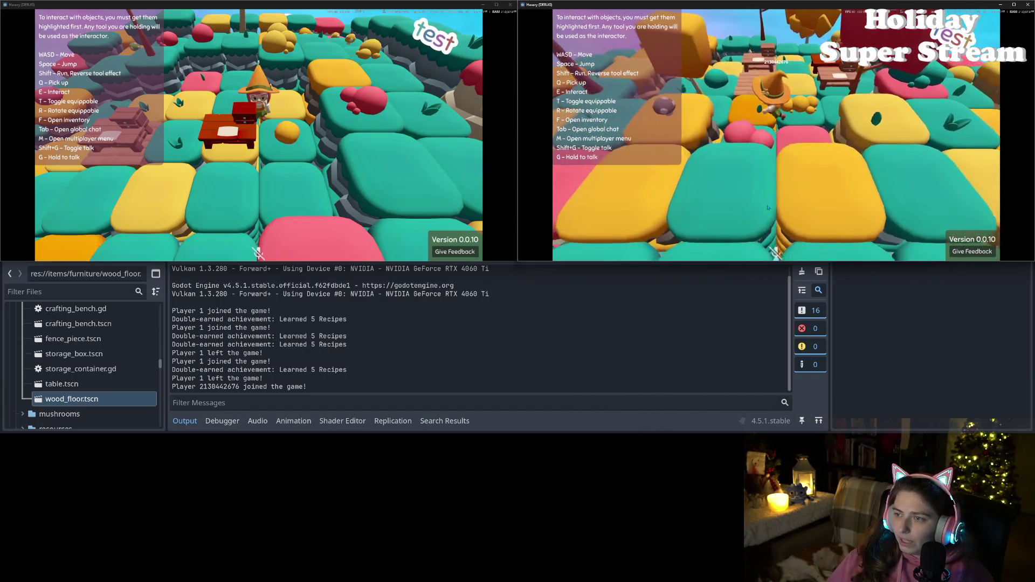
- Craft a wood floor from logs, then select the chair recipe and craft a chair
{"action": "key", "text": "e"}
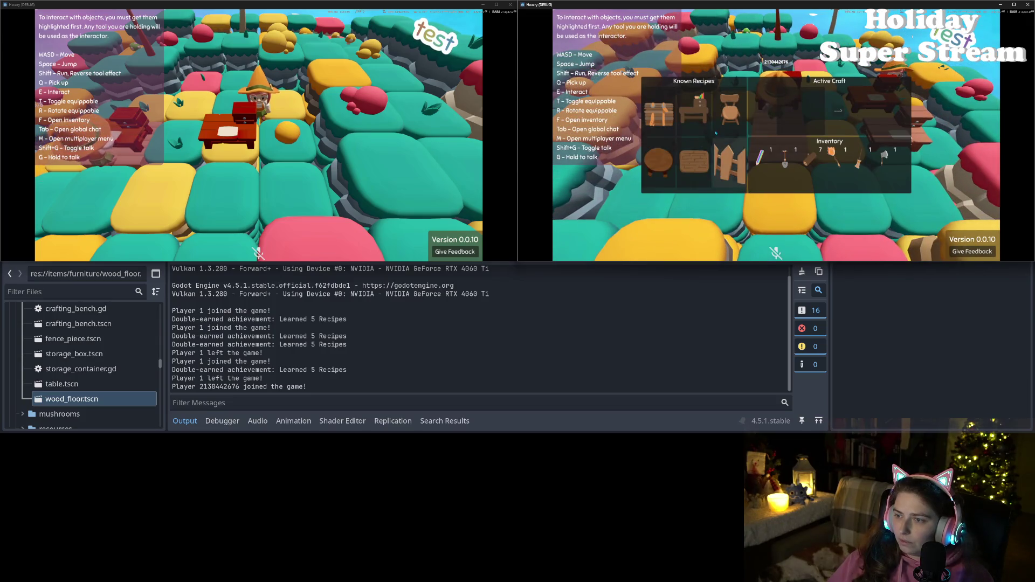
{"action": "left_click", "coordinate": [833, 111]}
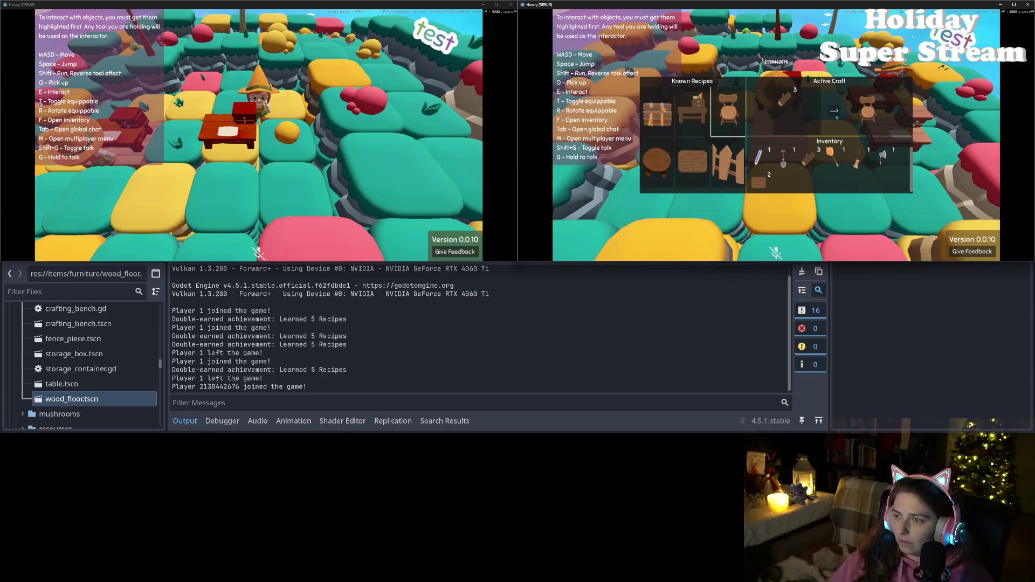
{"action": "key", "text": "e"}
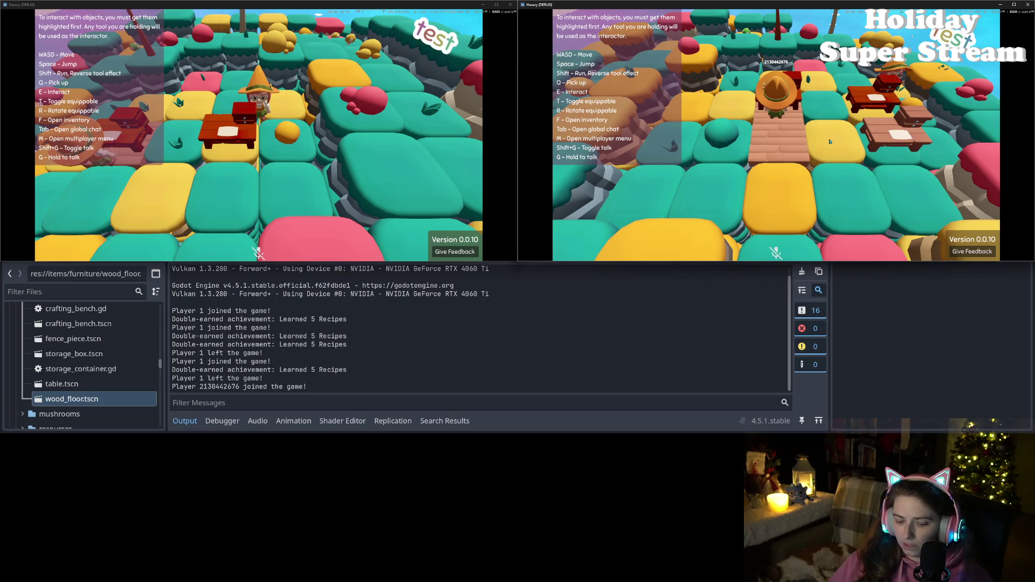
{"action": "key", "text": "e"}
{"action": "left_click", "coordinate": [736, 113]}
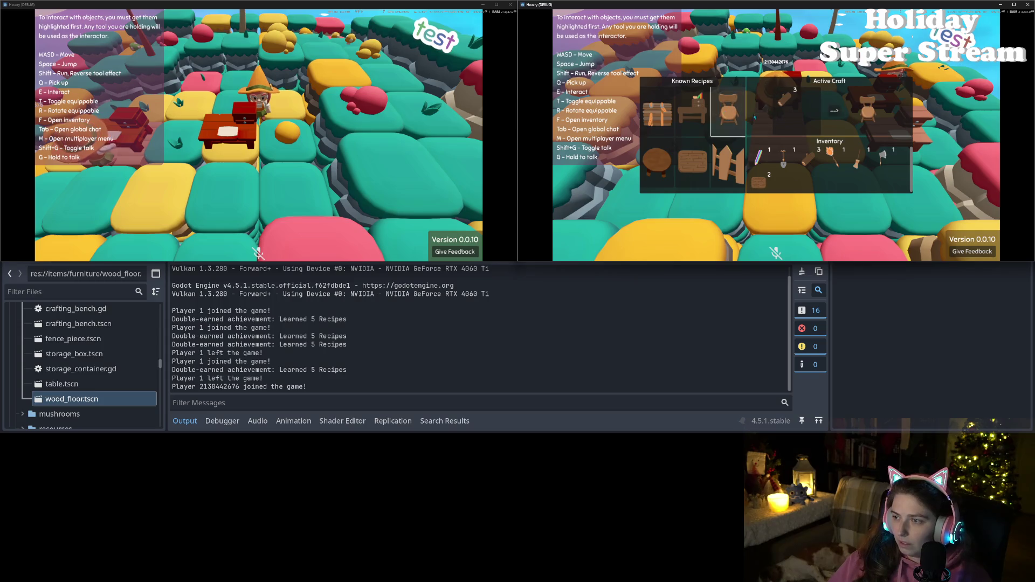
{"action": "left_click", "coordinate": [834, 110]}
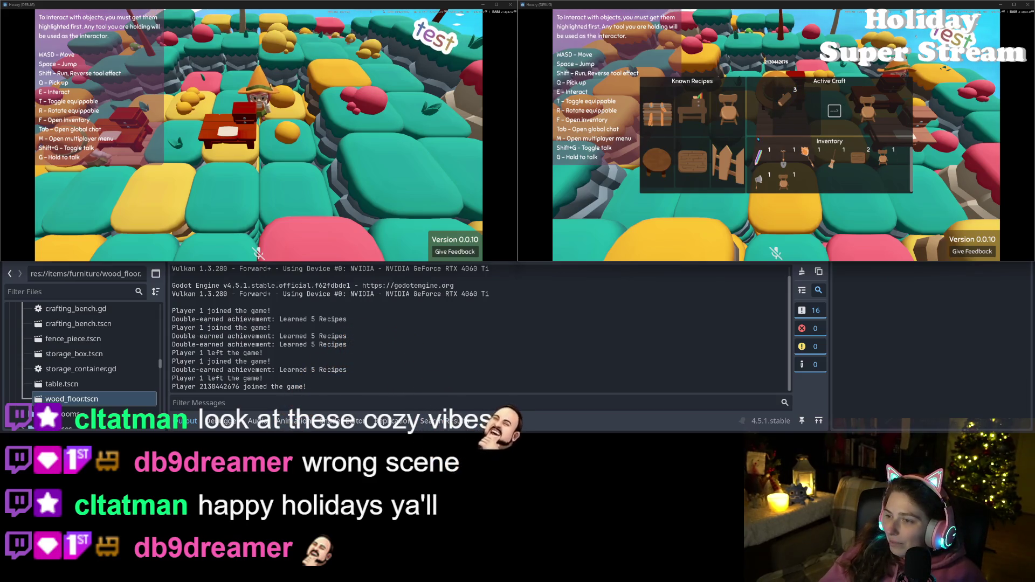
- Select the chair recipe again, showing its 3 required logs flagged as missing
{"action": "left_click", "coordinate": [727, 111]}
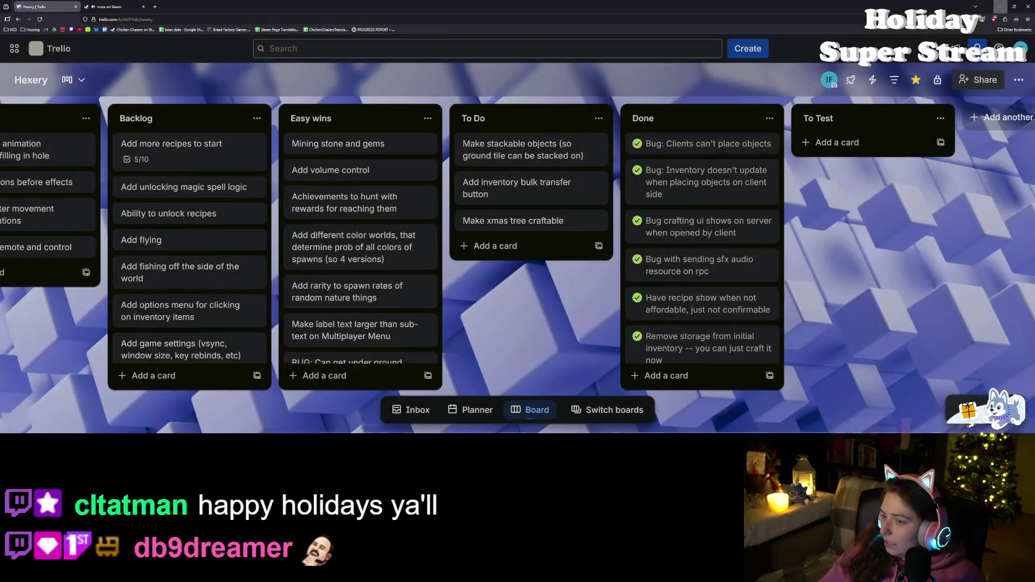
- Add a To Do card 'BUG: add call to update ingredients icon list whenever inventory updates'
{"action": "left_click", "coordinate": [507, 249]}
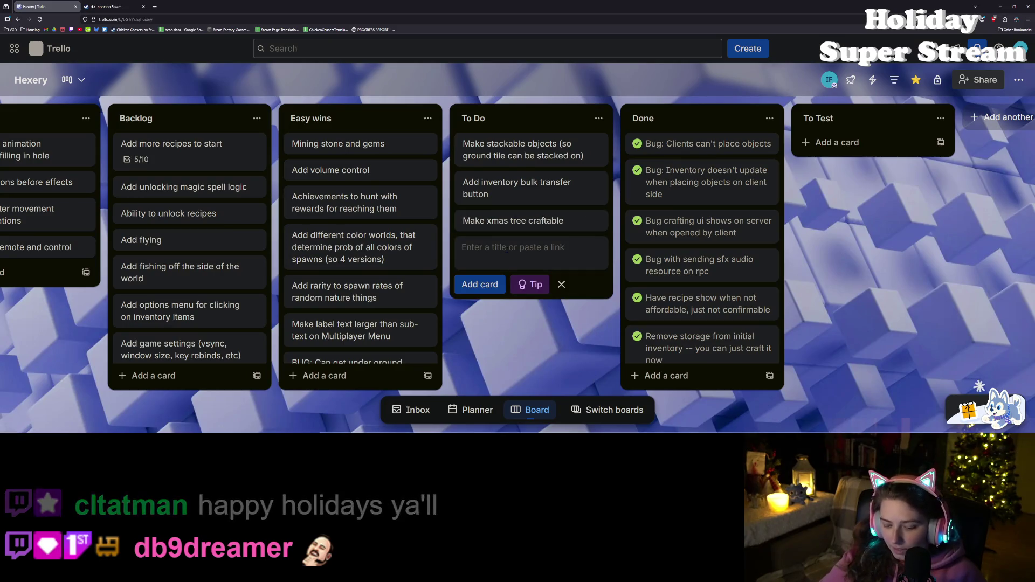
{"action": "type", "text": "BUG: add "}
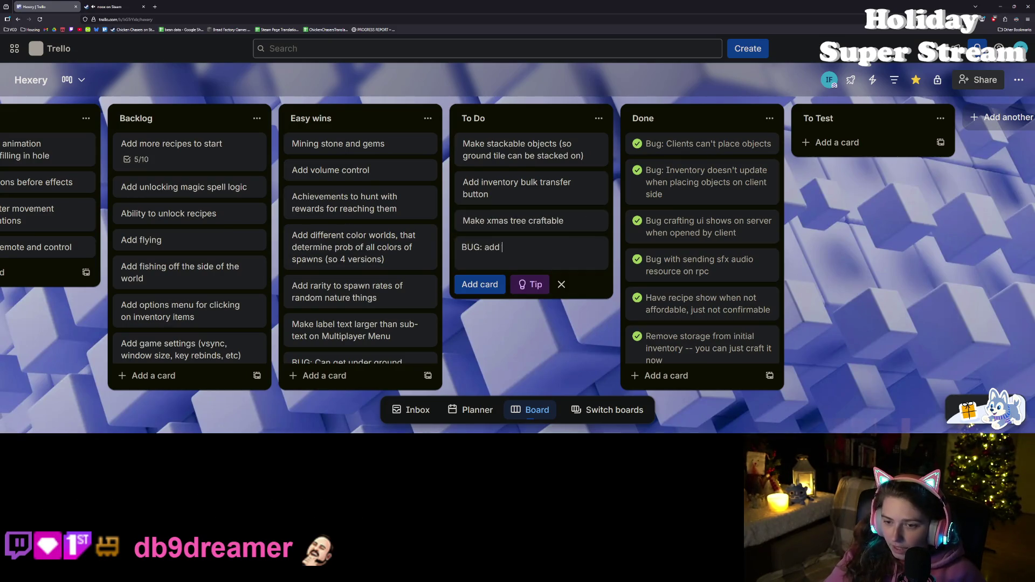
{"action": "type", "text": "call to update in"}
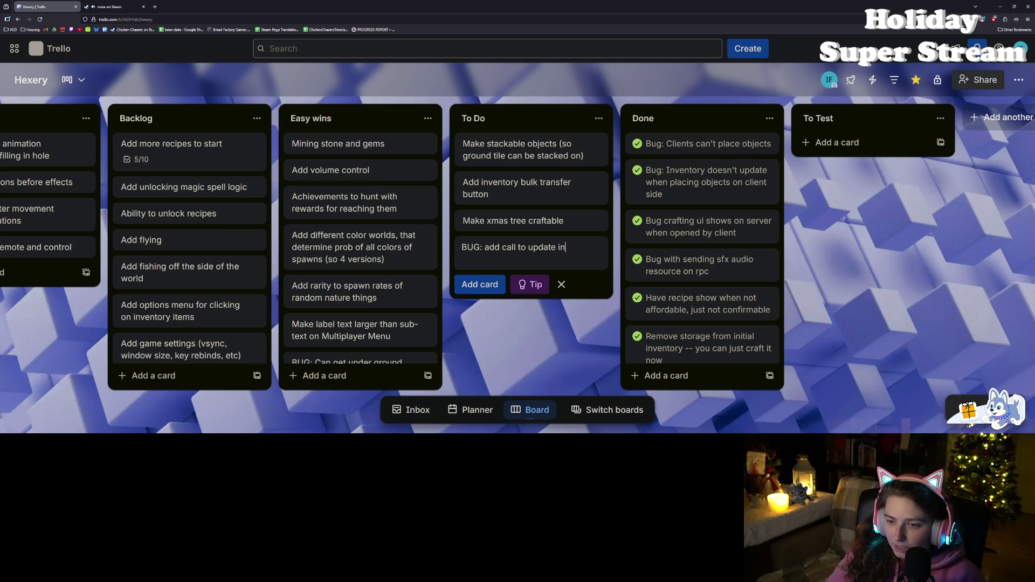
{"action": "type", "text": "s"}
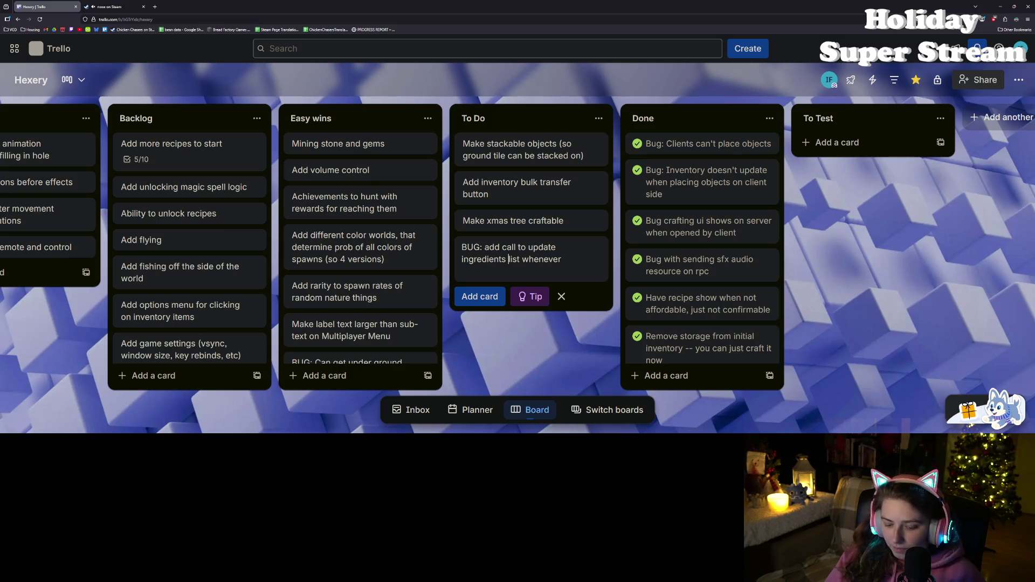
{"action": "type", "text": "icon "}
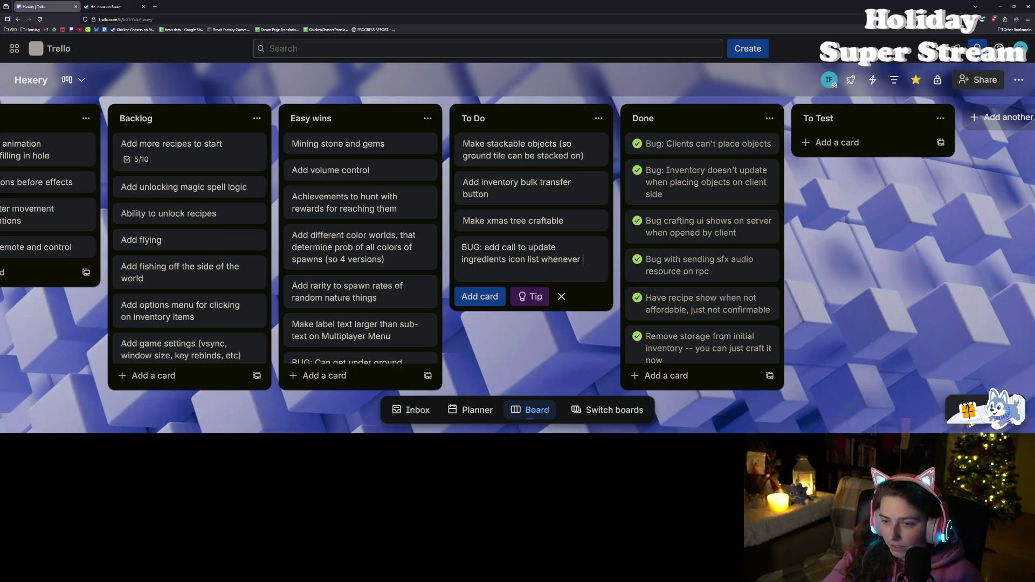
{"action": "type", "text": "inventory updates"}
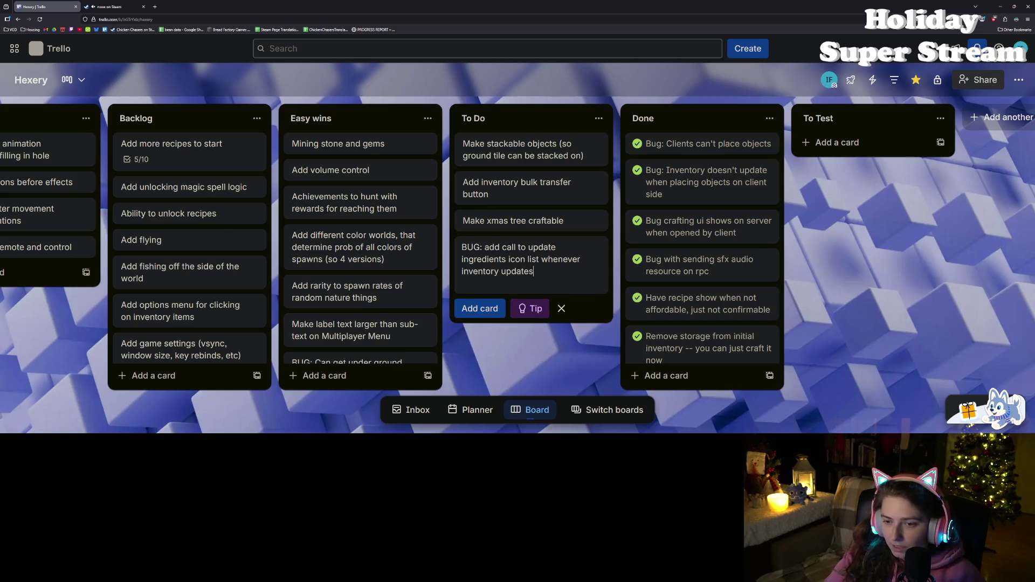
{"action": "key", "text": "Return"}
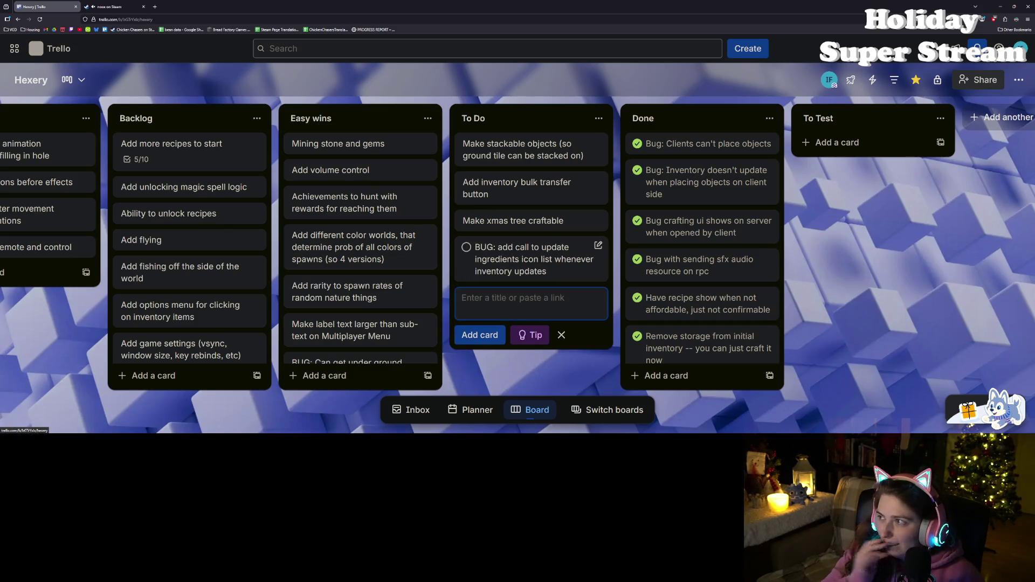
{"action": "left_click", "coordinate": [833, 298]}
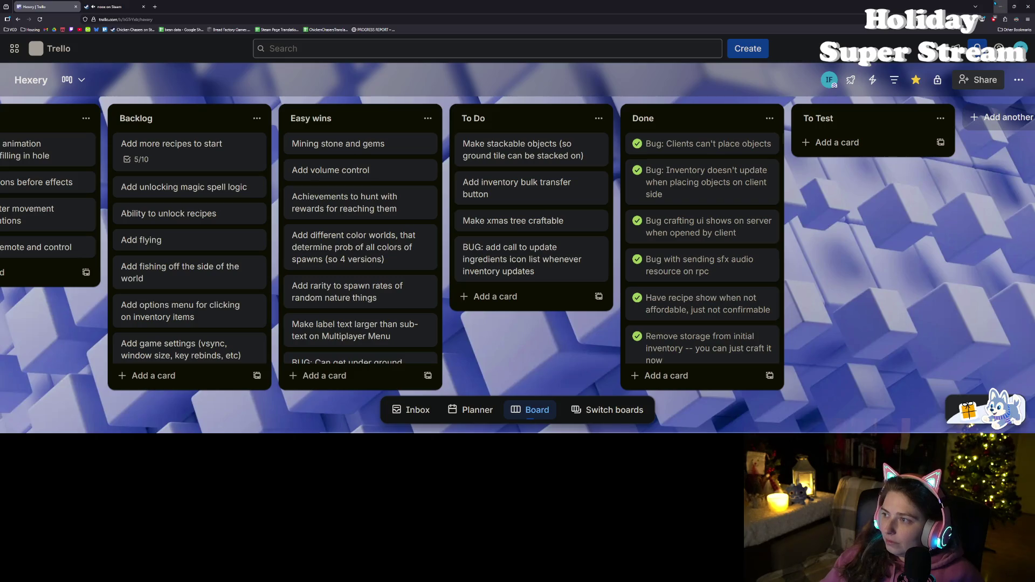
{"action": "left_click", "coordinate": [1000, 7]}
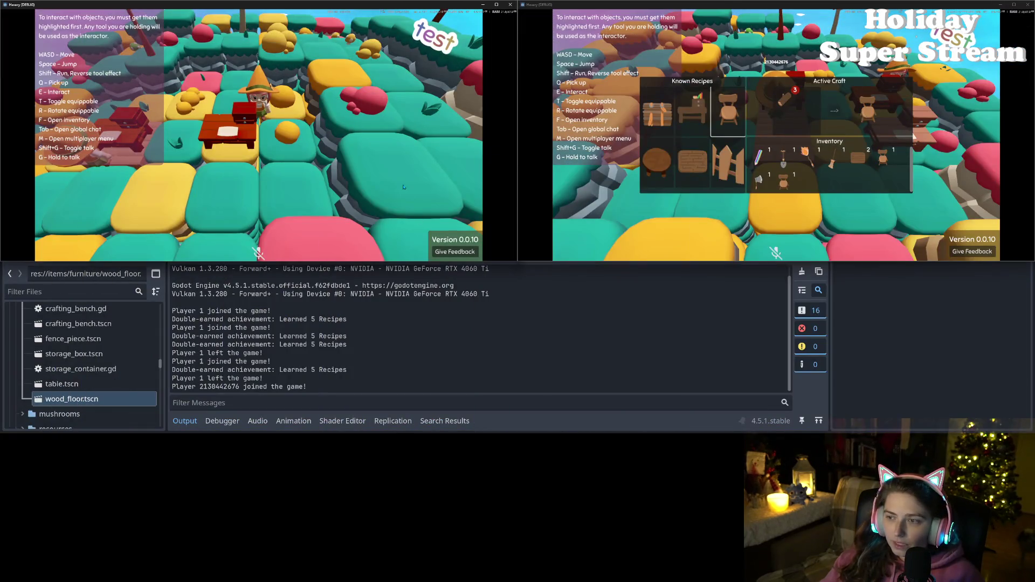
- Close the crafting panel and check the second player's inventory
{"action": "key", "text": "Escape"}
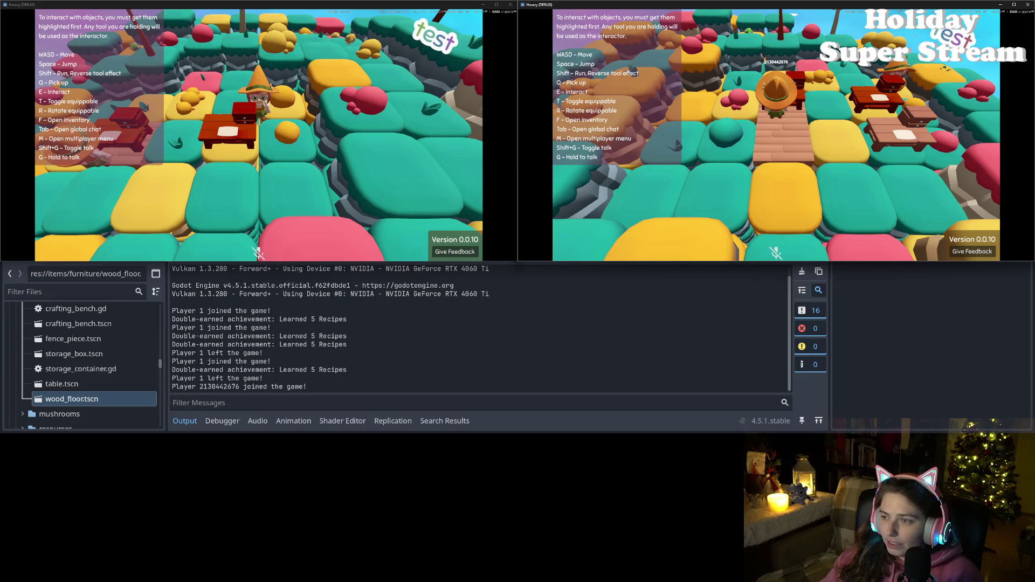
{"action": "key", "text": "f"}
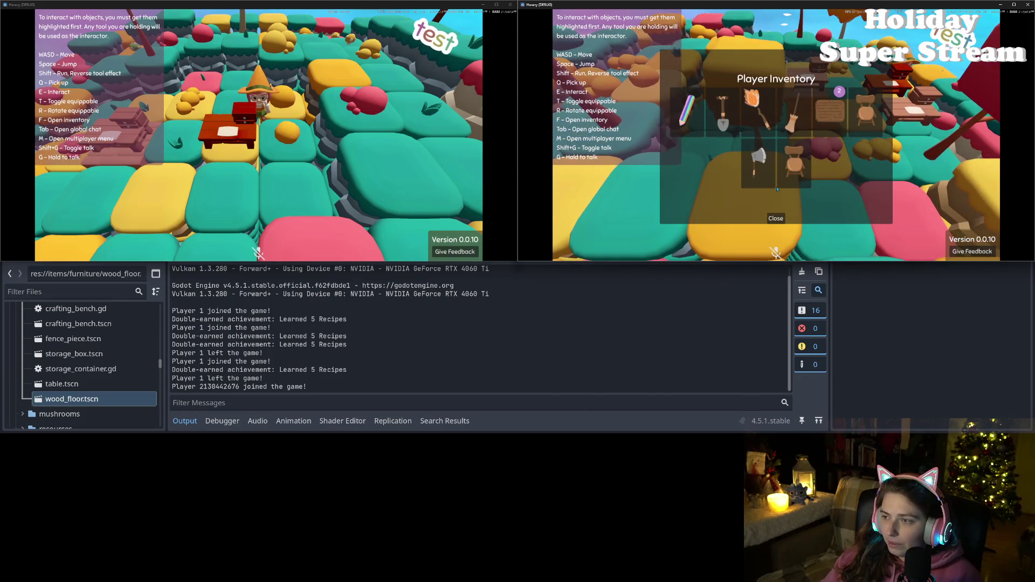
{"action": "left_click", "coordinate": [777, 219]}
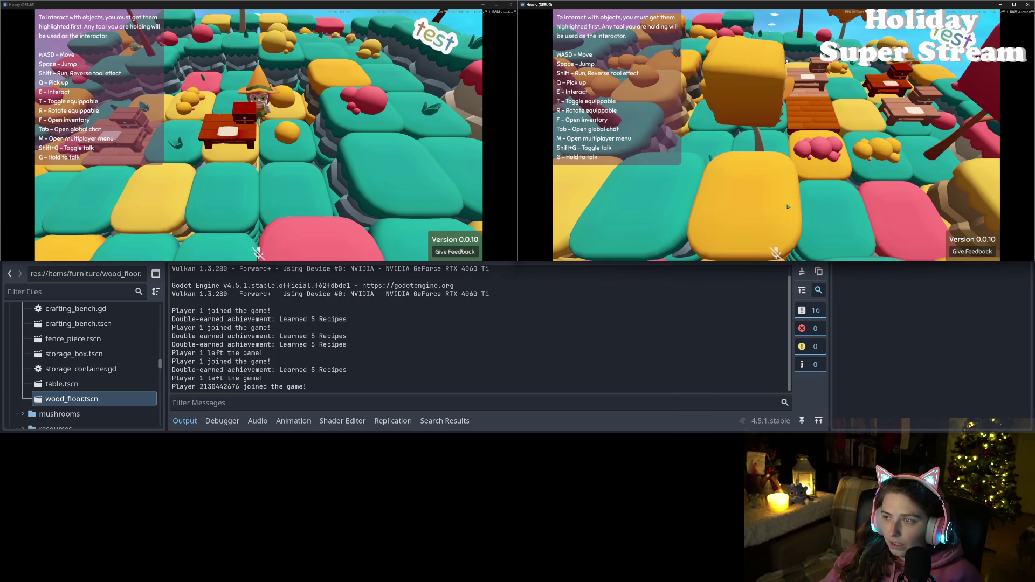
- Walk both players forward, moving the wizard past the tables, and recheck the wizard's inventory
{"action": "left_click", "coordinate": [281, 189]}
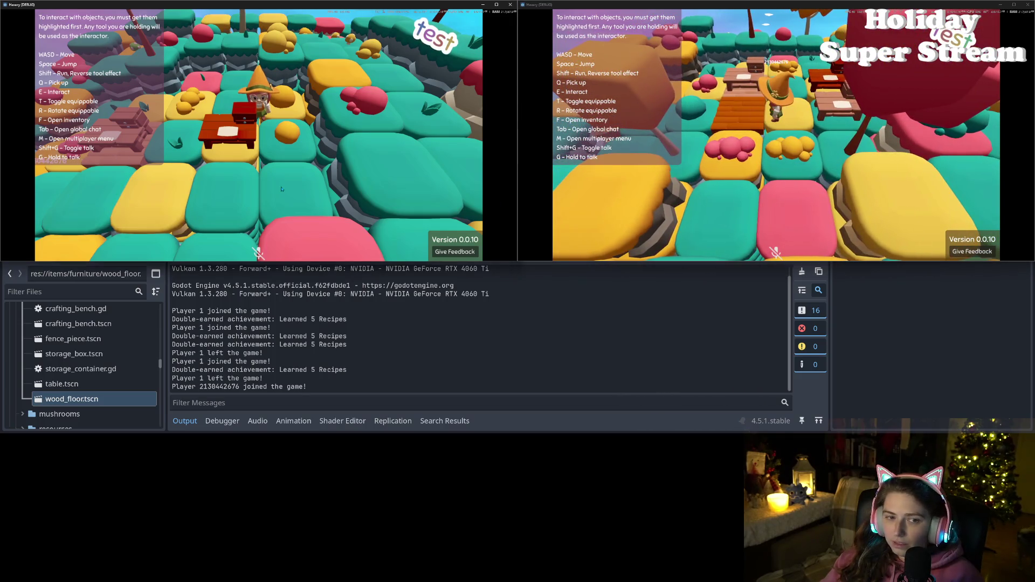
{"action": "key", "text": "w"}
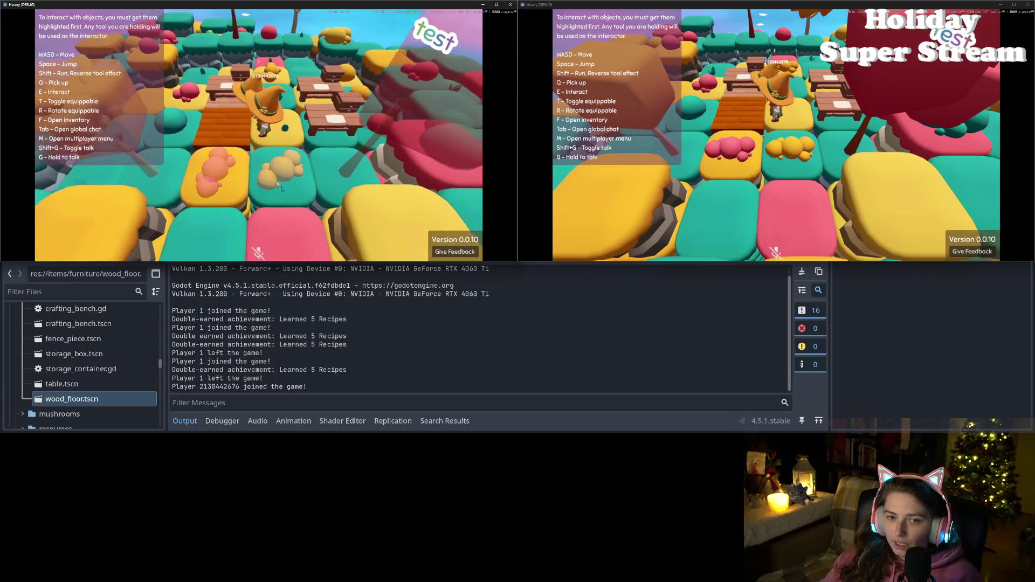
{"action": "key", "text": "w"}
{"action": "left_click", "coordinate": [737, 157]}
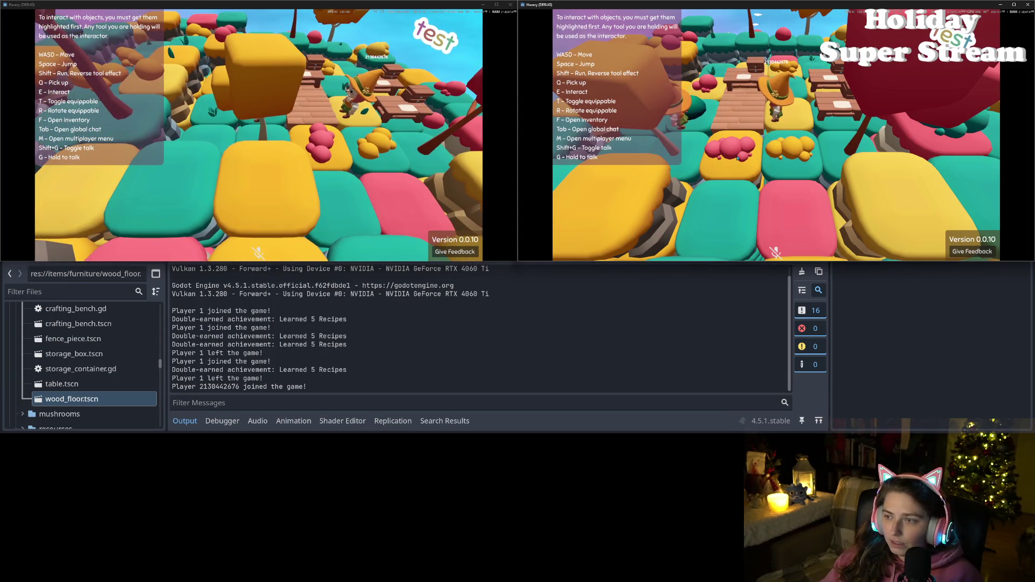
{"action": "key", "text": "w"}
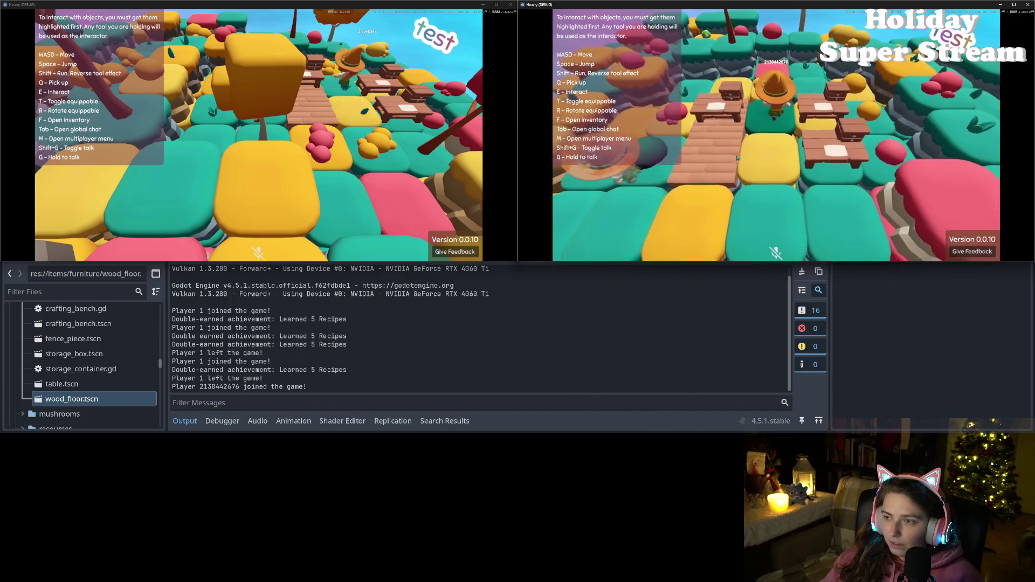
{"action": "key", "text": "w"}
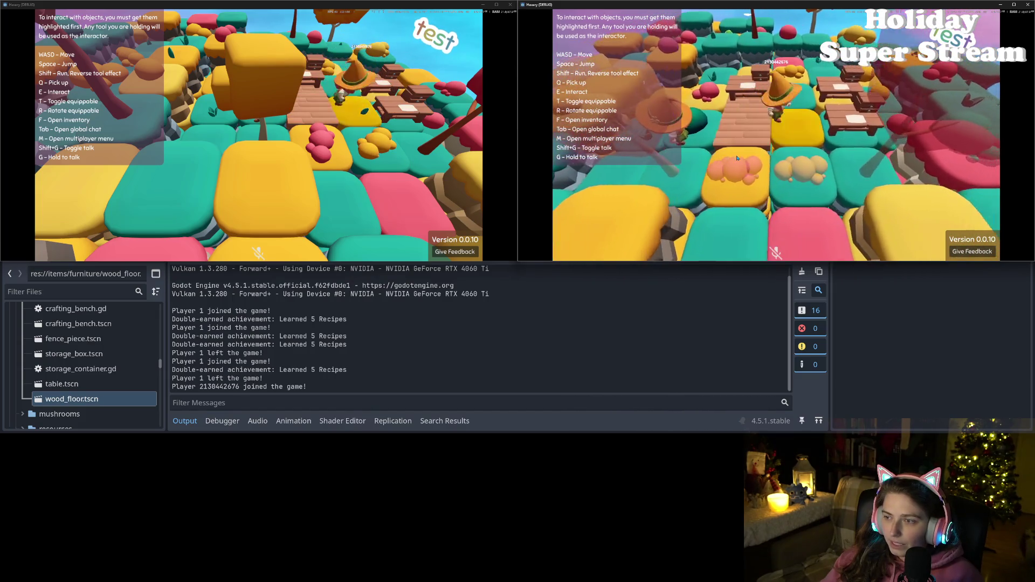
{"action": "key", "text": "f"}
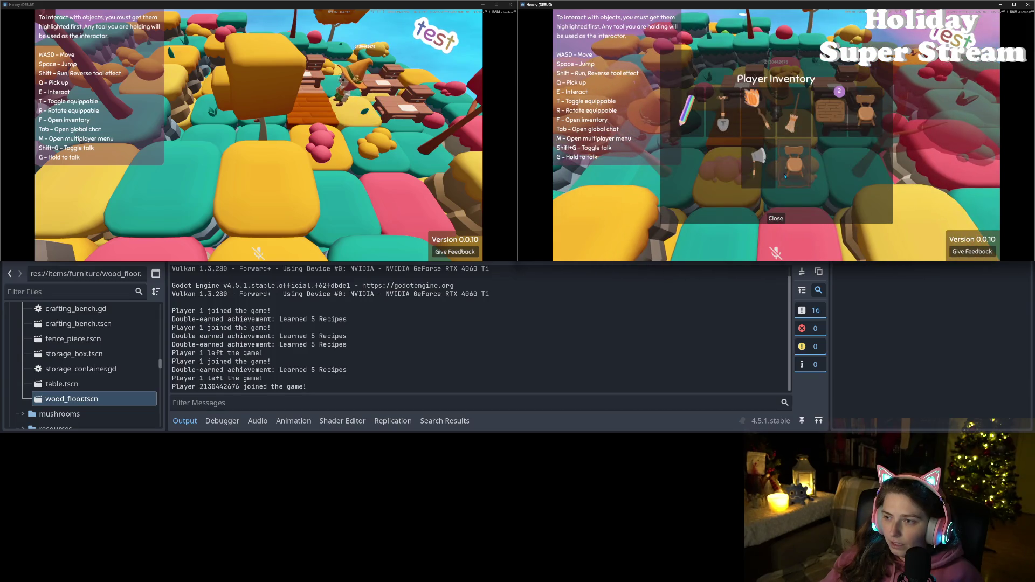
{"action": "left_click", "coordinate": [776, 219]}
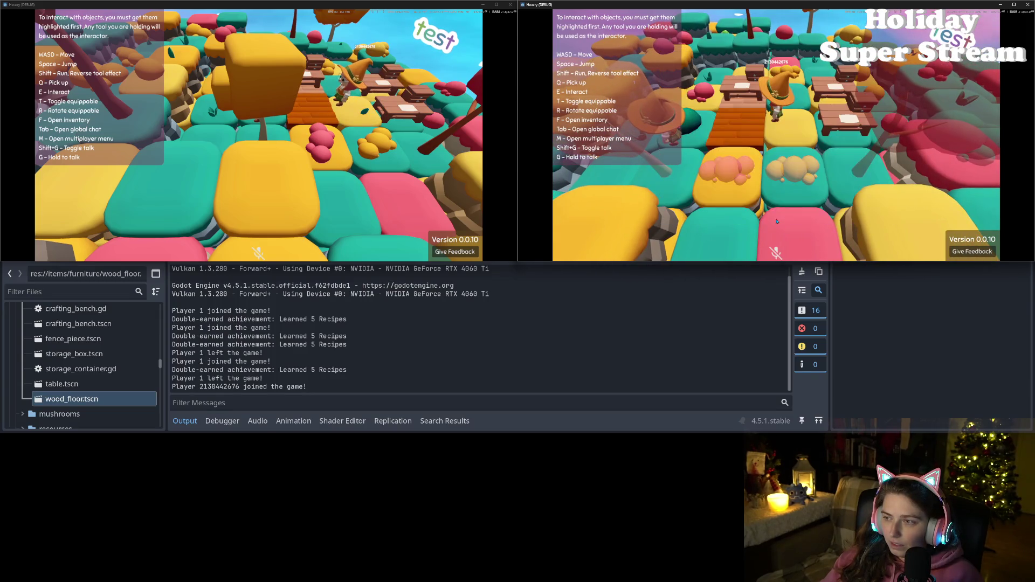
{"action": "left_click", "coordinate": [405, 142]}
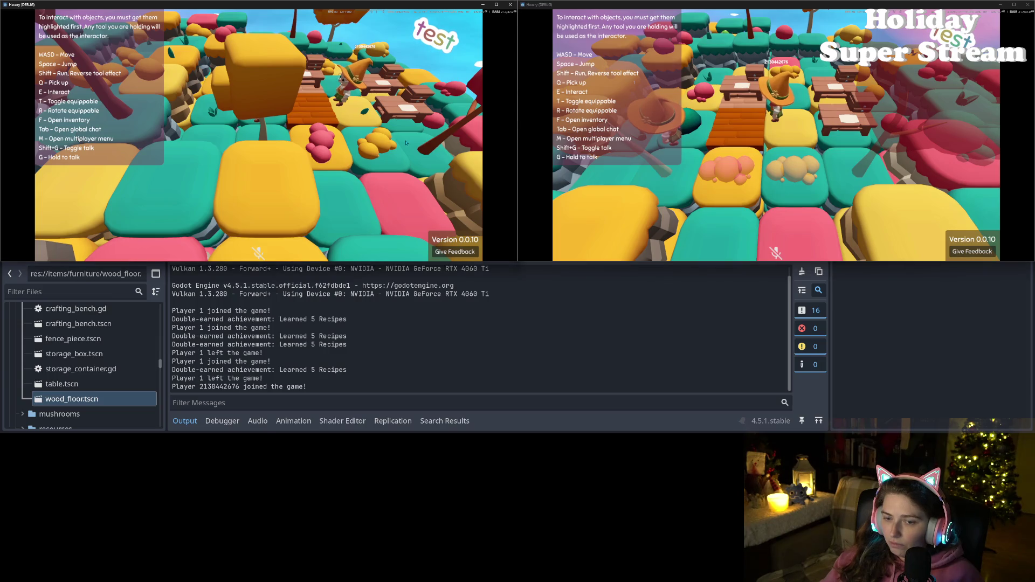
- Shrink the game windows, then play all ten tracks from Music > ineedmusic > Acoustic Guitar > Acoustic Guitar > Loop
{"action": "left_click_drag", "start_coordinate": [379, 263], "coordinate": [379, 225]}
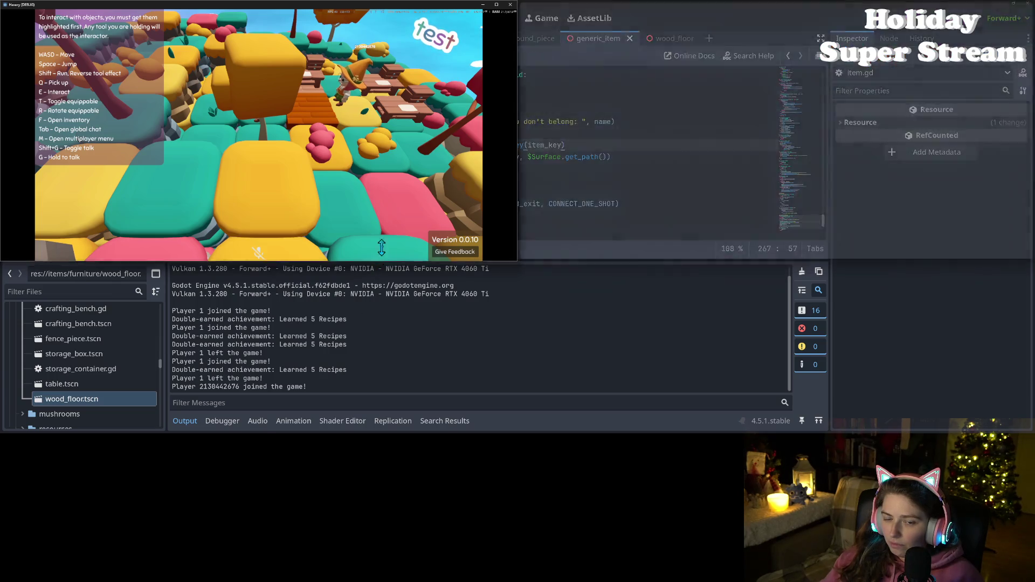
{"action": "left_click", "coordinate": [712, 168]}
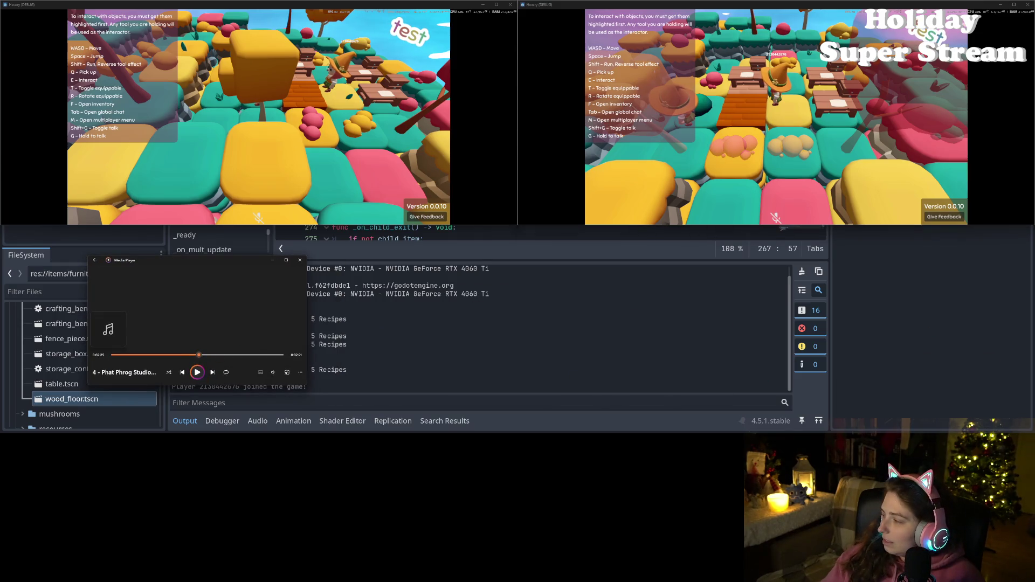
{"action": "key", "text": "alt+Tab"}
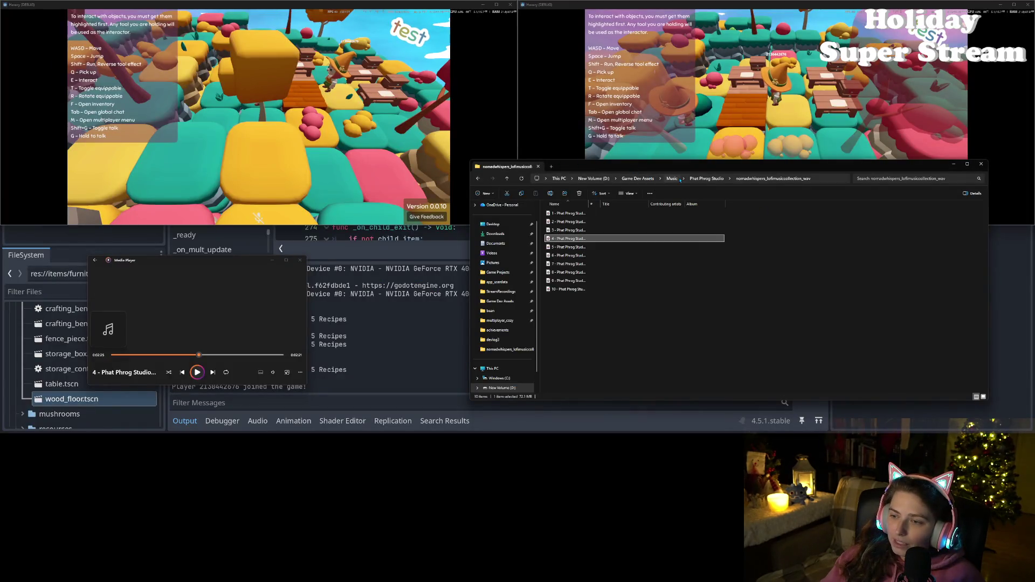
{"action": "left_click", "coordinate": [675, 180]}
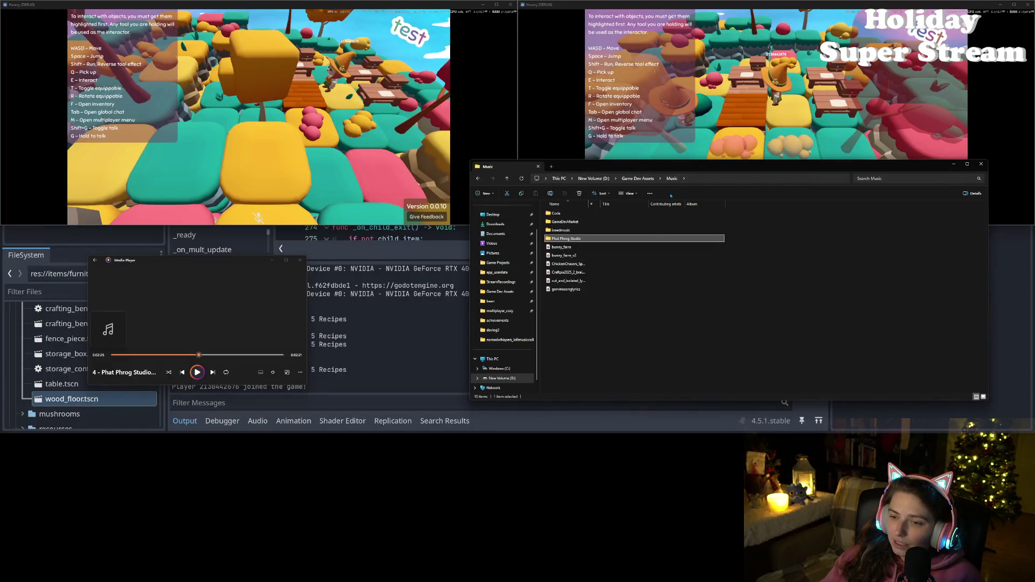
{"action": "double_click", "coordinate": [564, 230]}
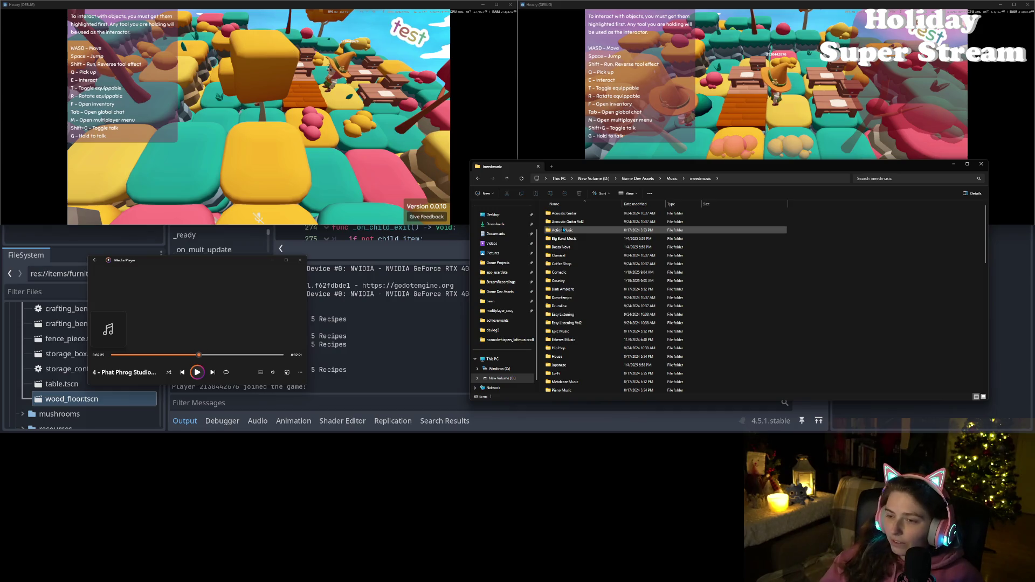
{"action": "double_click", "coordinate": [564, 213]}
{"action": "double_click", "coordinate": [566, 213]}
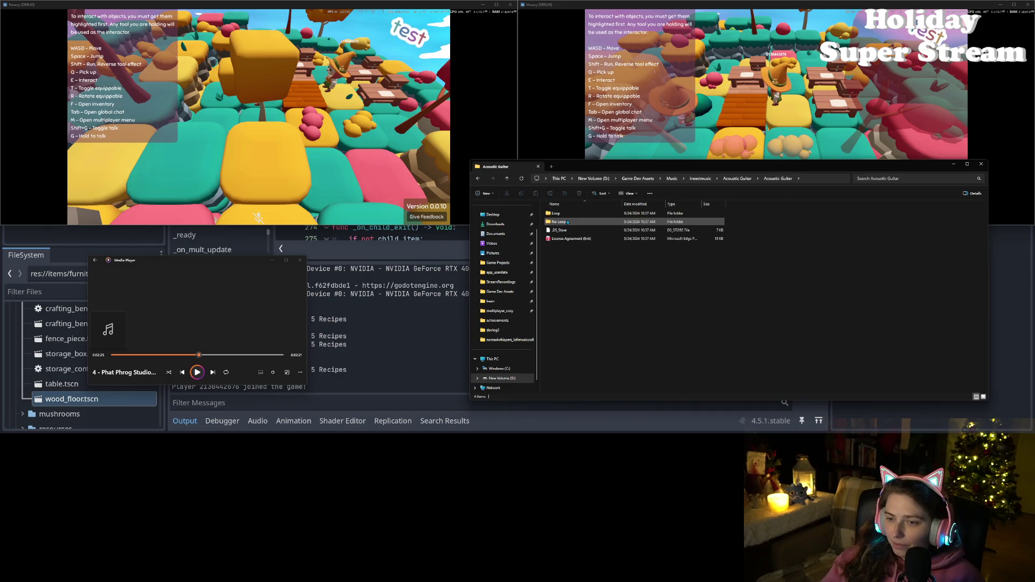
{"action": "double_click", "coordinate": [569, 216]}
{"action": "left_click_drag", "start_coordinate": [589, 320], "coordinate": [590, 212]}
{"action": "key", "text": "Return"}
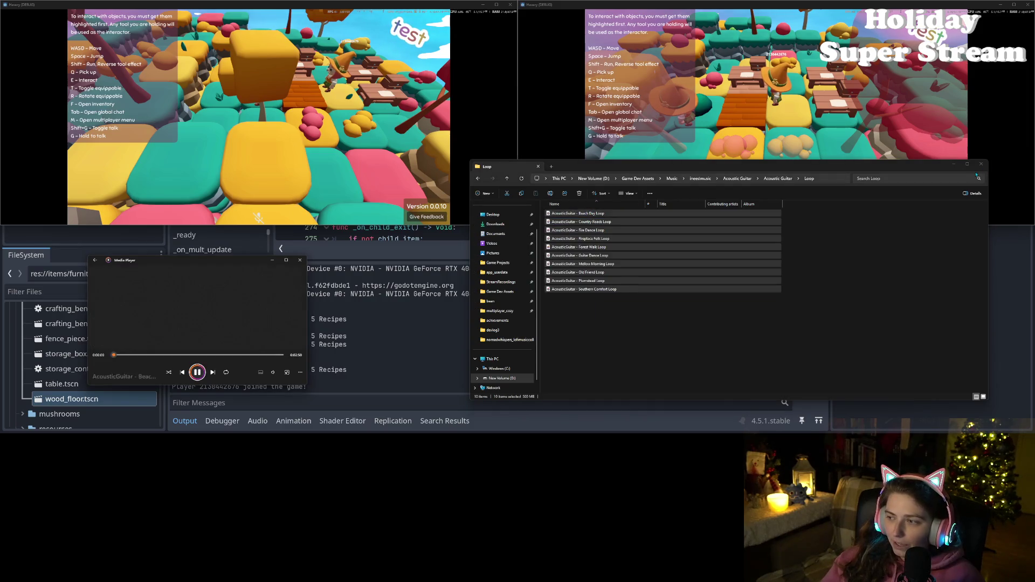
- Hide the file browser, set the Media Player volume to 13, and minimize the player
{"action": "left_click", "coordinate": [953, 164]}
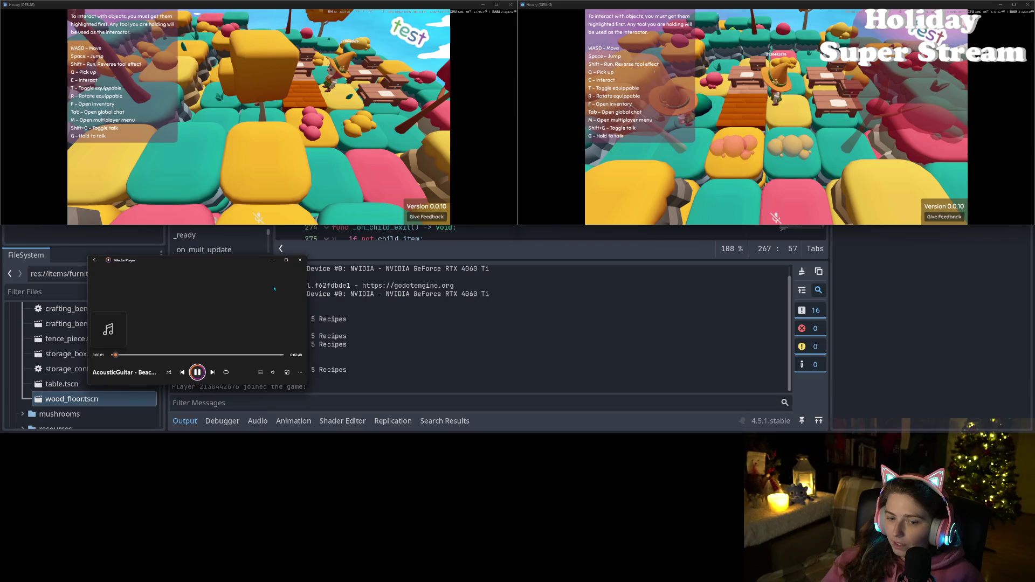
{"action": "left_click", "coordinate": [273, 373]}
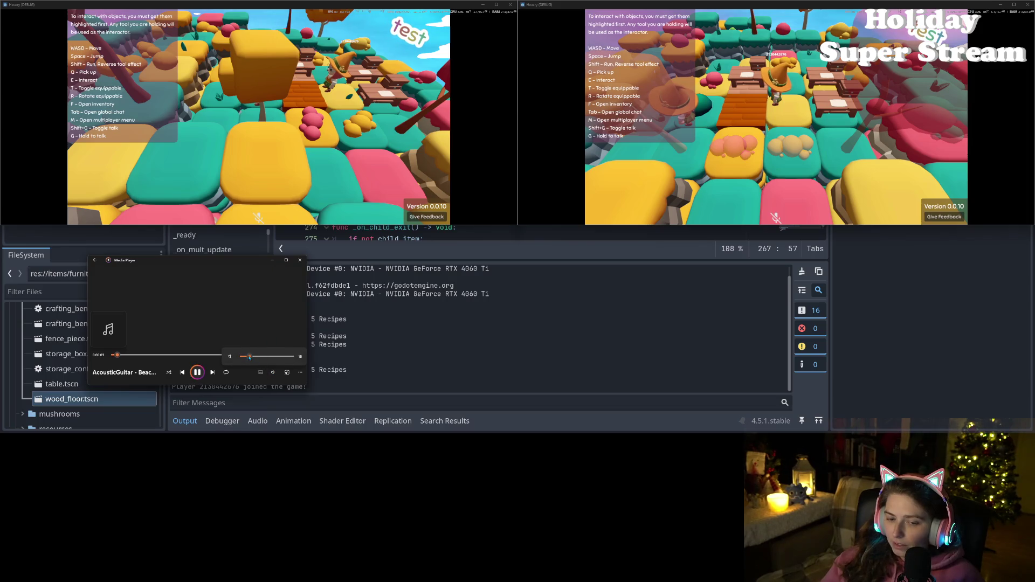
{"action": "left_click", "coordinate": [272, 261]}
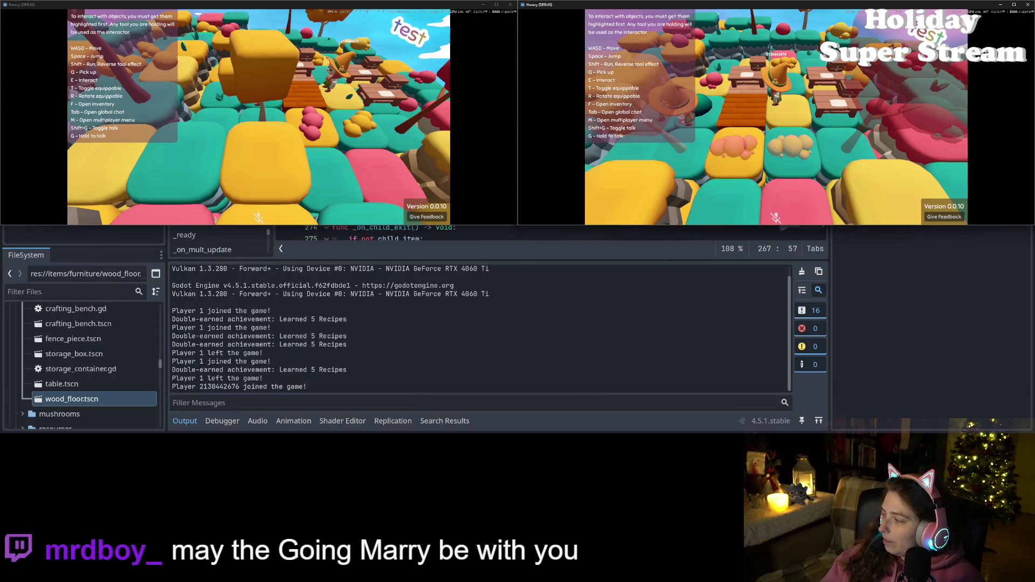
{"action": "key", "text": "alt+Tab"}
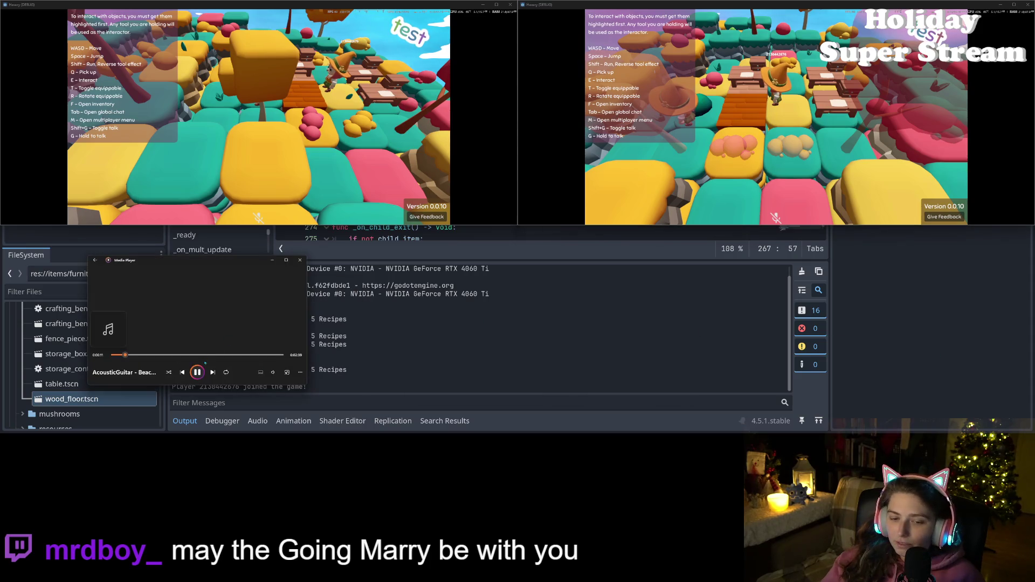
{"action": "left_click", "coordinate": [272, 371]}
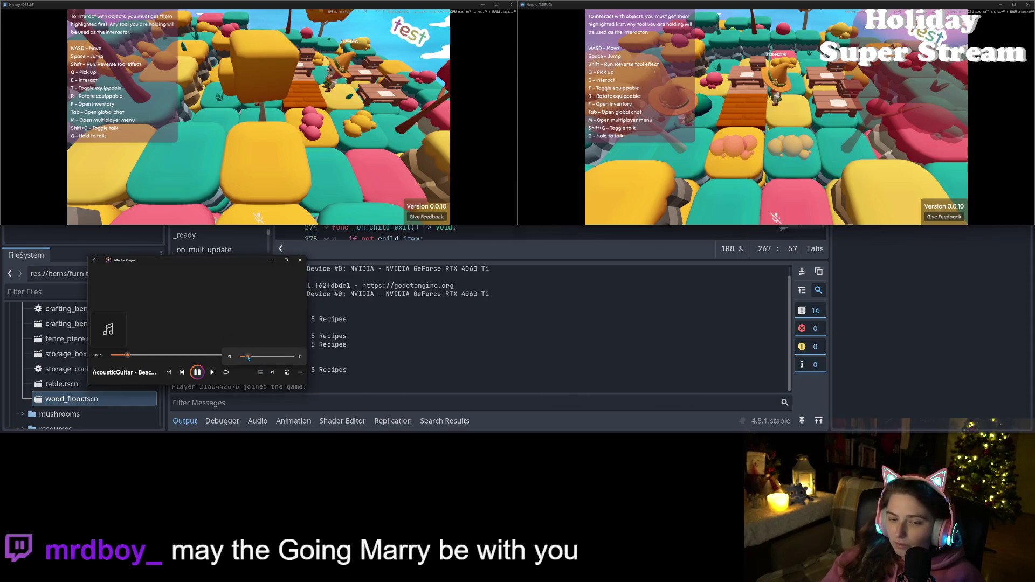
- Walk the right game's player along the wooden path, then open and close its Player Inventory
{"action": "left_click", "coordinate": [274, 262]}
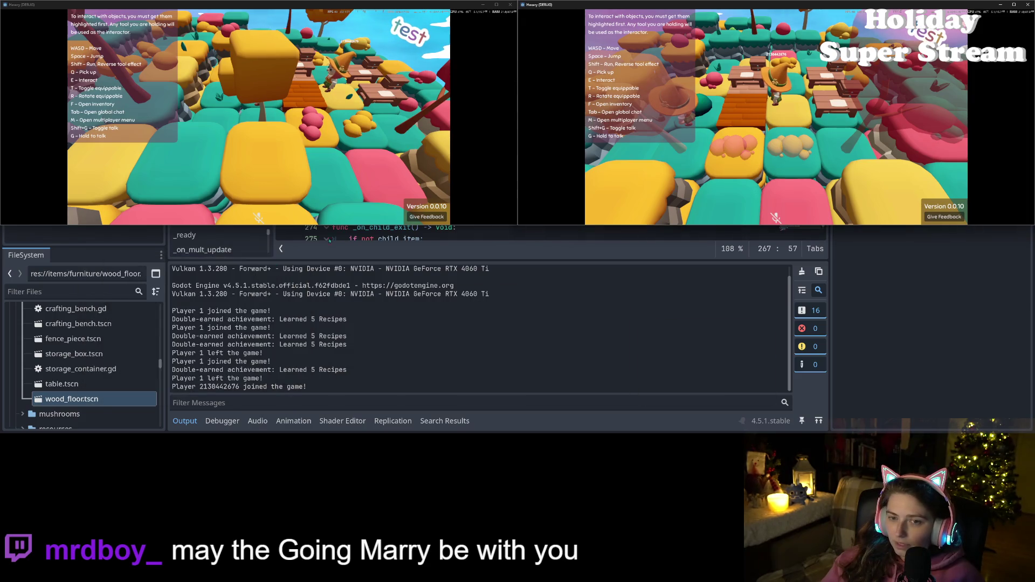
{"action": "key", "text": "w"}
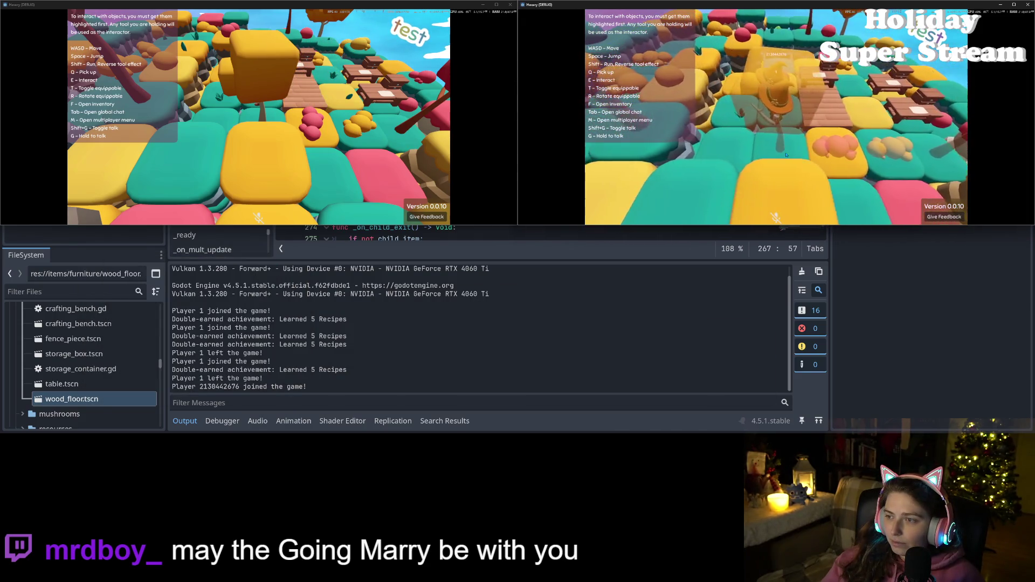
{"action": "key", "text": "d"}
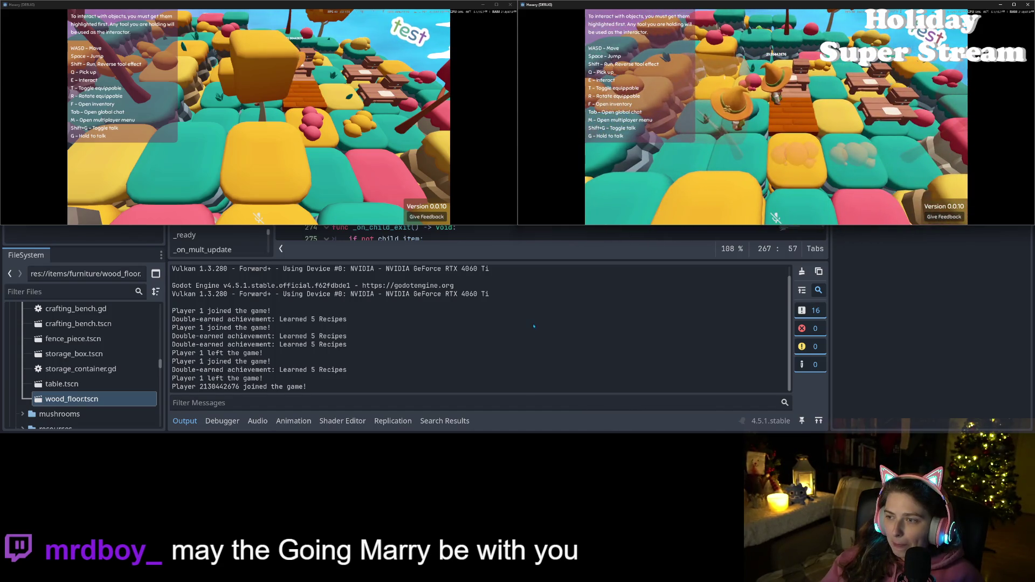
{"action": "key", "text": "f"}
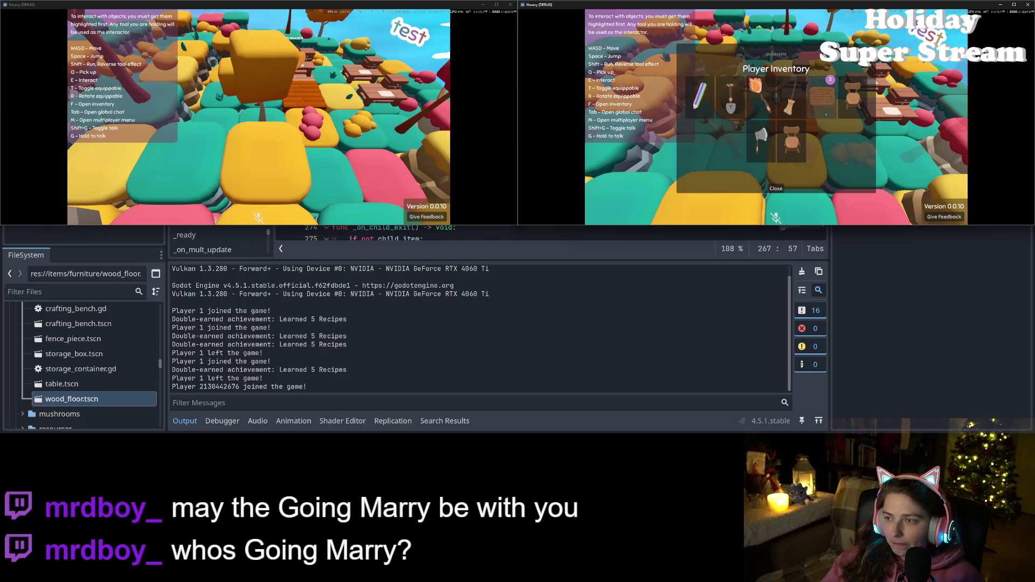
{"action": "left_click", "coordinate": [776, 189]}
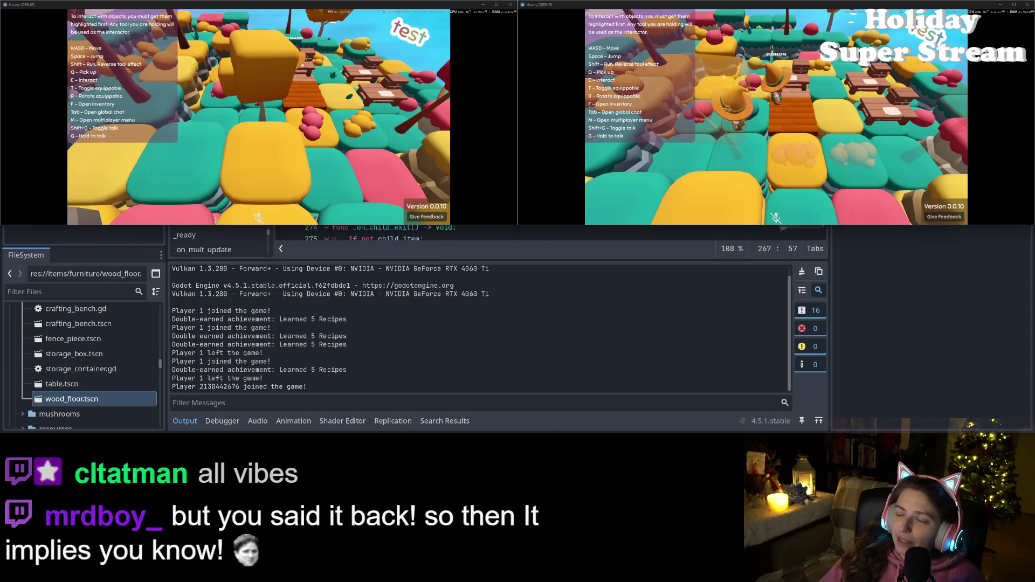
- Walk the left player around, open and close its inventory twice, then stop both games with F8
{"action": "key", "text": "w"}
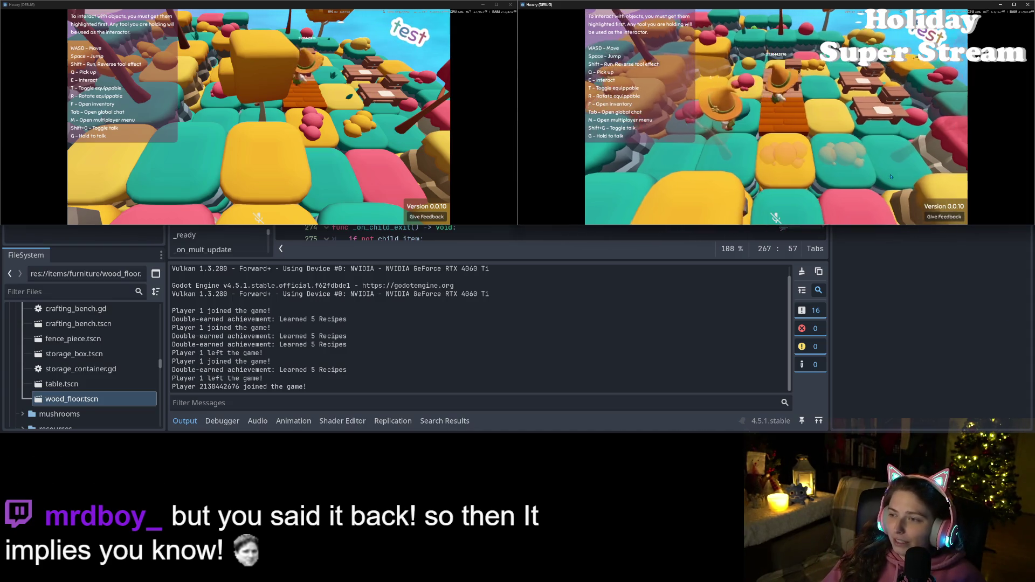
{"action": "left_click", "coordinate": [272, 74]}
{"action": "key", "text": "w"}
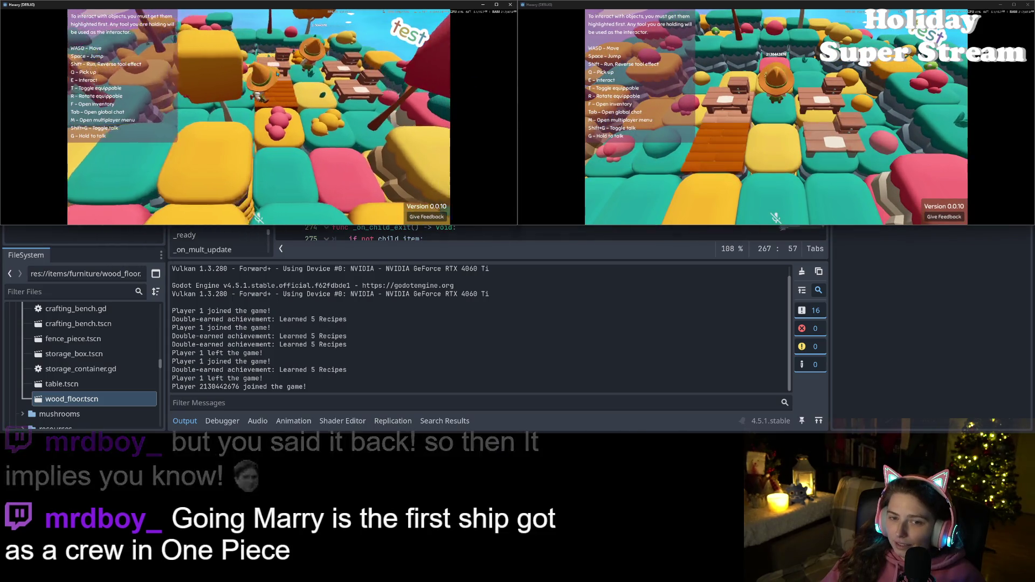
{"action": "key", "text": "f"}
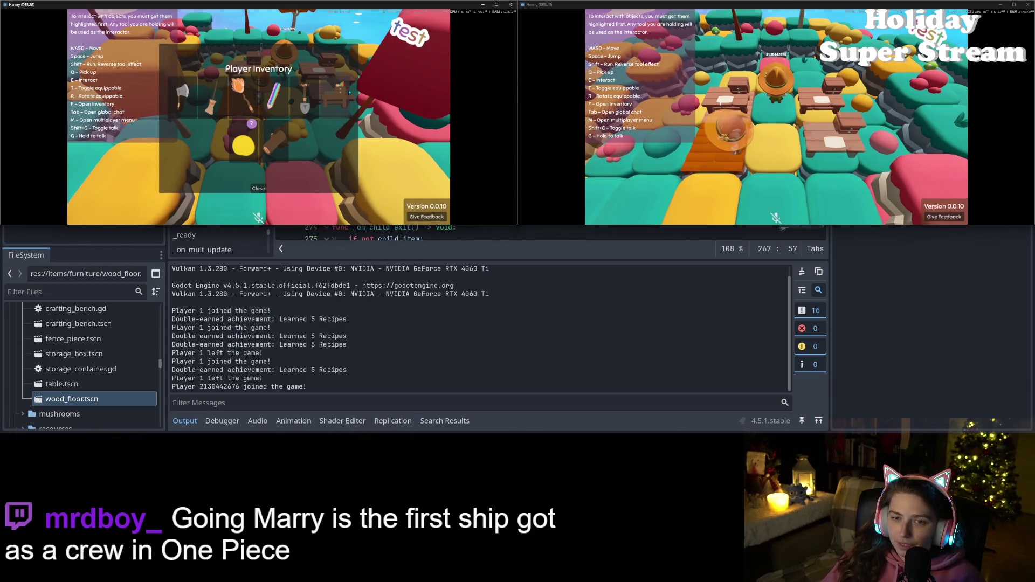
{"action": "left_click", "coordinate": [258, 188]}
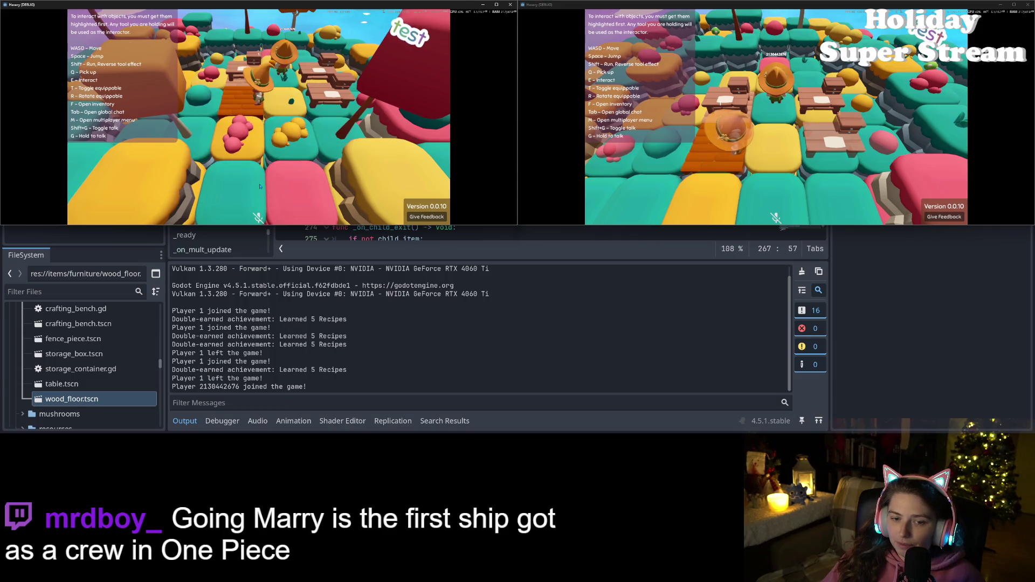
{"action": "key", "text": "w"}
{"action": "key", "text": "f"}
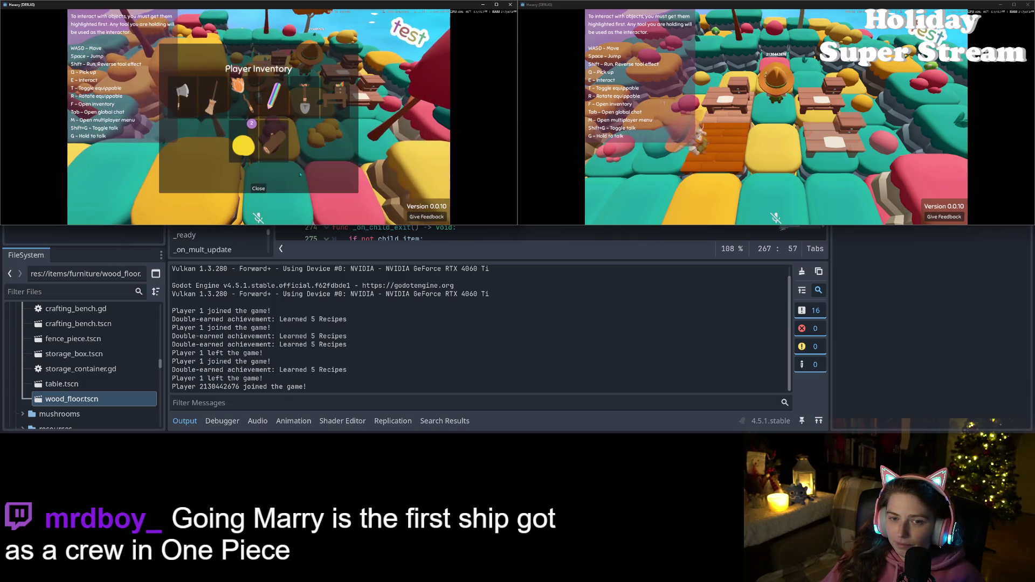
{"action": "left_click", "coordinate": [258, 189]}
{"action": "key", "text": "w"}
{"action": "key", "text": "w"}
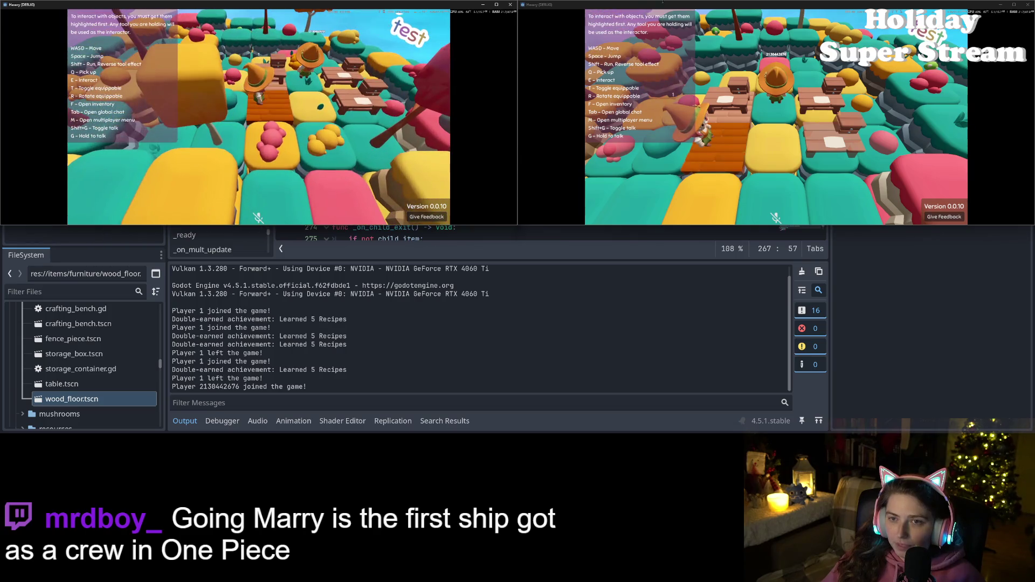
{"action": "key", "text": "F8"}
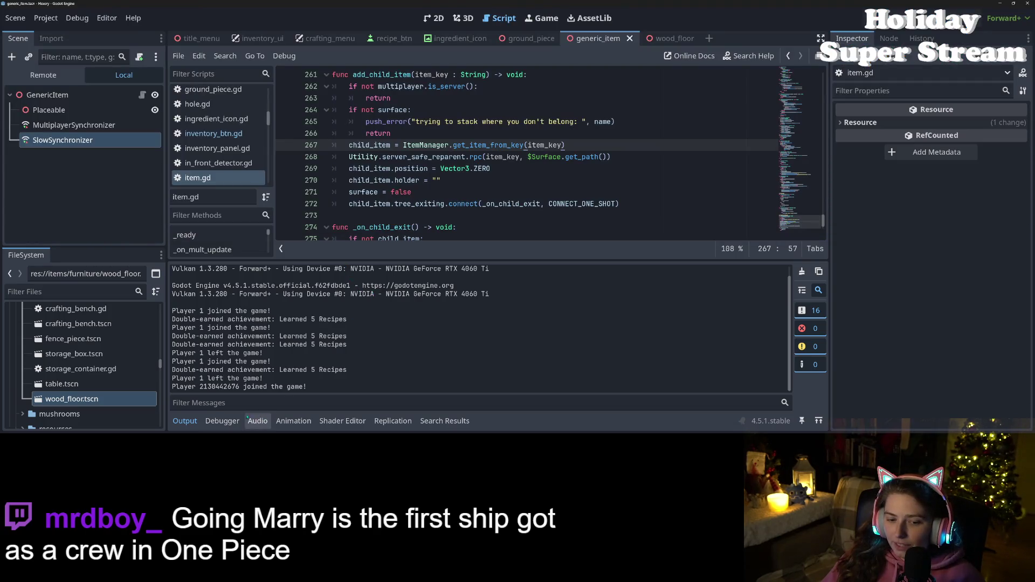
- Review the surface and child_item logic in _on_child_exit, then open a new line after push_warning
{"action": "left_click", "coordinate": [222, 420]}
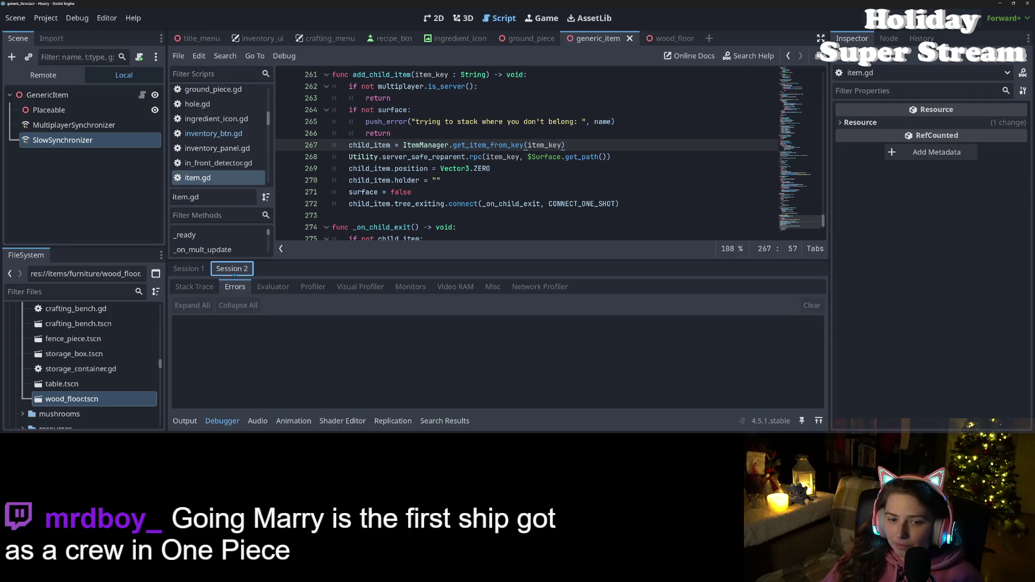
{"action": "scroll", "coordinate": [486, 177], "scroll_direction": "down", "scroll_amount": 2}
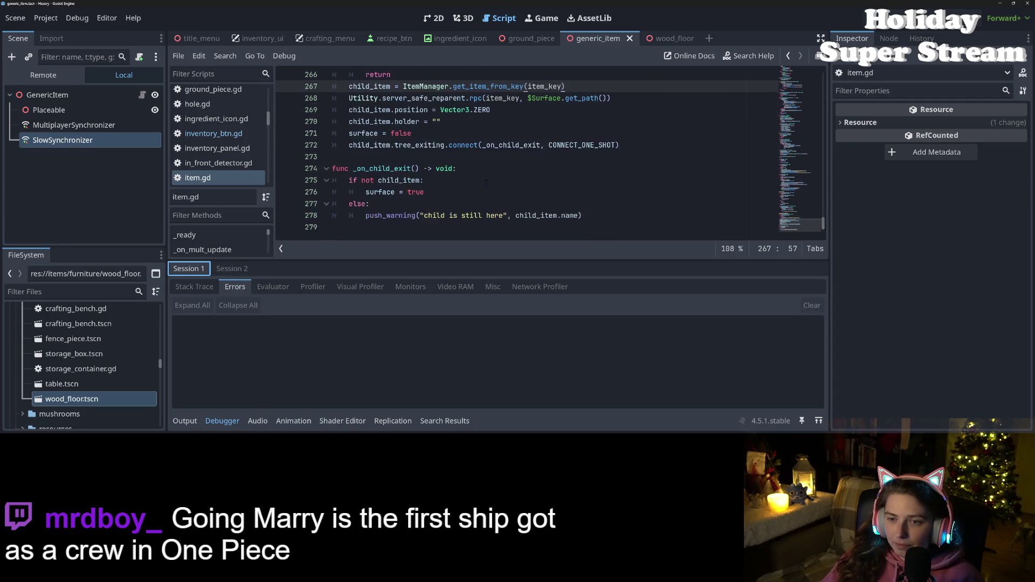
{"action": "scroll", "coordinate": [487, 178], "scroll_direction": "up", "scroll_amount": 5}
{"action": "scroll", "coordinate": [486, 178], "scroll_direction": "down", "scroll_amount": 4}
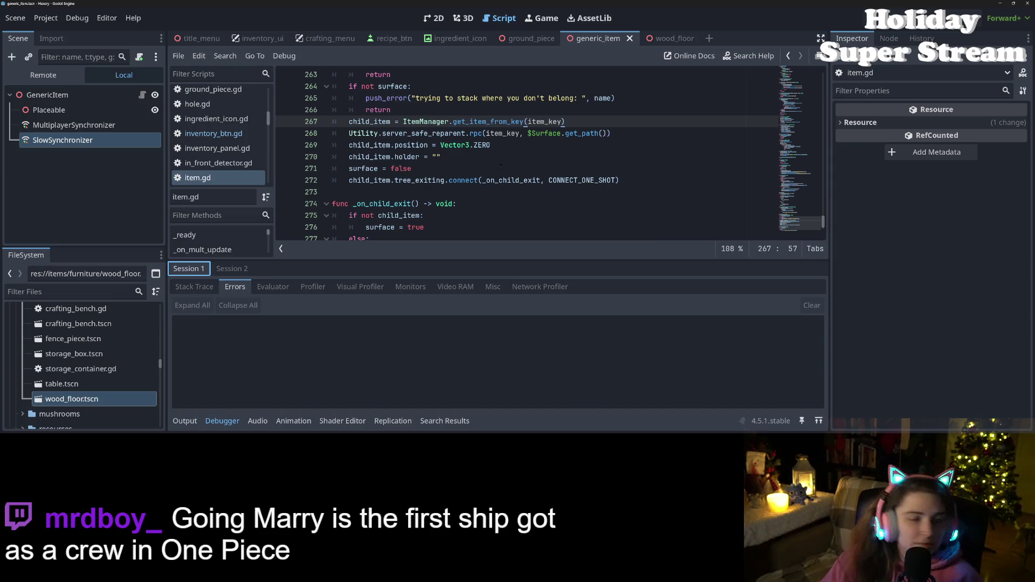
{"action": "scroll", "coordinate": [483, 177], "scroll_direction": "down", "scroll_amount": 1}
{"action": "left_click", "coordinate": [461, 136]}
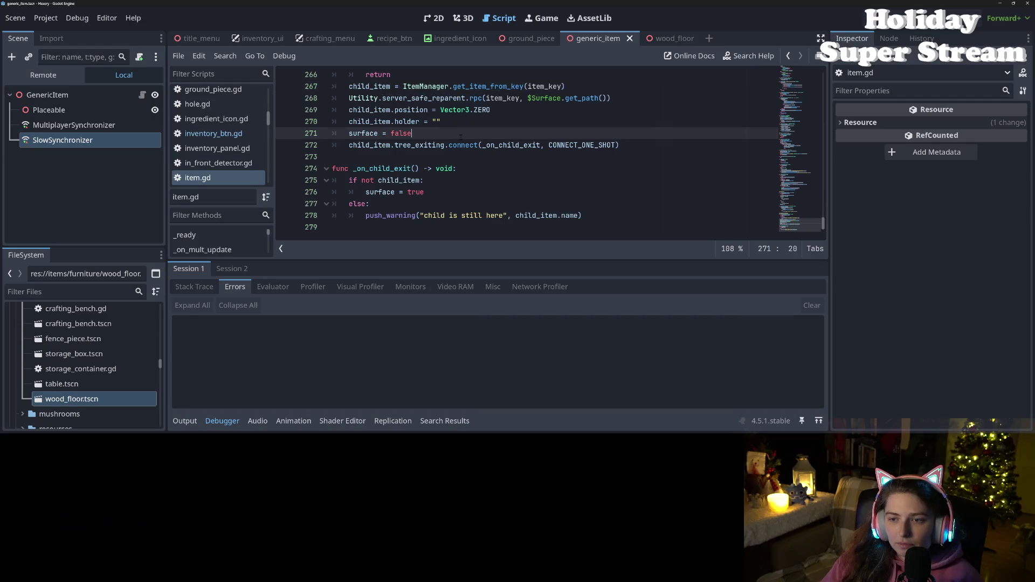
{"action": "double_click", "coordinate": [458, 145]}
{"action": "left_click", "coordinate": [356, 180]}
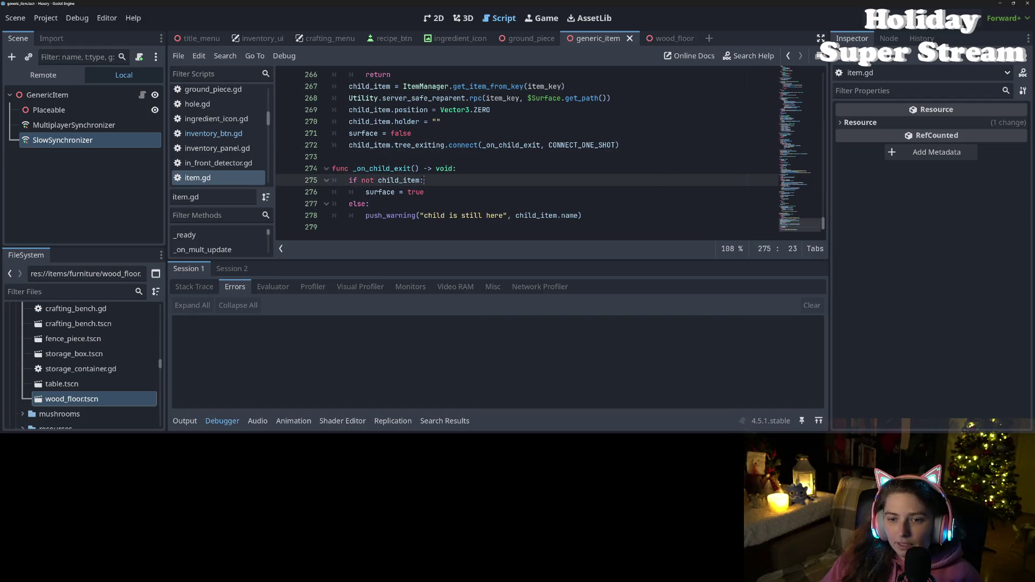
{"action": "double_click", "coordinate": [384, 192]}
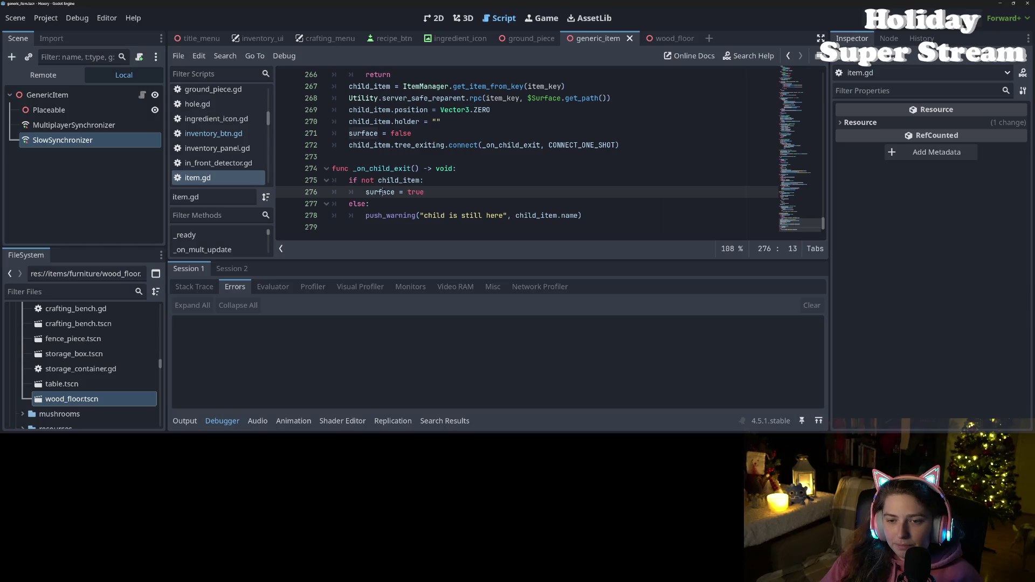
{"action": "left_click", "coordinate": [369, 203]}
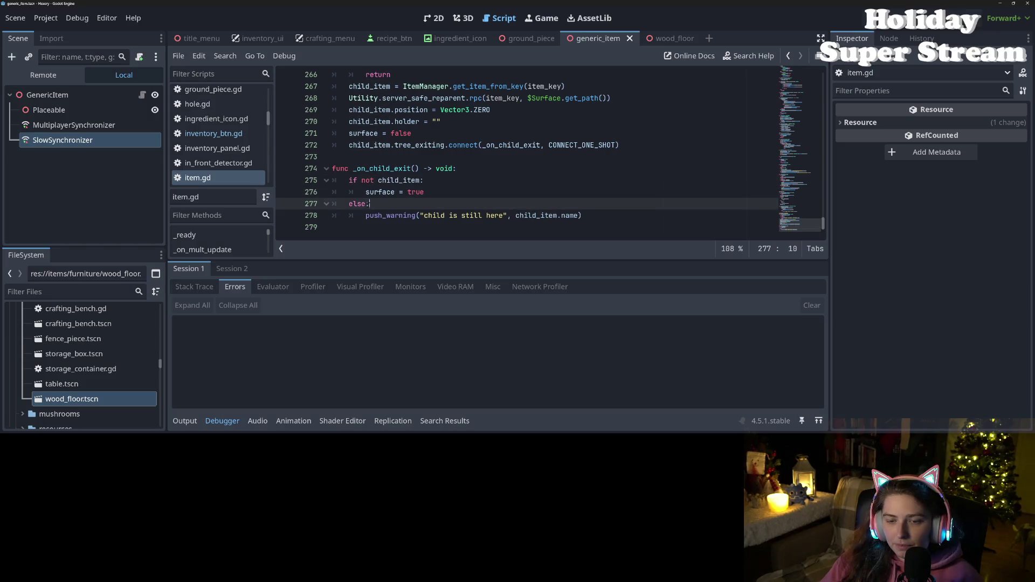
{"action": "left_click", "coordinate": [624, 215]}
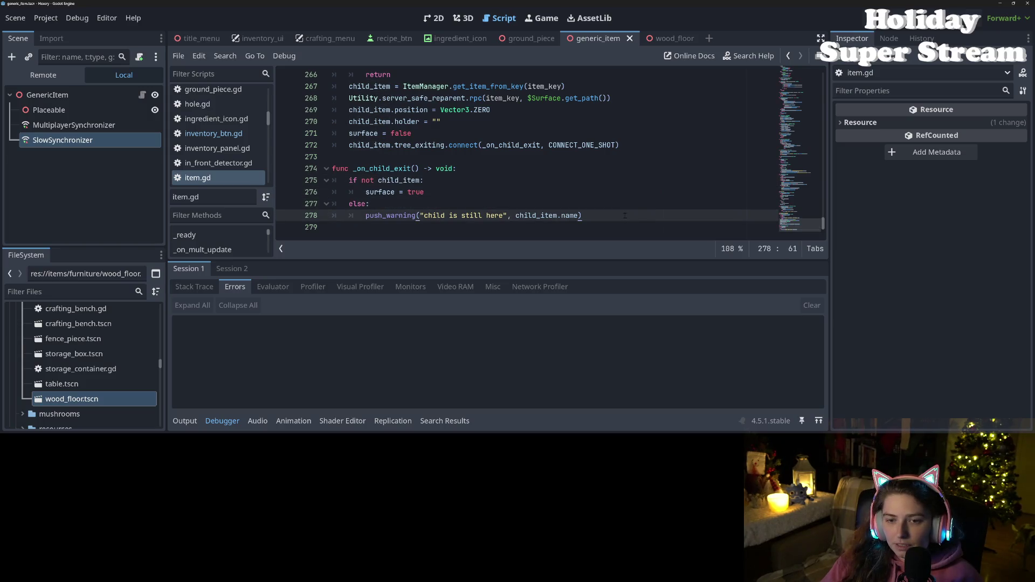
{"action": "key", "text": "Return"}
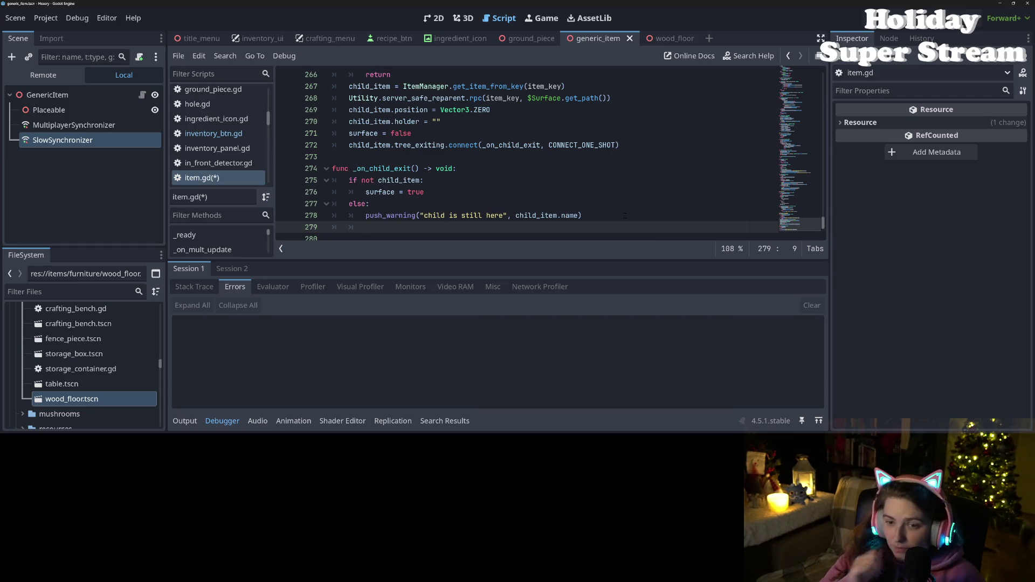
- Dedent surface = true out of the if block and delete the else branch with its warning
{"action": "left_click", "coordinate": [365, 192]}
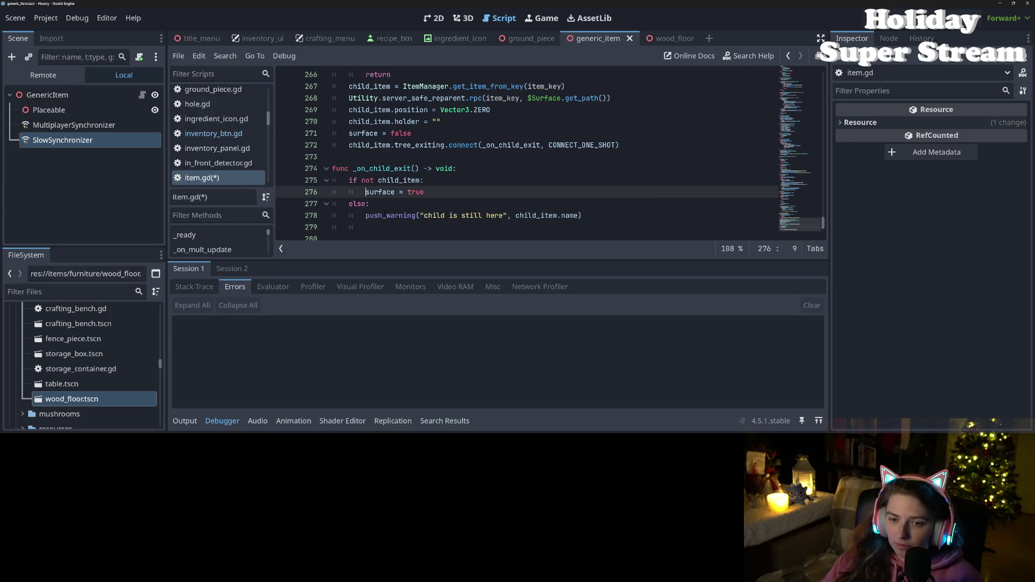
{"action": "key", "text": "BackSpace"}
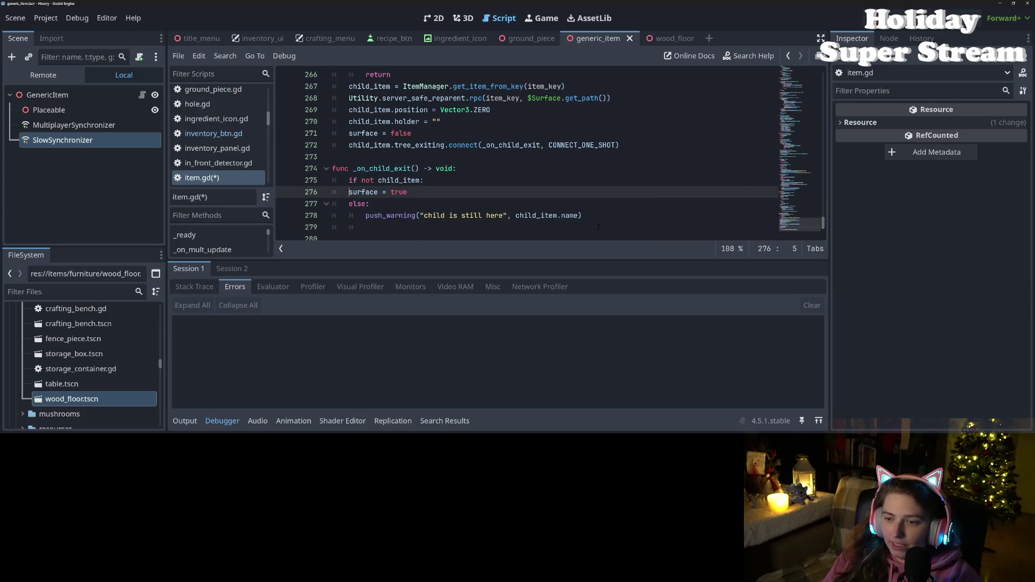
{"action": "left_click_drag", "start_coordinate": [593, 215], "coordinate": [332, 203]}
{"action": "key", "text": "BackSpace"}
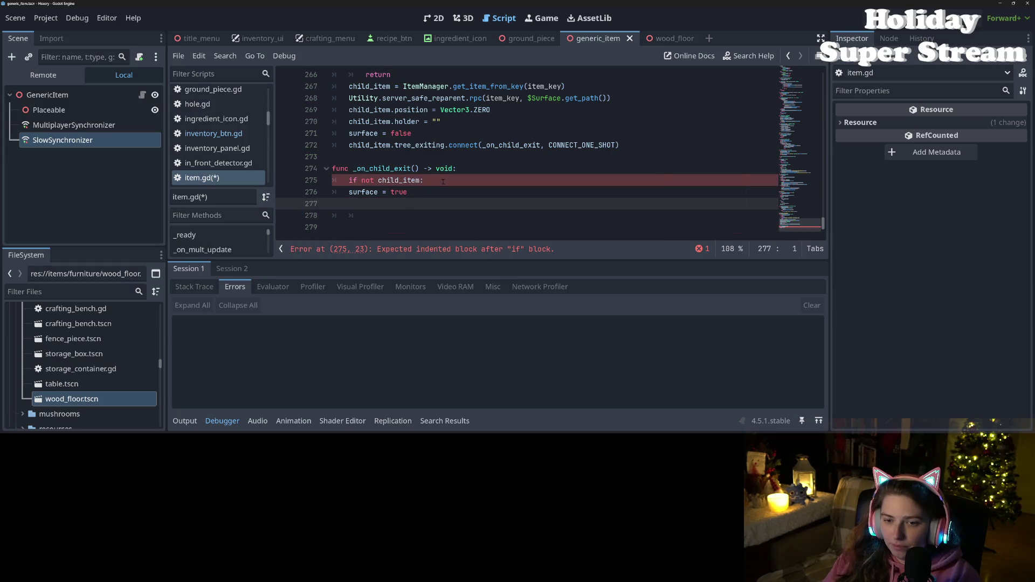
- Turn 'if not' into a while loop whose body awaits get_tree().create_timer(0.1).timeout
{"action": "left_click", "coordinate": [443, 181]}
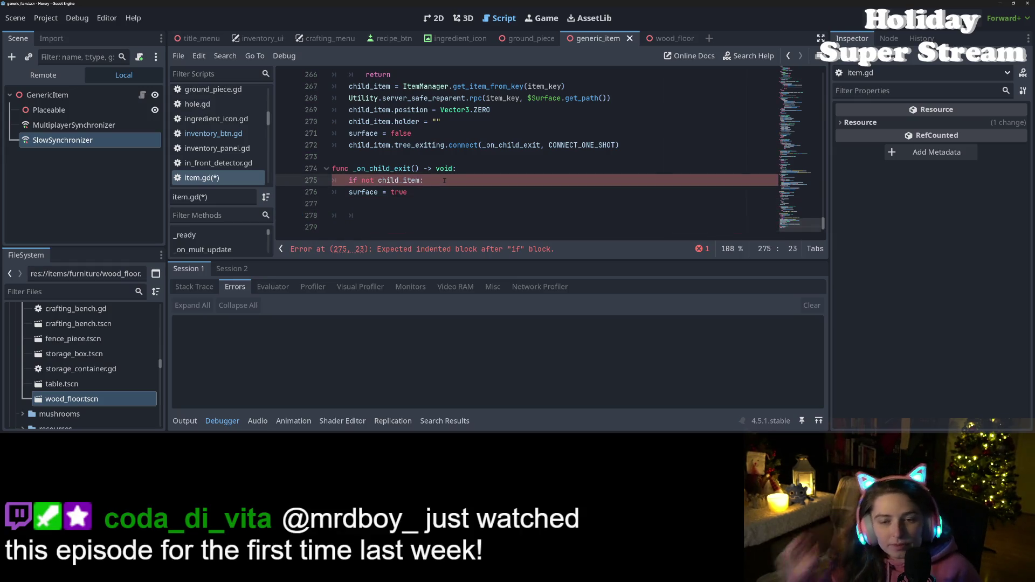
{"action": "double_click", "coordinate": [366, 181]}
{"action": "key", "text": "BackSpace"}
{"action": "key", "text": "BackSpace"}
{"action": "key", "text": "BackSpace"}
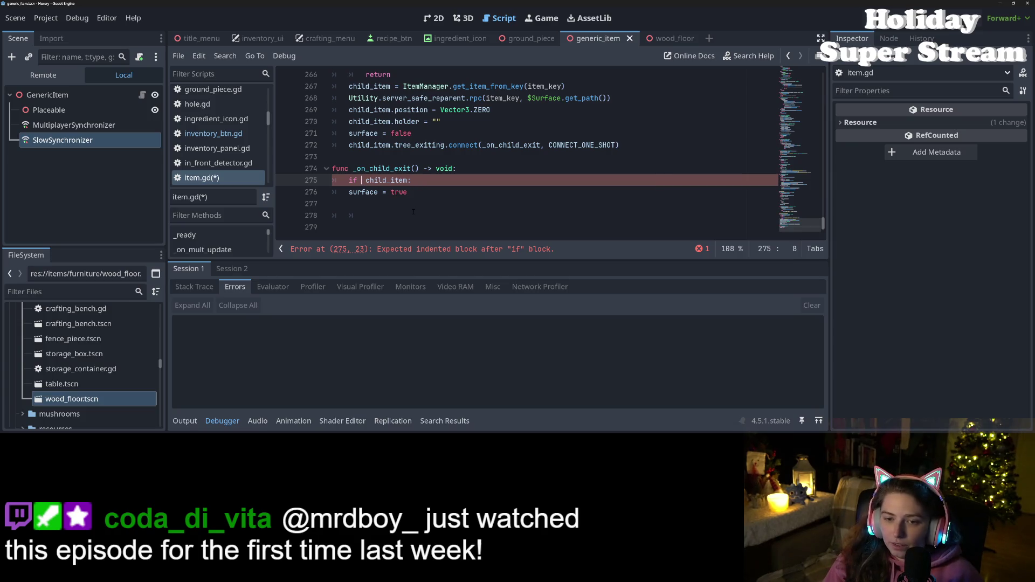
{"action": "key", "text": "Delete"}
{"action": "type", "text": "while"}
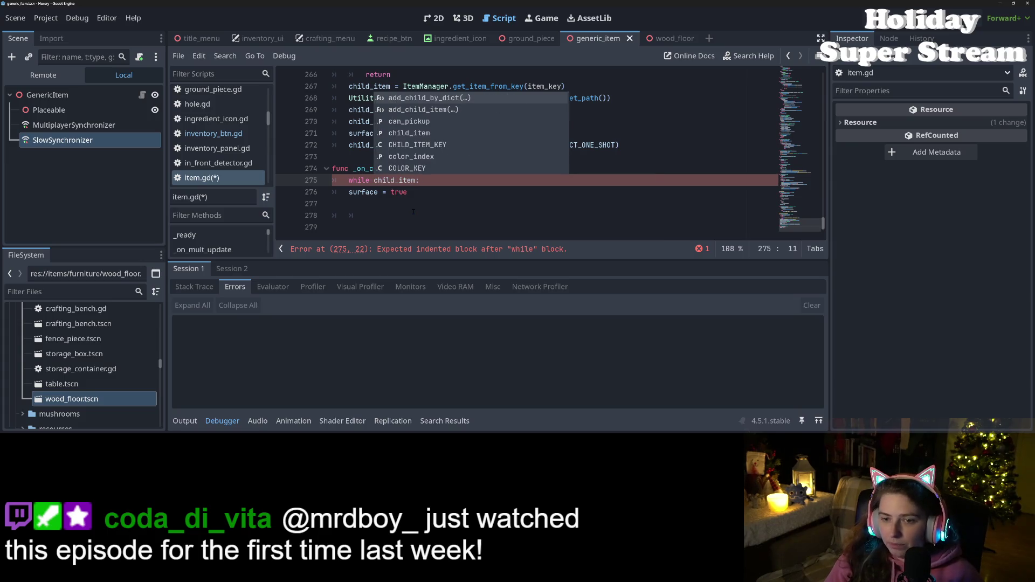
{"action": "key", "text": "Escape"}
{"action": "key", "text": "End"}
{"action": "key", "text": "Return"}
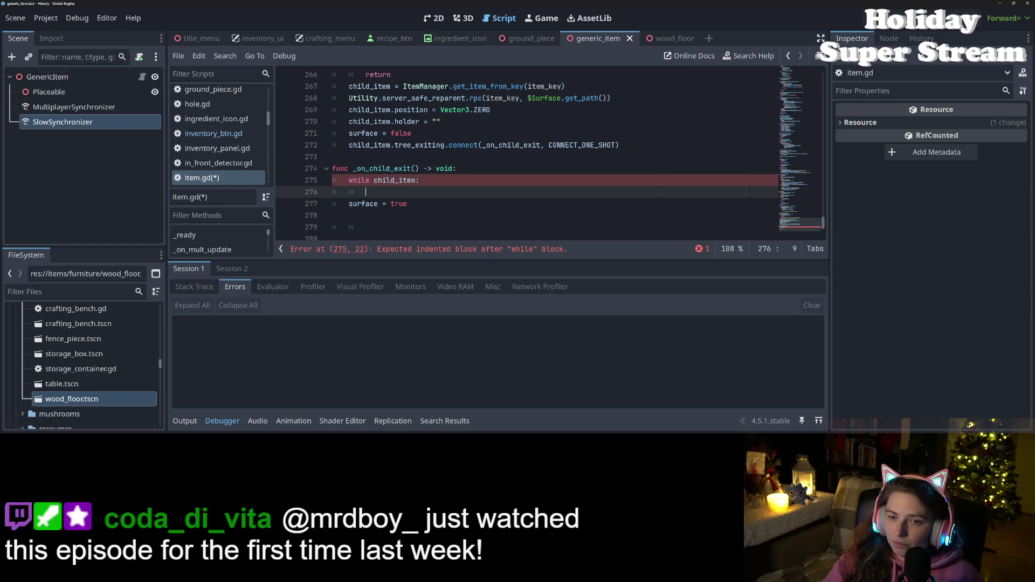
{"action": "type", "text": "await "}
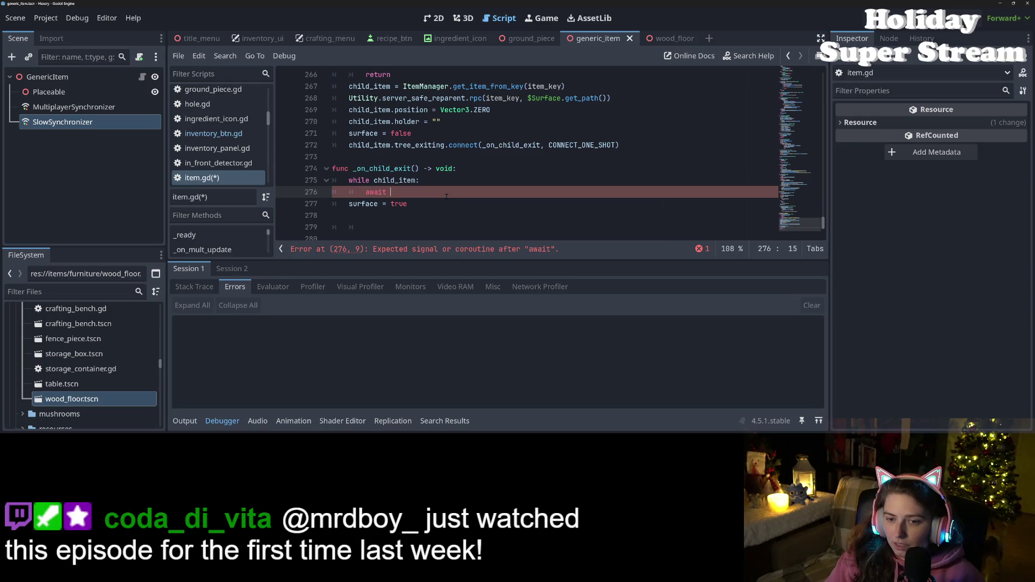
{"action": "type", "text": "get_tree().cre"}
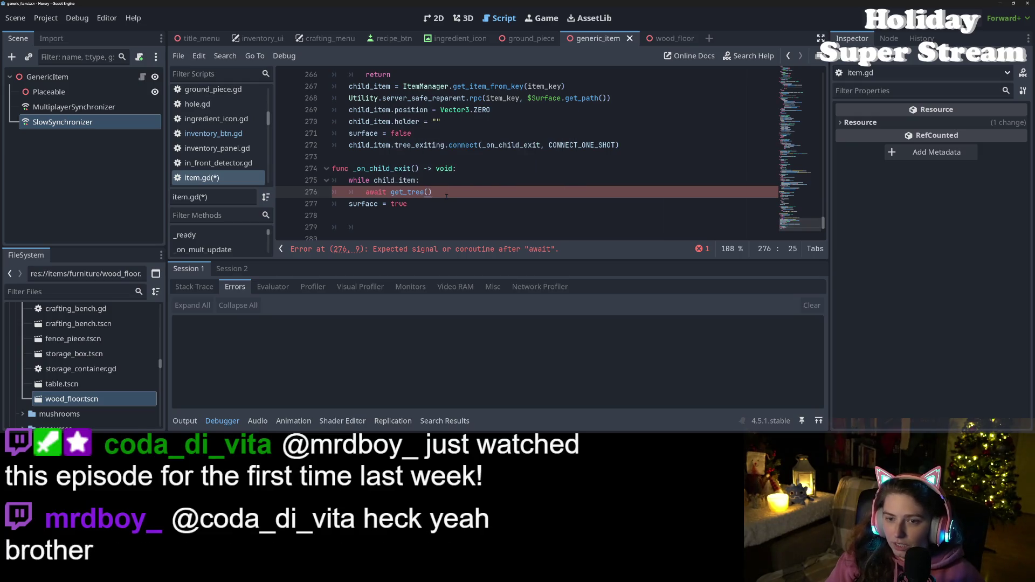
{"action": "key", "text": "Return"}
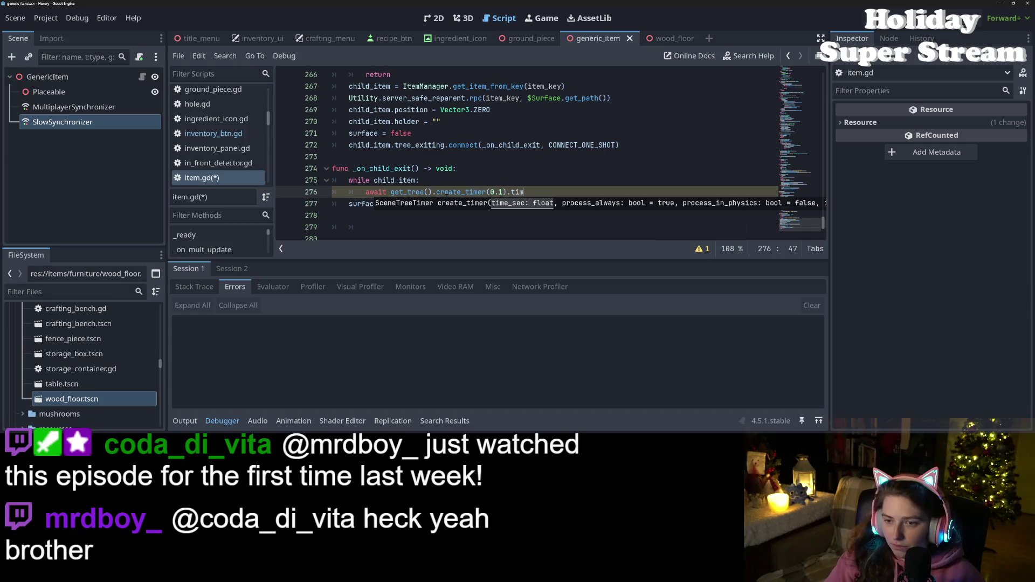
{"action": "key", "text": "Escape"}
{"action": "key", "text": "Up"}
{"action": "key", "text": "Up"}
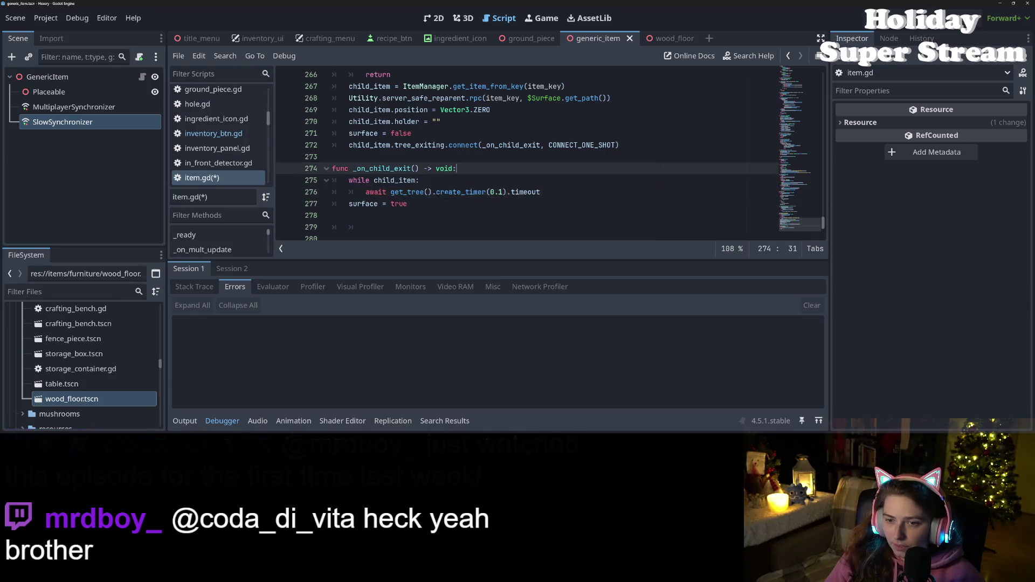
- Declare a wait_count variable, increment it in the loop, and add an 'if wait_count > 10:' check
{"action": "key", "text": "Return"}
{"action": "type", "text": "var wait_count : int = 0"}
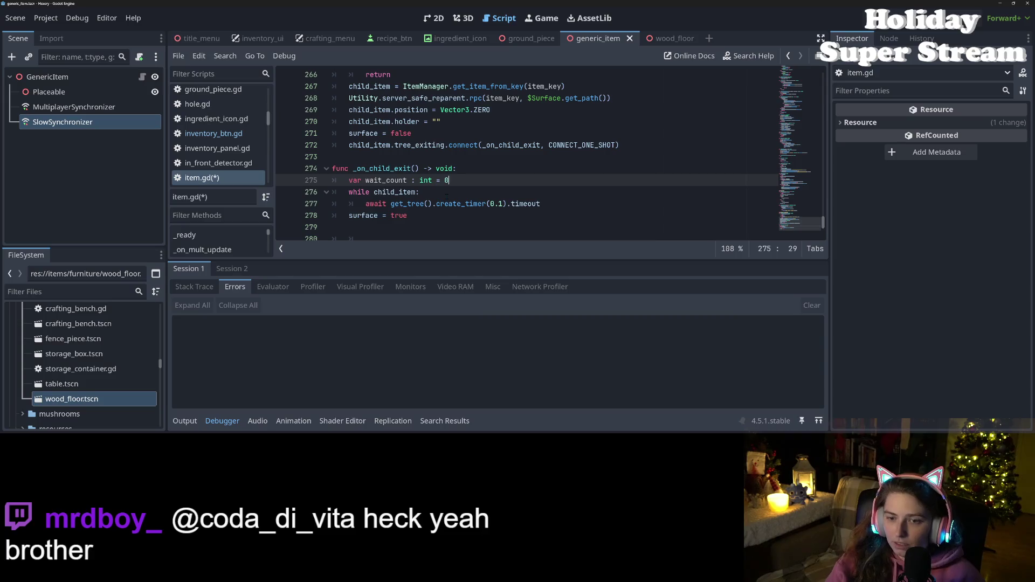
{"action": "left_click", "coordinate": [446, 195]}
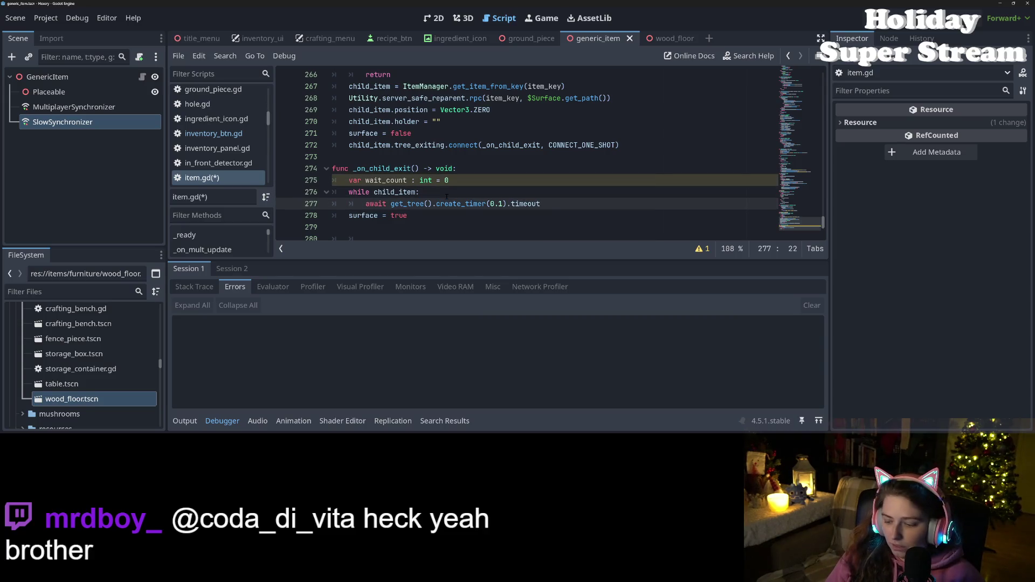
{"action": "key", "text": "Return"}
{"action": "type", "text": "wait_count"}
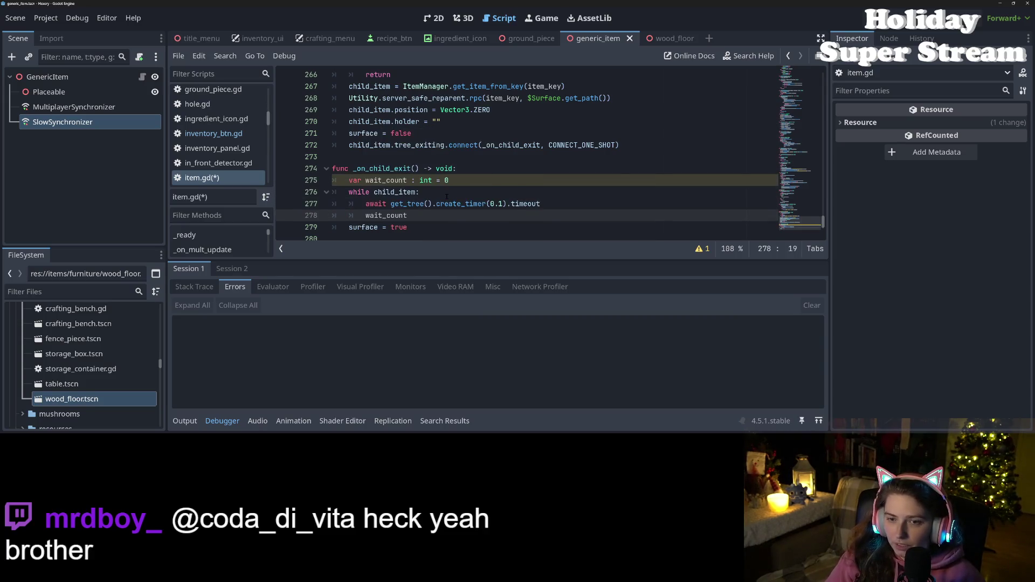
{"action": "type", "text": " += 1"}
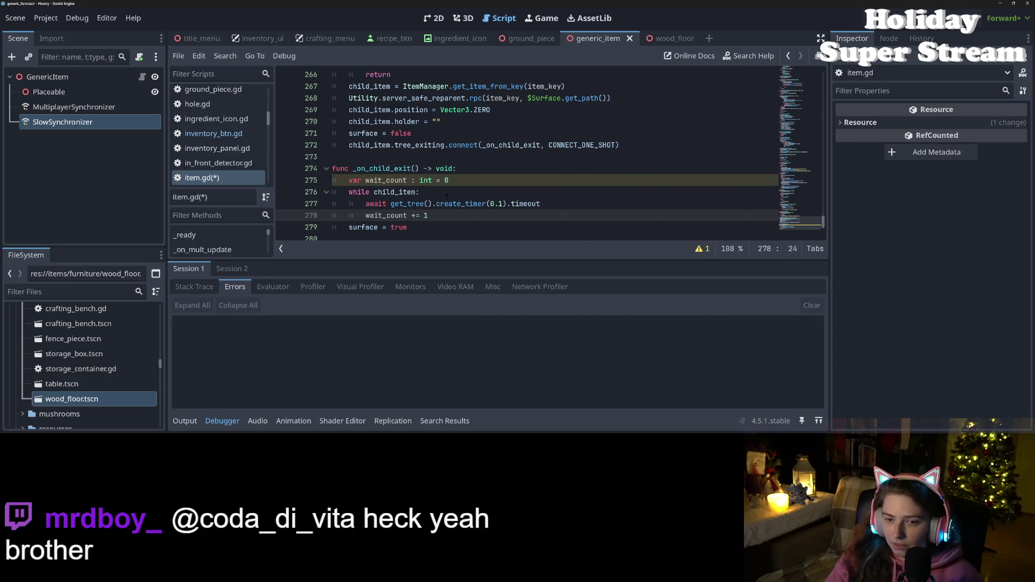
{"action": "key", "text": "Return"}
{"action": "type", "text": "if wa"}
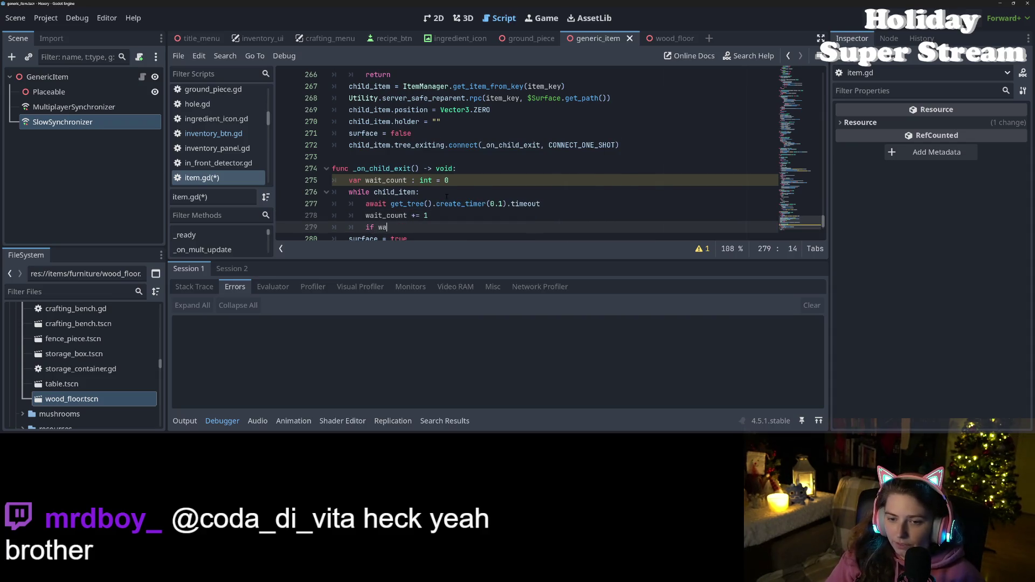
{"action": "type", "text": "it_count > 10"}
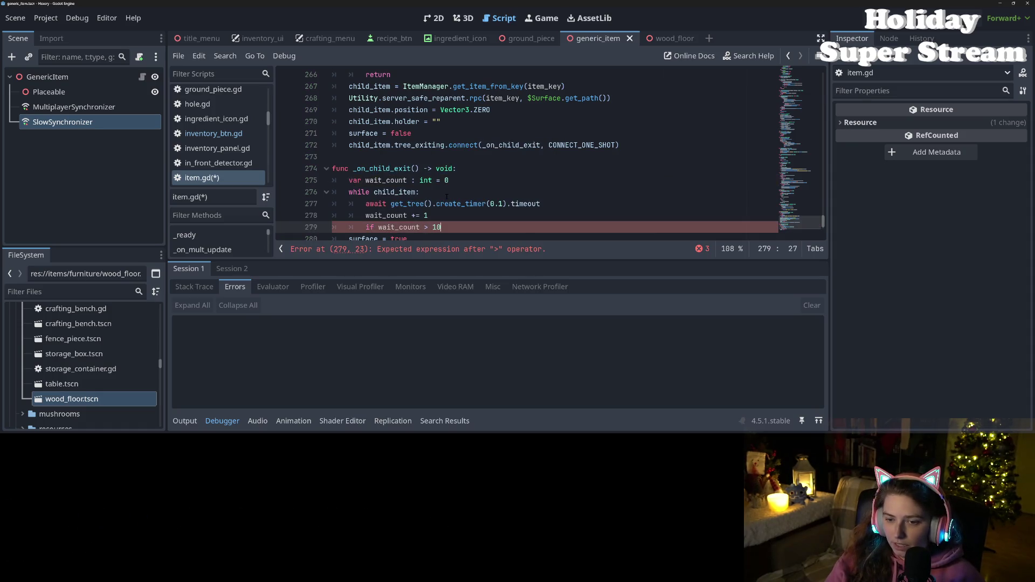
{"action": "type", "text": ":"}
{"action": "key", "text": "Return"}
{"action": "type", "text": "return"}
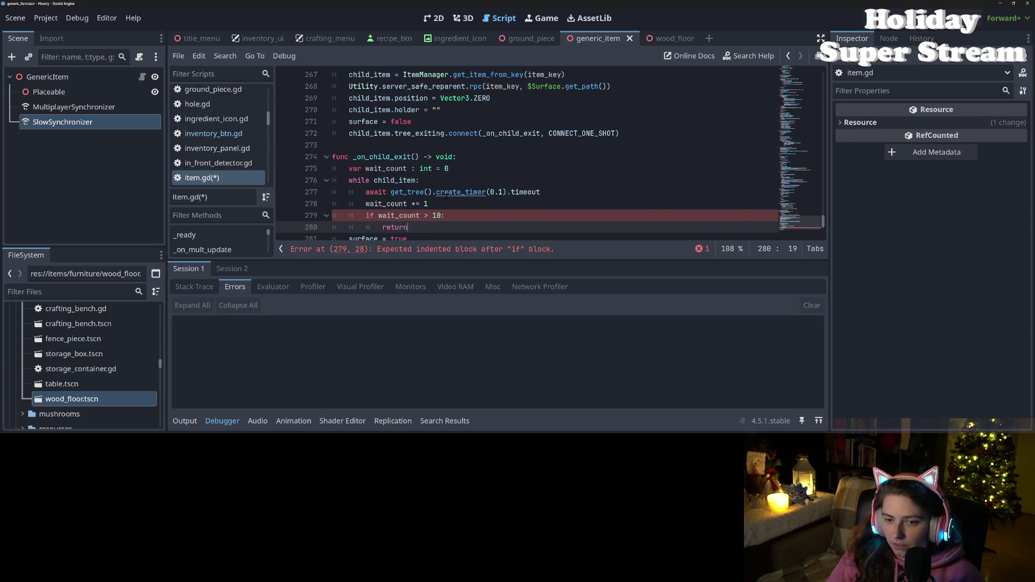
- Add push_warning("child never left") above the return in the limit check and save item.gd
{"action": "key", "text": "ctrl+s"}
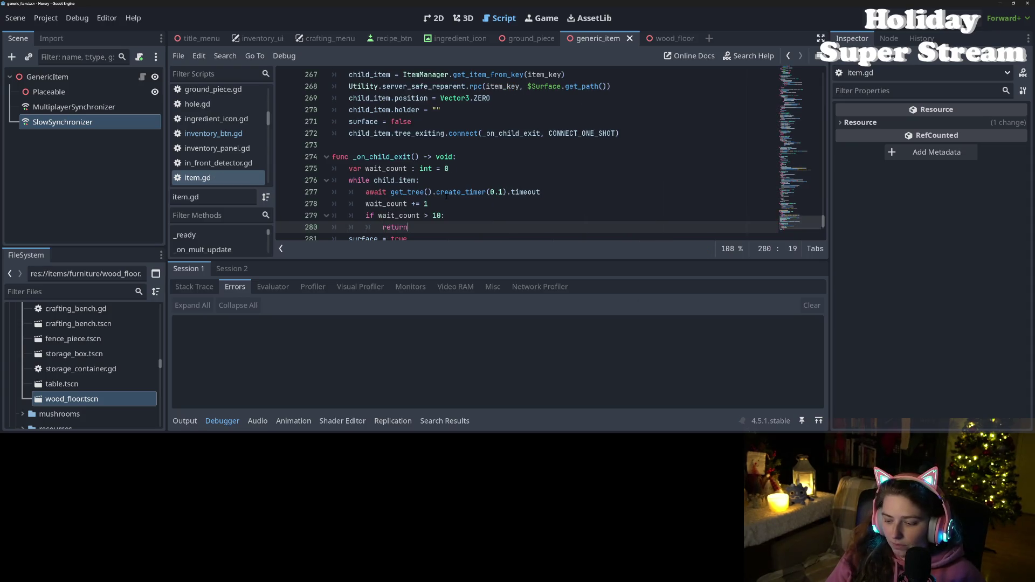
{"action": "key", "text": "ctrl+shift+Return"}
{"action": "type", "text": "push"}
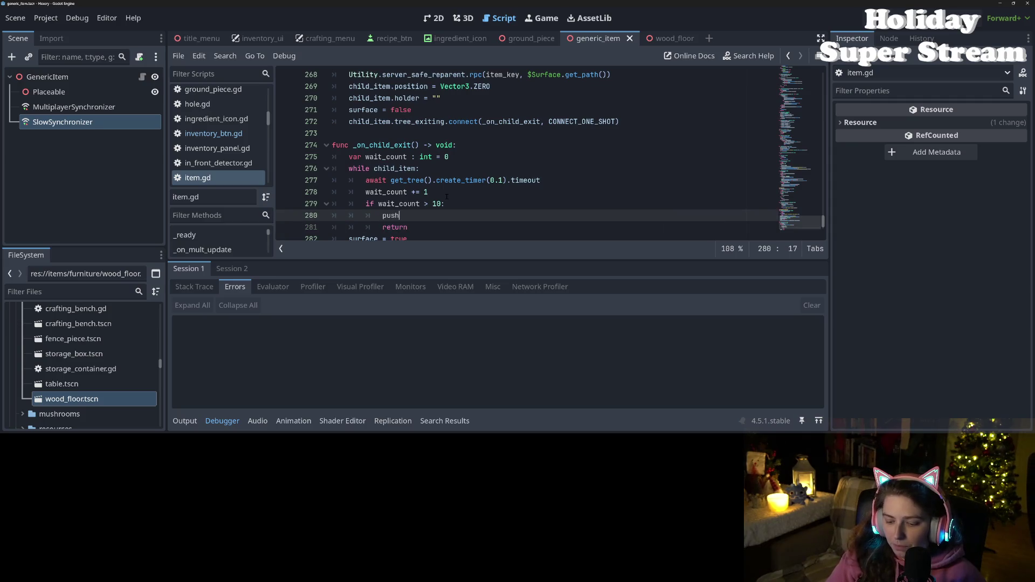
{"action": "type", "text": "_war"}
{"action": "key", "text": "Return"}
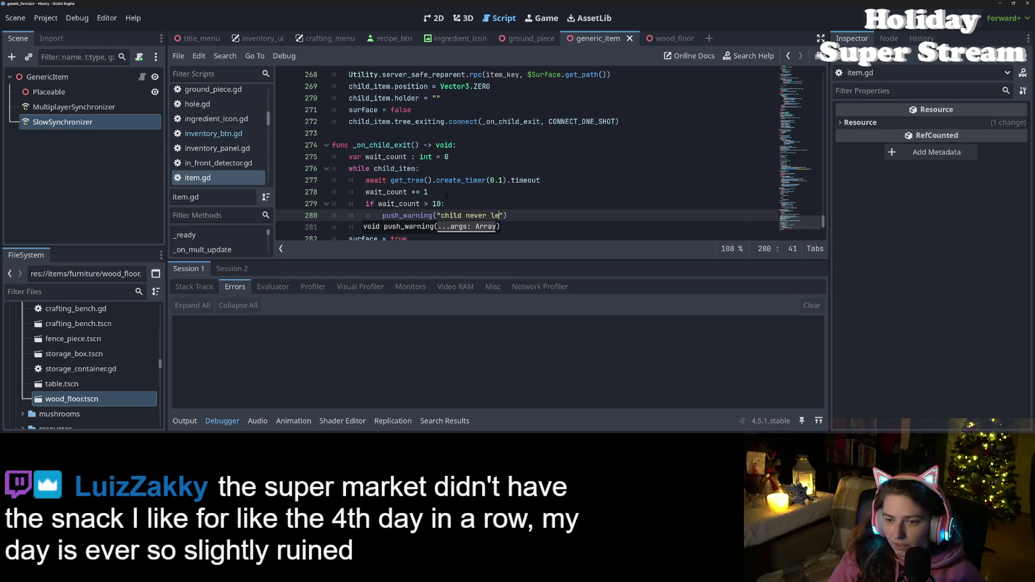
{"action": "type", "text": "ft"}
{"action": "key", "text": "ctrl+s"}
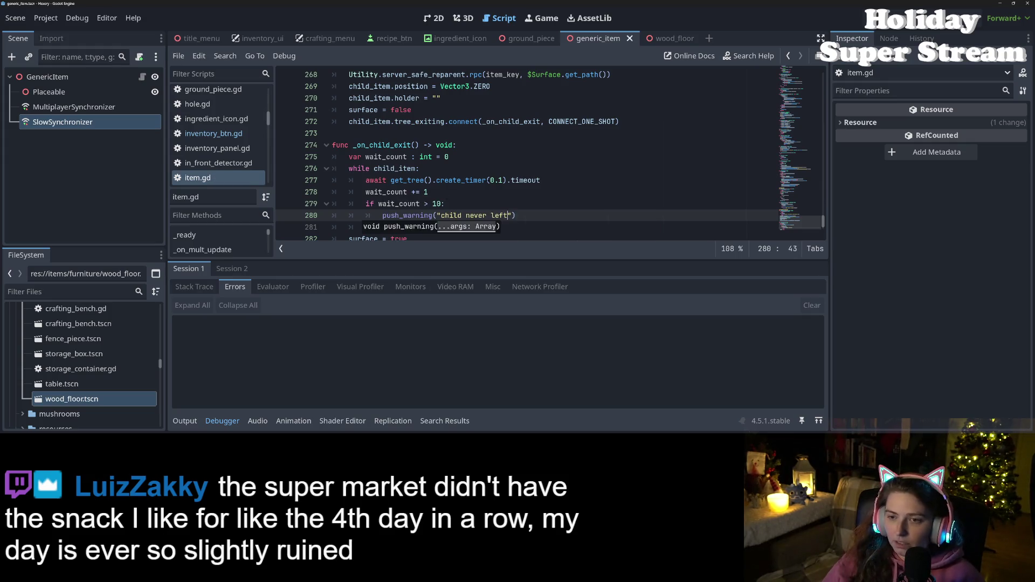
{"action": "left_click", "coordinate": [501, 167]}
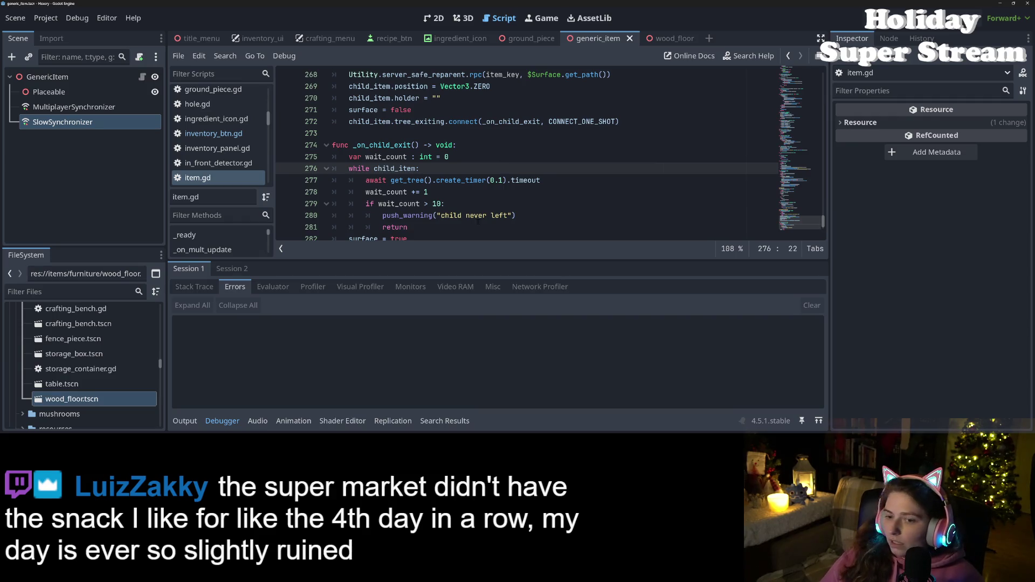
{"action": "left_click", "coordinate": [567, 212]}
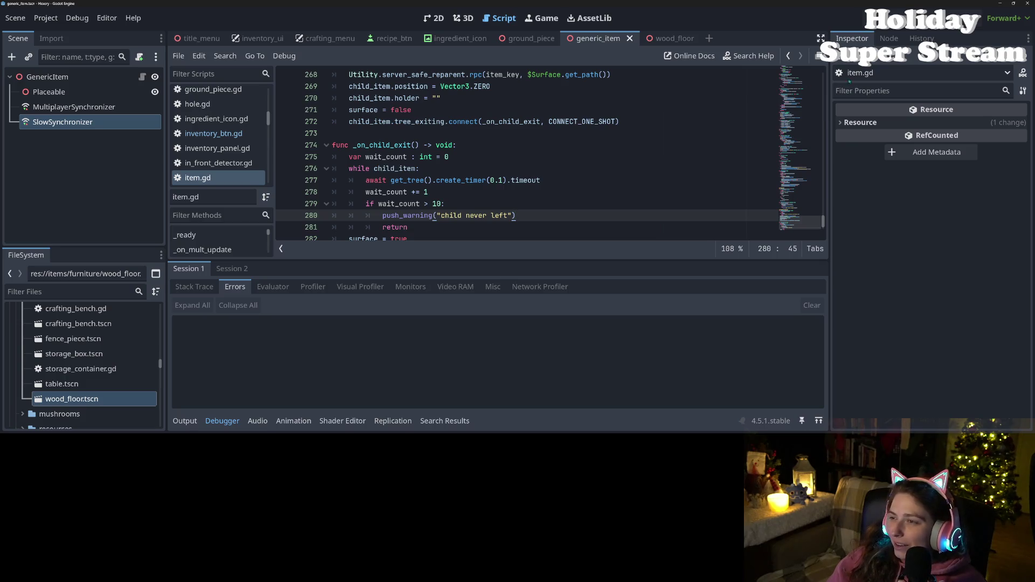
- Run two game instances snapped left and right, load the sdfaef and test worlds, and reveal the Output panel
{"action": "key", "text": "F5"}
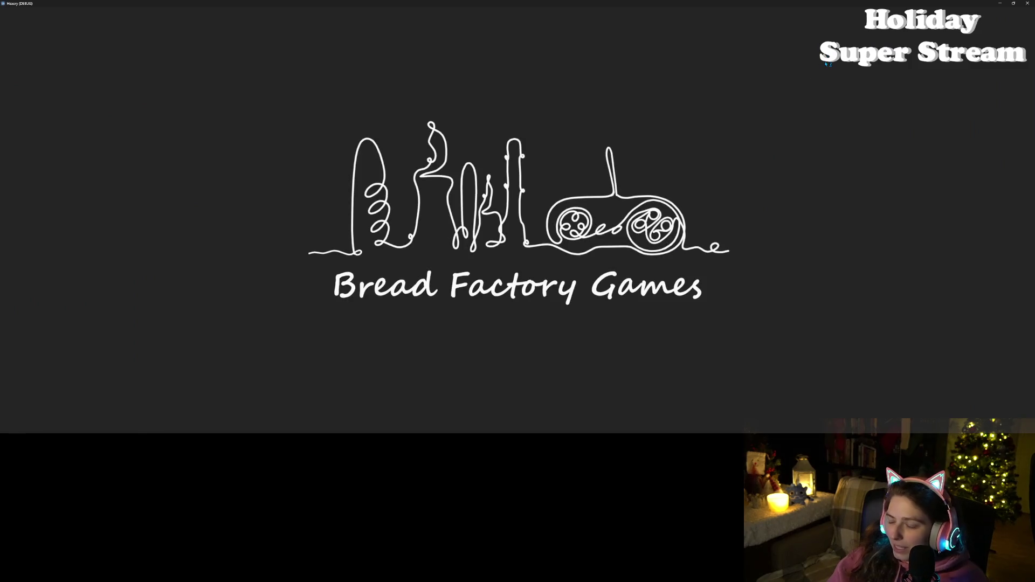
{"action": "key", "text": "super+Left"}
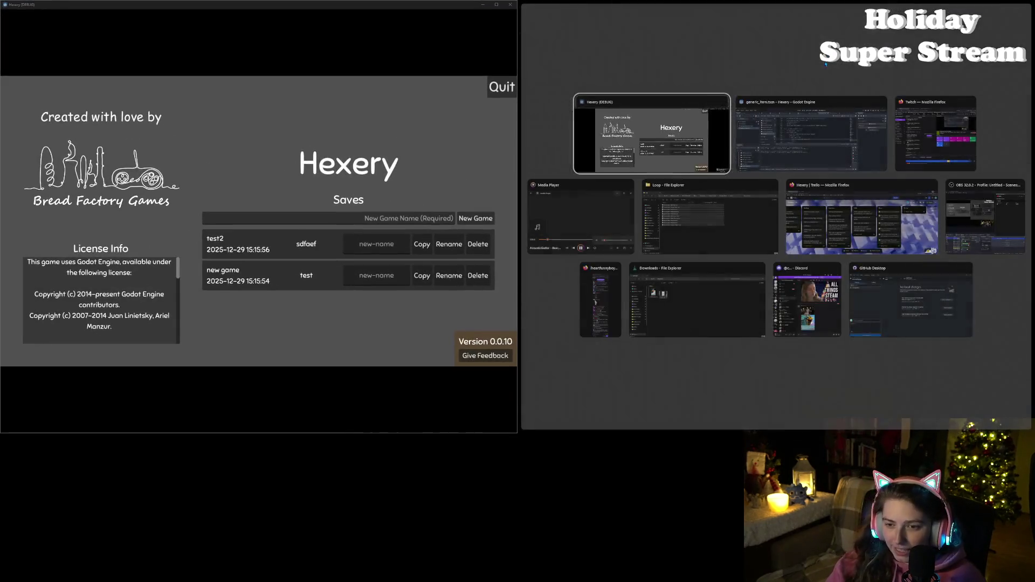
{"action": "key", "text": "Return"}
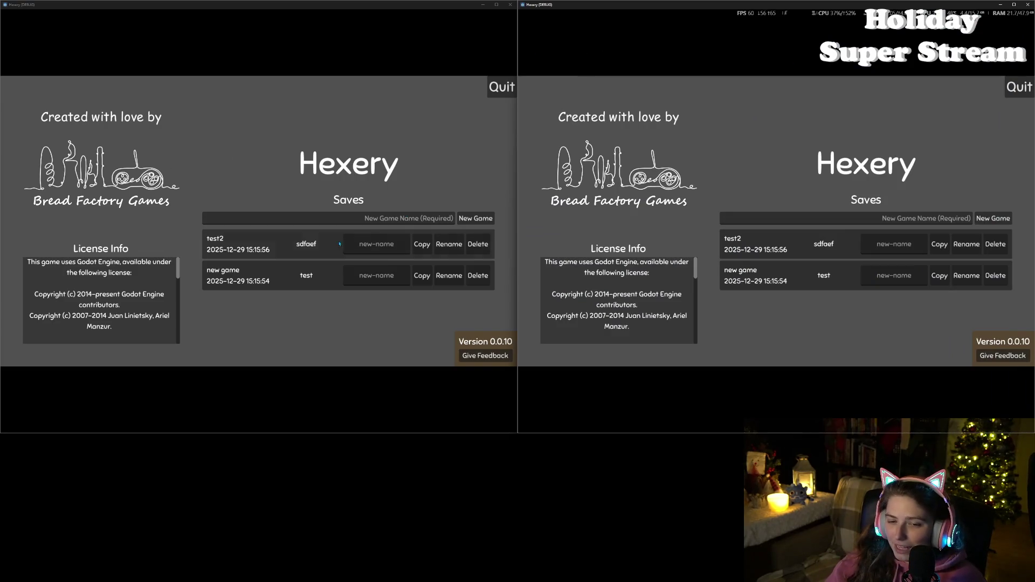
{"action": "left_click", "coordinate": [848, 287]}
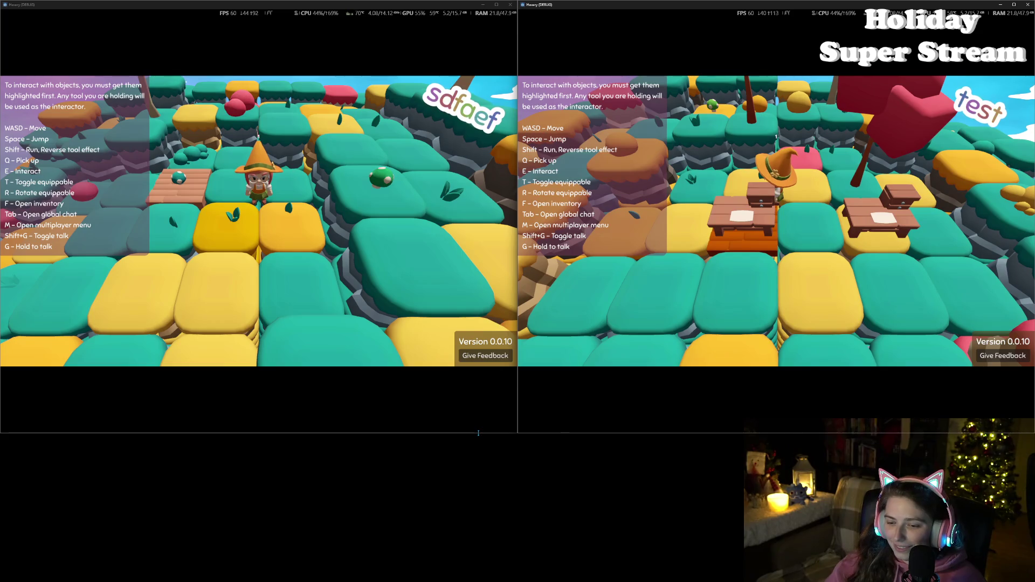
{"action": "mouse_move", "coordinate": [461, 432]}
{"action": "left_mouse_down"}
{"action": "mouse_move", "coordinate": [461, 216]}
{"action": "mouse_move", "coordinate": [461, 244]}
{"action": "left_mouse_up"}
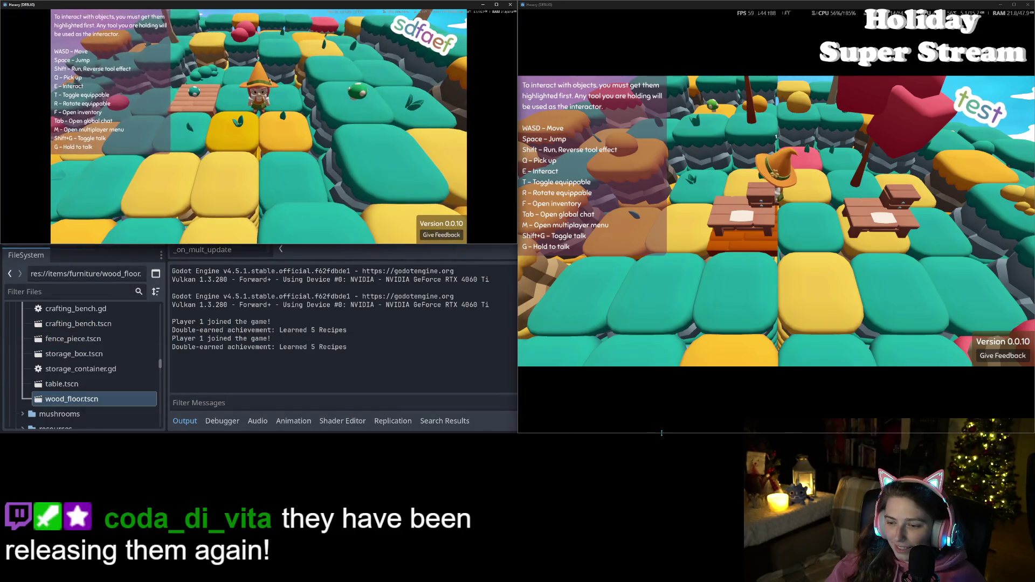
{"action": "left_click_drag", "start_coordinate": [656, 432], "coordinate": [633, 244]}
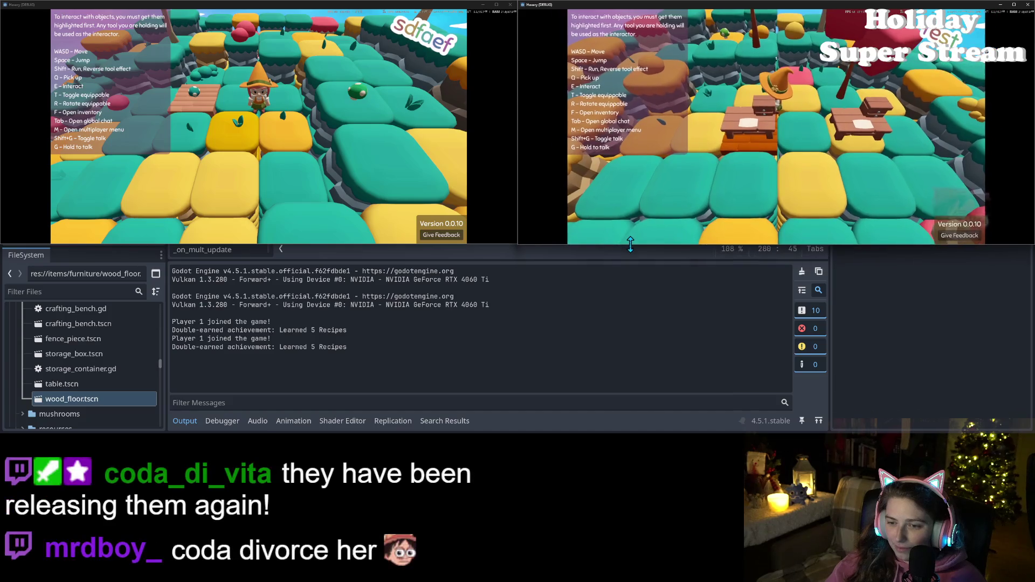
{"action": "left_click", "coordinate": [468, 184]}
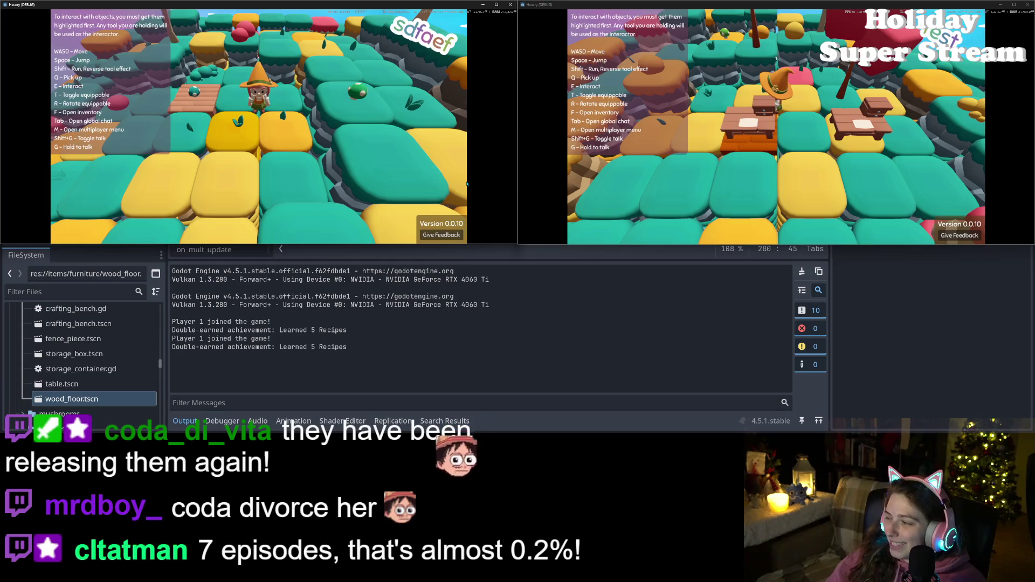
- Host a local multiplayer session from the left game and join it from the right game
{"action": "left_click", "coordinate": [304, 126]}
{"action": "key", "text": "f"}
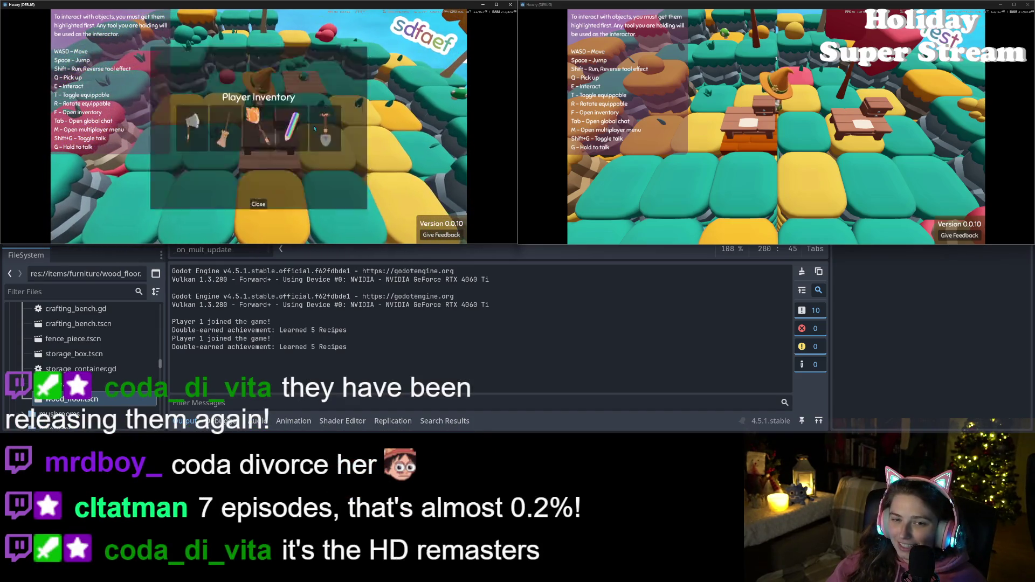
{"action": "key", "text": "f"}
{"action": "key", "text": "m"}
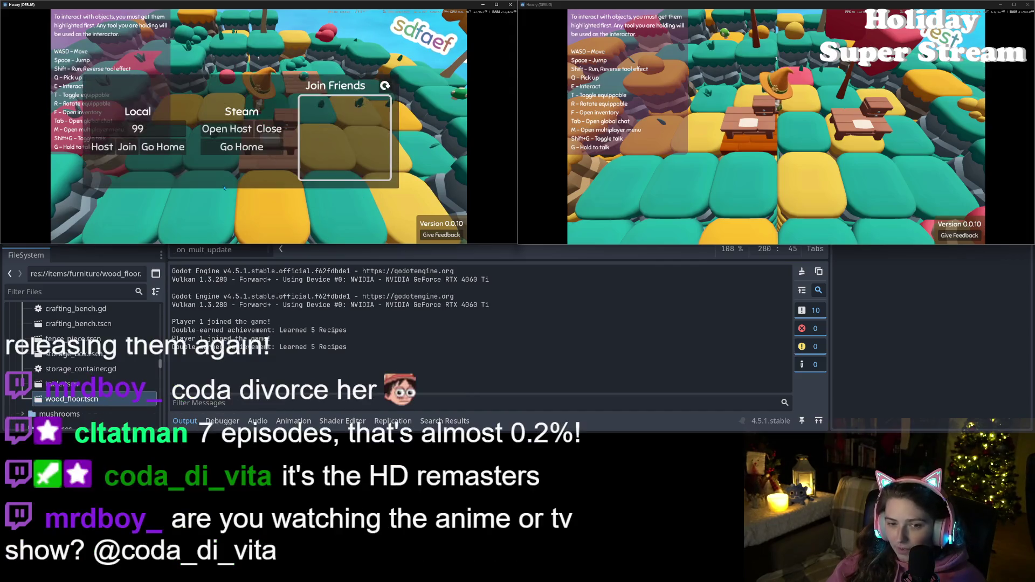
{"action": "left_click", "coordinate": [125, 147]}
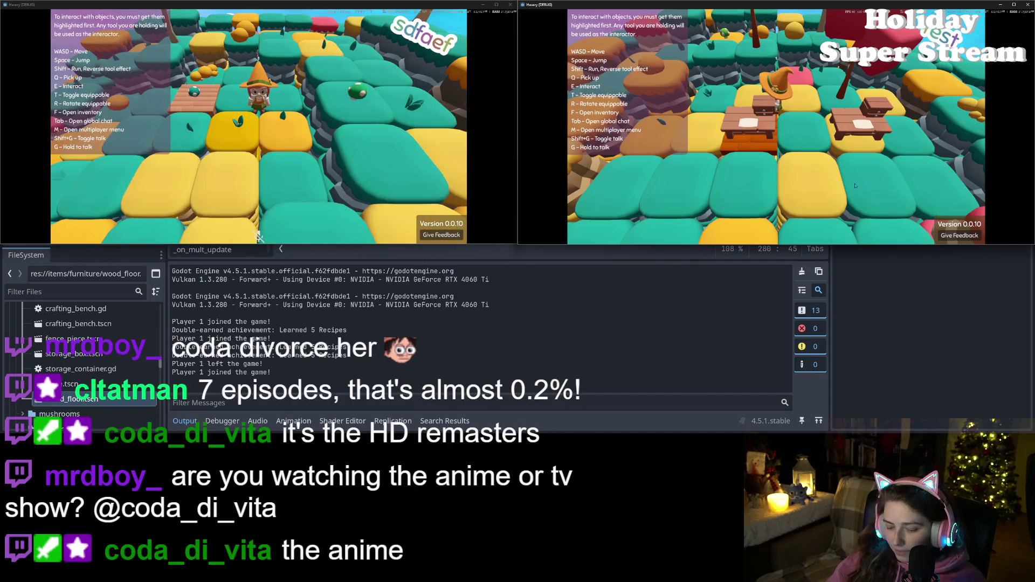
{"action": "key", "text": "m"}
{"action": "left_click", "coordinate": [645, 147]}
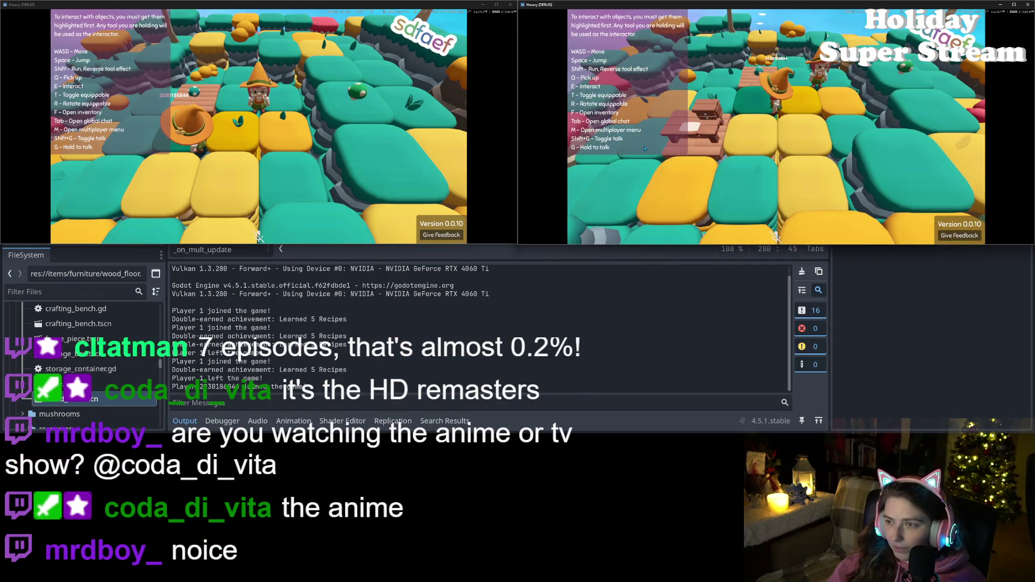
- Walk the right game's character past the other player up to the crafting table
{"action": "scroll", "coordinate": [645, 147], "scroll_direction": "down", "scroll_amount": 5}
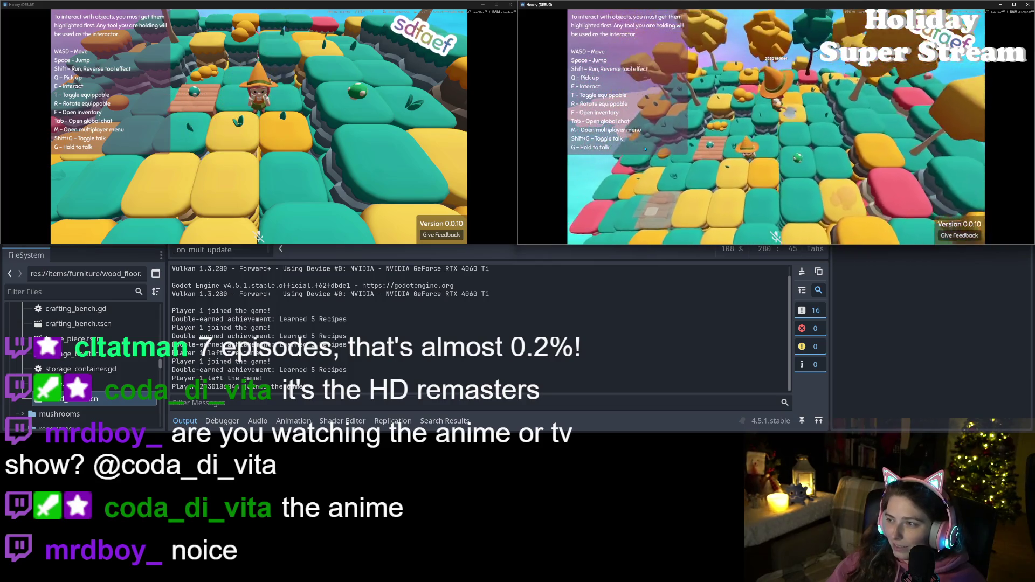
{"action": "scroll", "coordinate": [645, 148], "scroll_direction": "up", "scroll_amount": 5}
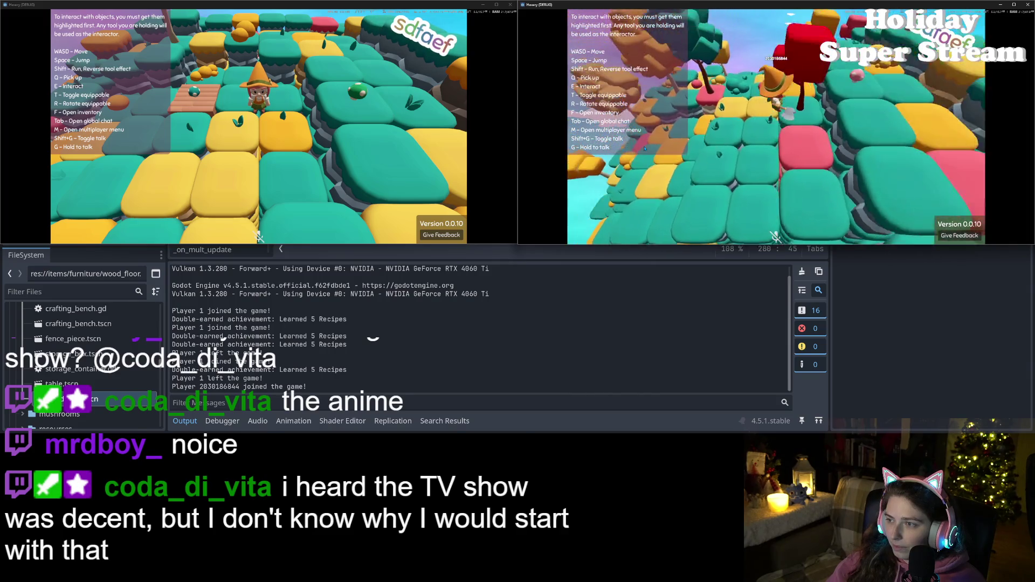
{"action": "scroll", "coordinate": [645, 148], "scroll_direction": "down", "scroll_amount": 3}
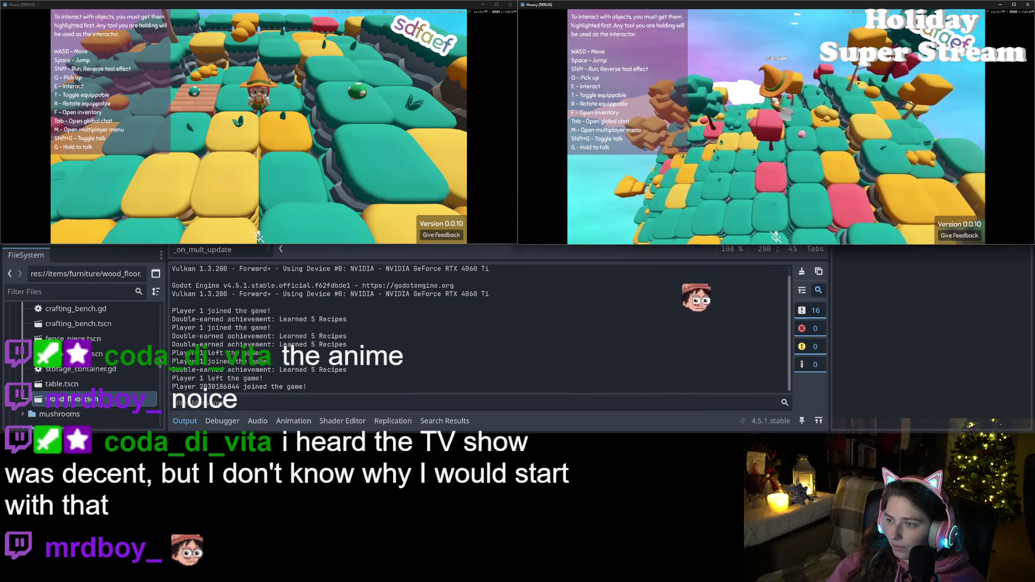
{"action": "scroll", "coordinate": [644, 148], "scroll_direction": "up", "scroll_amount": 3}
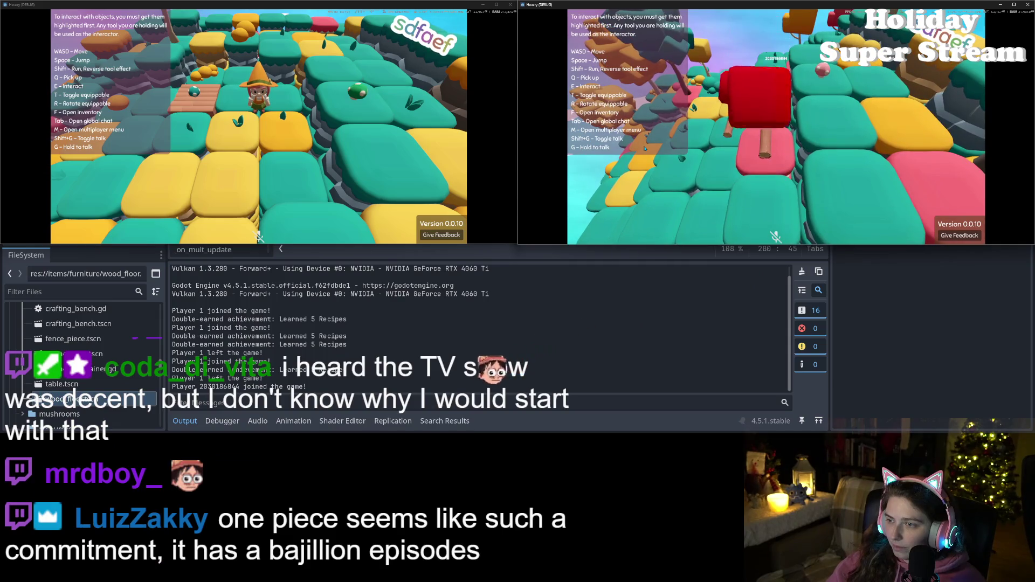
{"action": "key", "text": "w"}
{"action": "key", "text": "w"}
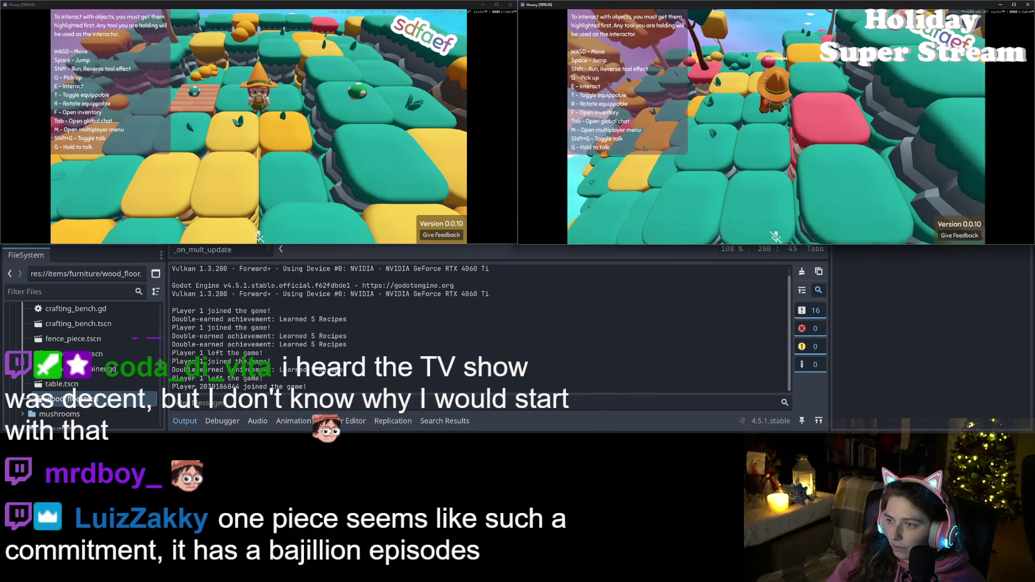
{"action": "key", "text": "w"}
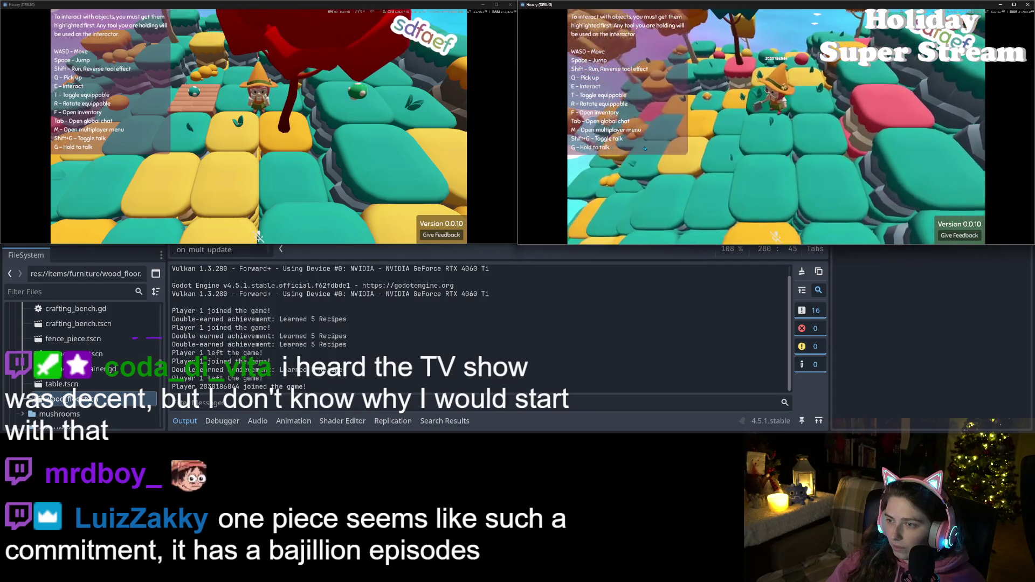
{"action": "key", "text": "w"}
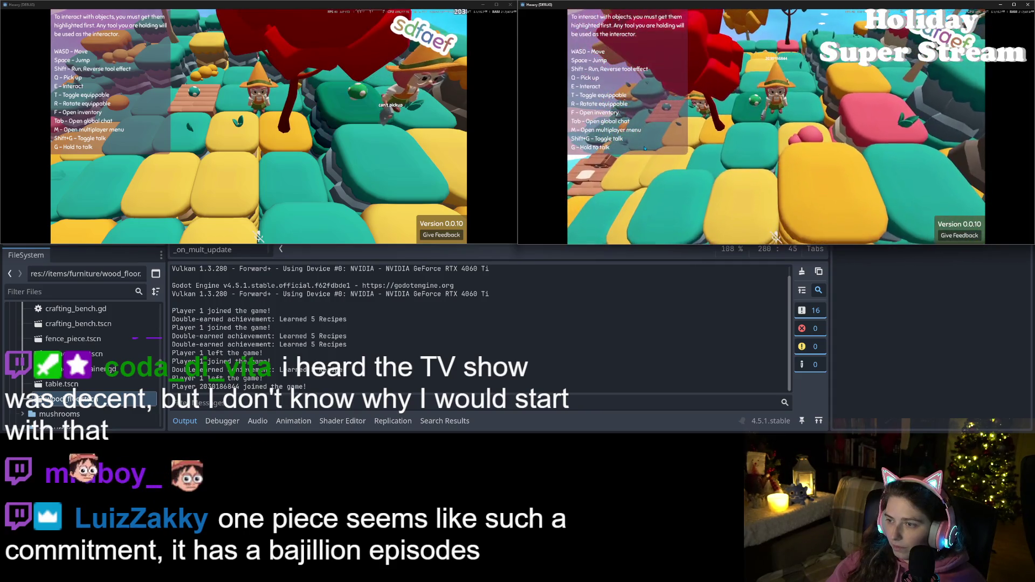
{"action": "key", "text": "w"}
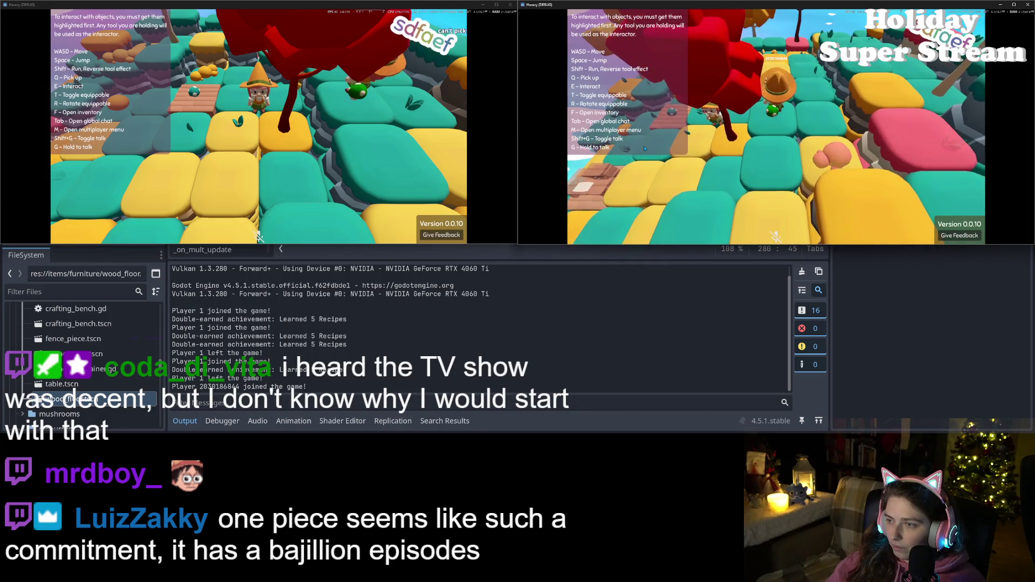
{"action": "key", "text": "w"}
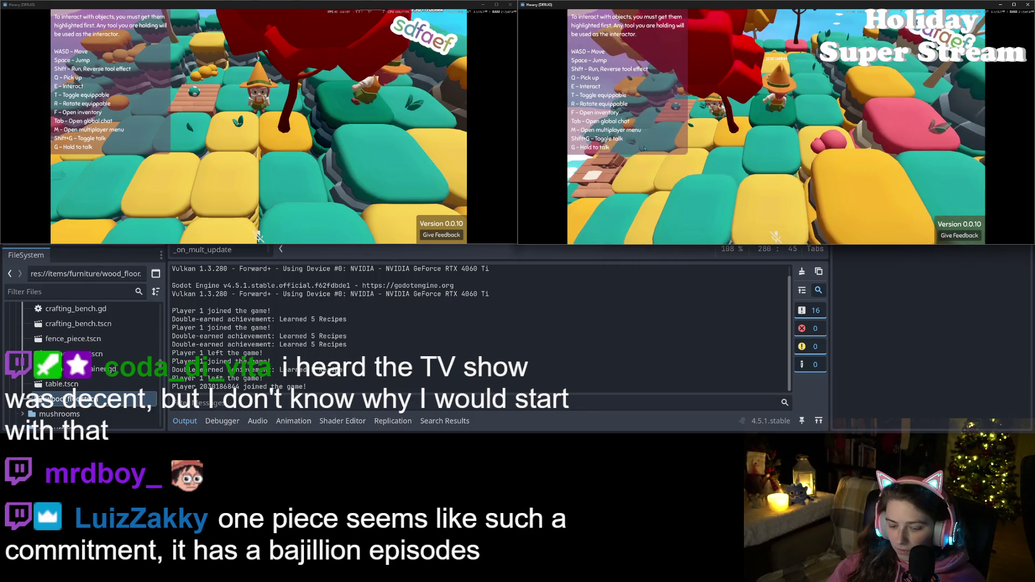
{"action": "key", "text": "w"}
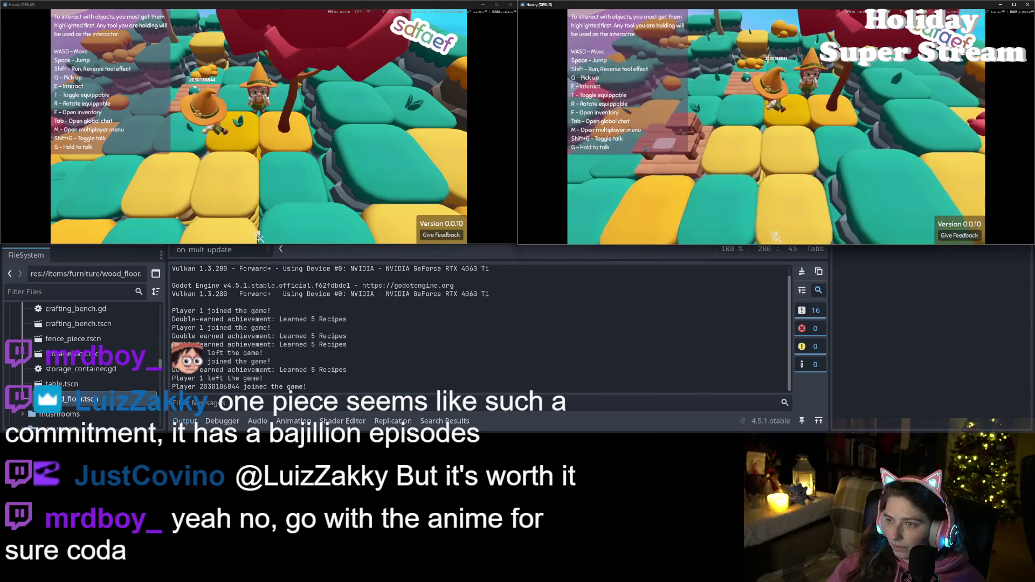
{"action": "key", "text": "w"}
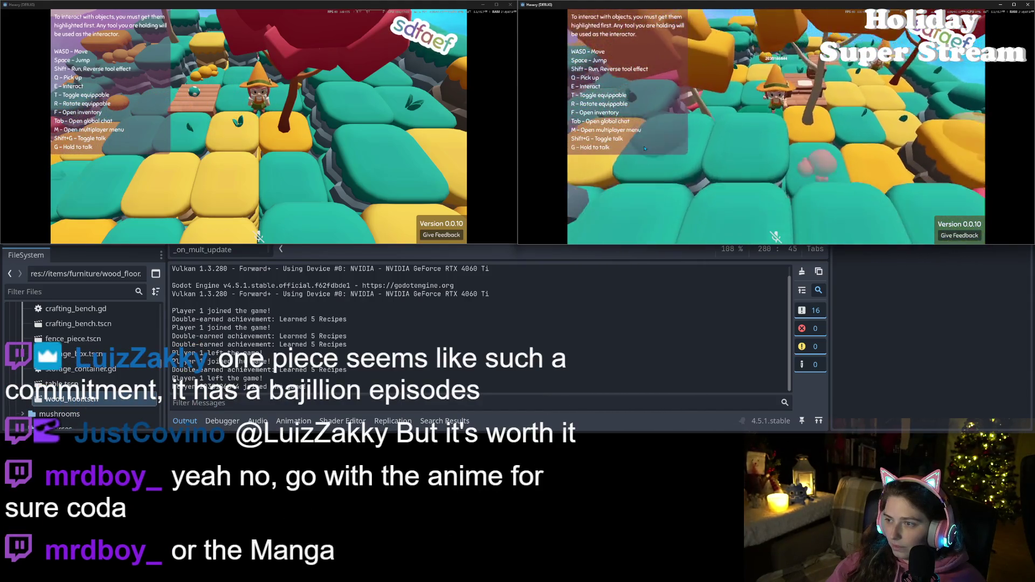
{"action": "key", "text": "w"}
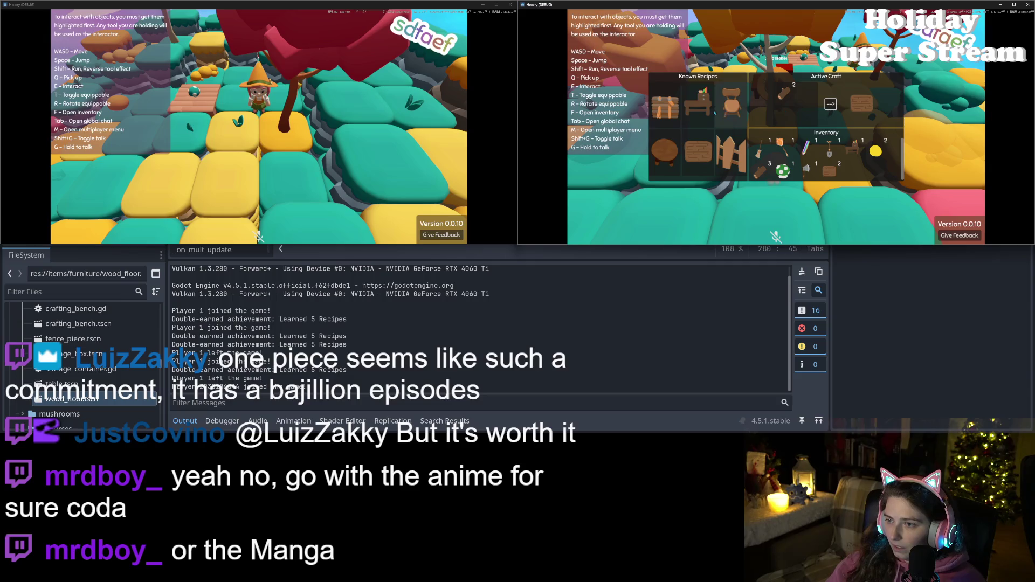
- Finish crafting the chair, take it out of the inventory, and walk past the table
{"action": "left_click", "coordinate": [830, 105]}
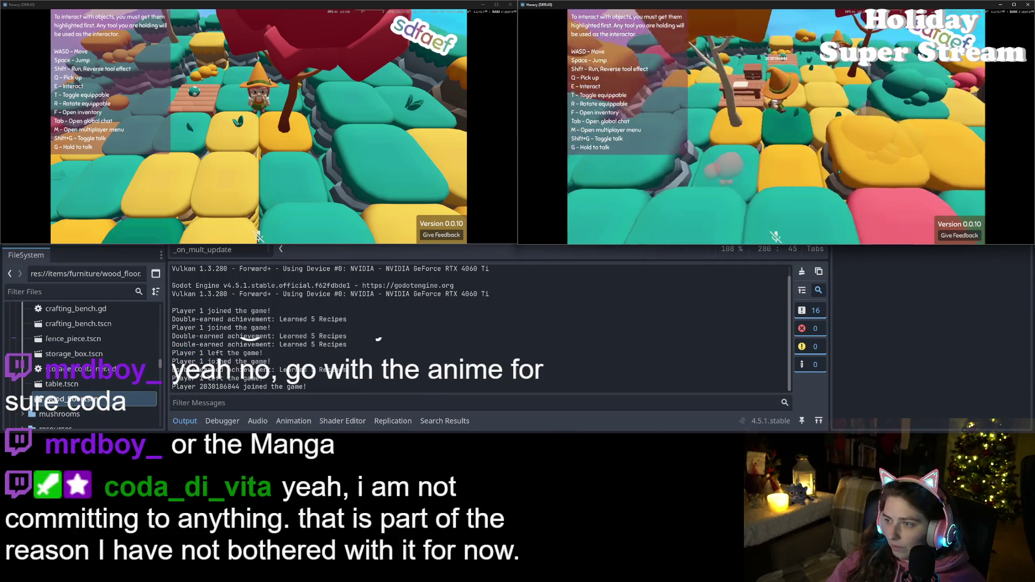
{"action": "key", "text": "f"}
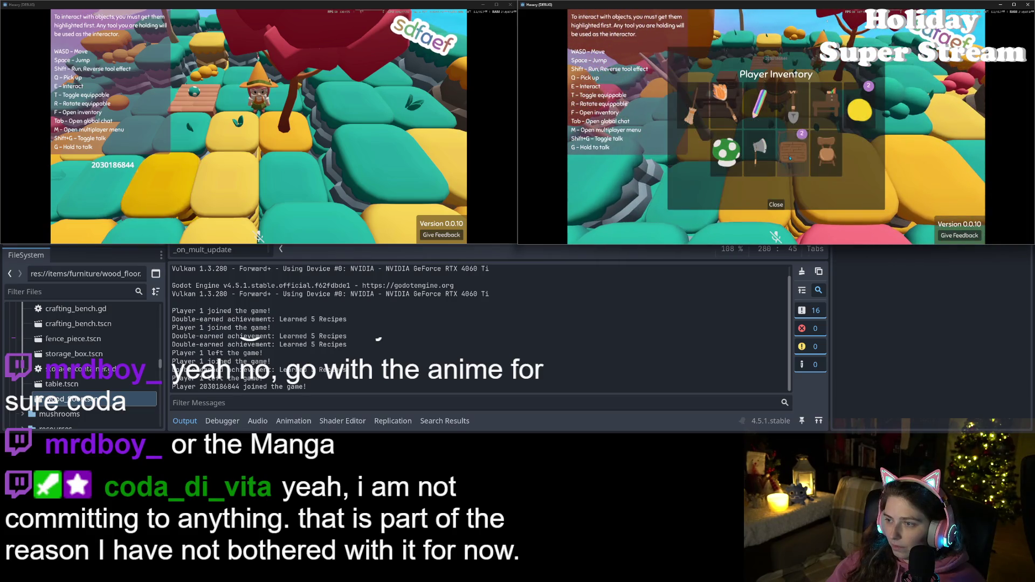
{"action": "left_click", "coordinate": [826, 153]}
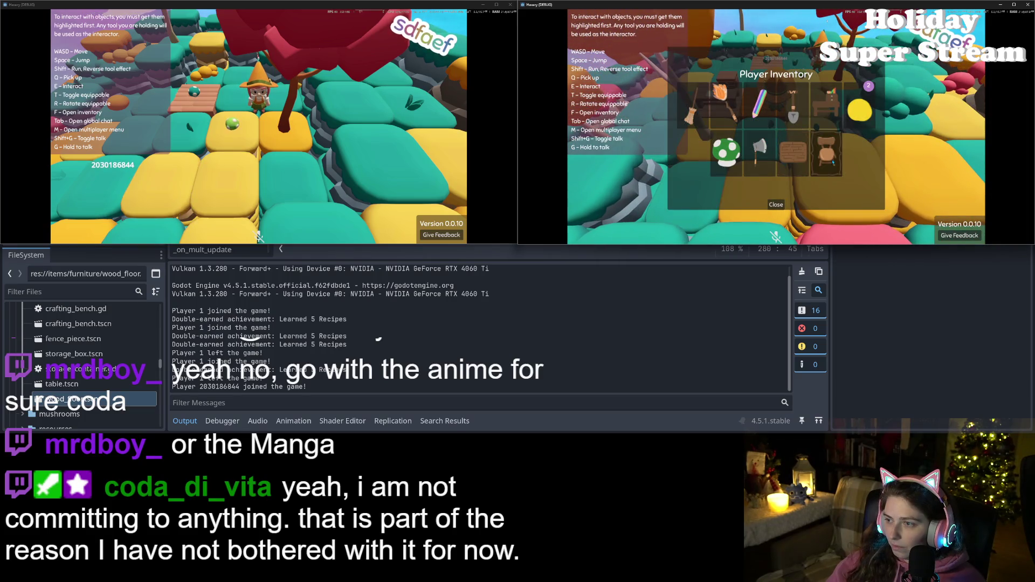
{"action": "left_click", "coordinate": [776, 205]}
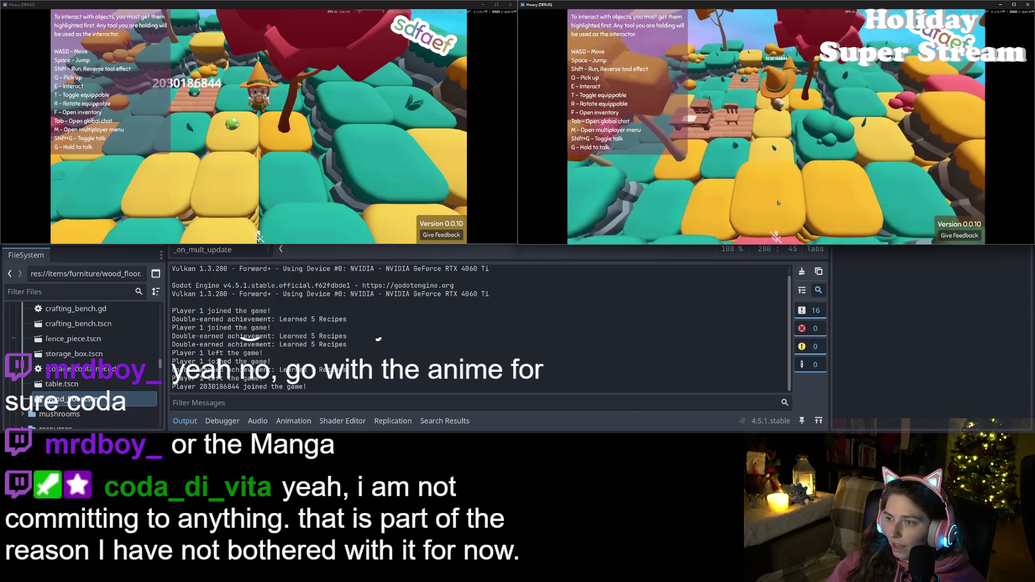
{"action": "key", "text": "w"}
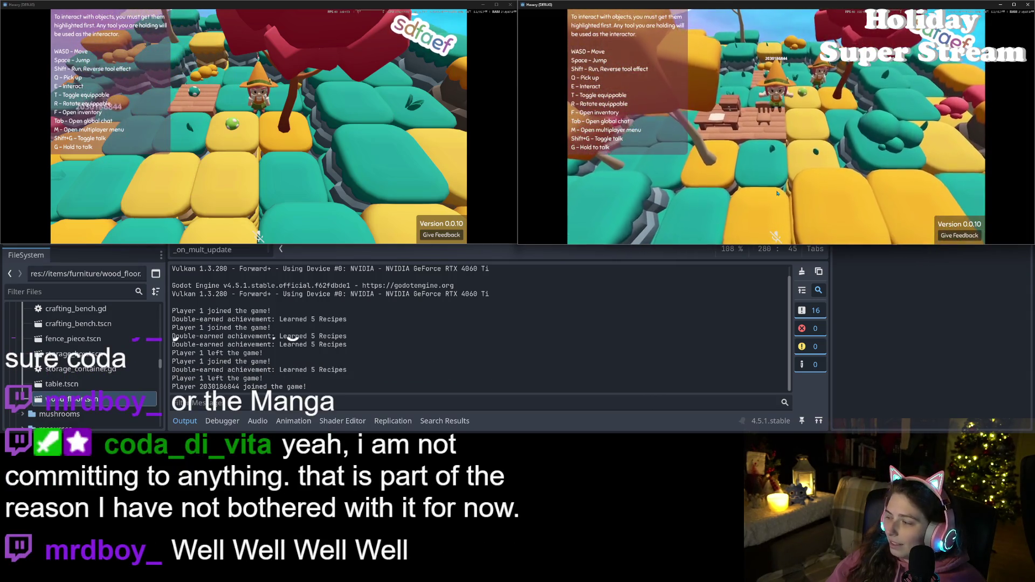
{"action": "key", "text": "w"}
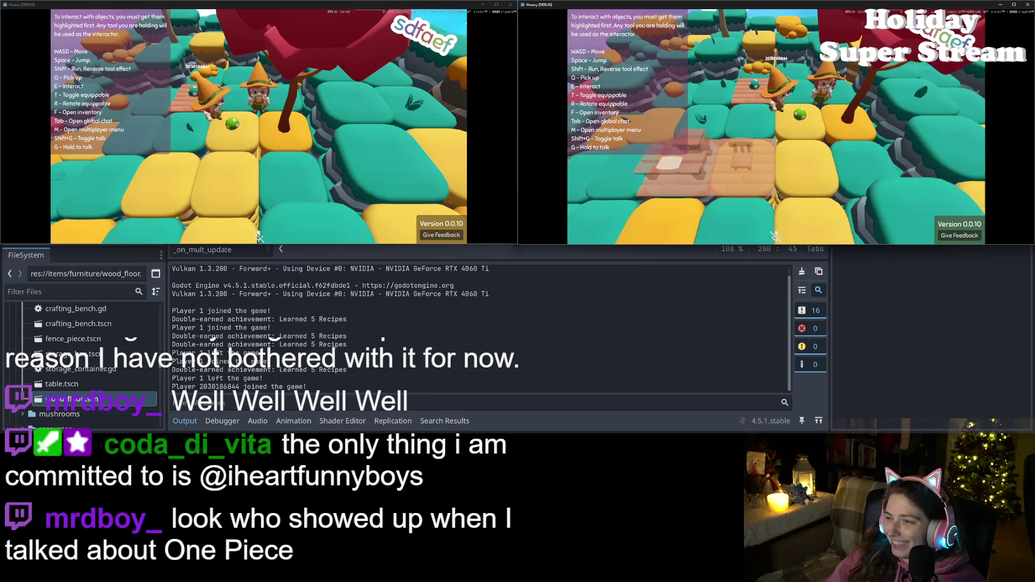
- Take the green mushroom out of the inventory, walk back onto the wooden floor, and show the editor's error list
{"action": "key", "text": "f"}
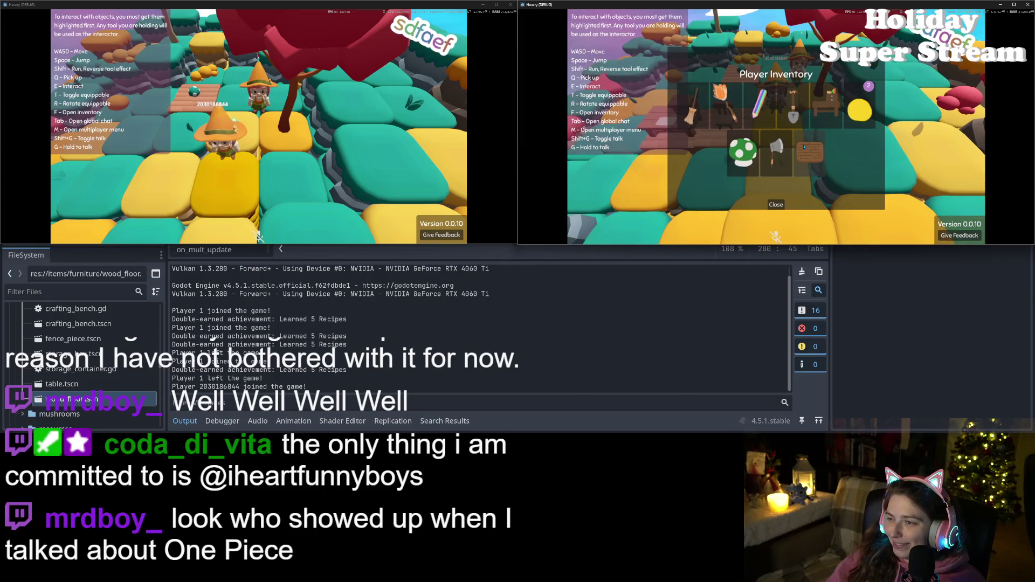
{"action": "left_click", "coordinate": [767, 160]}
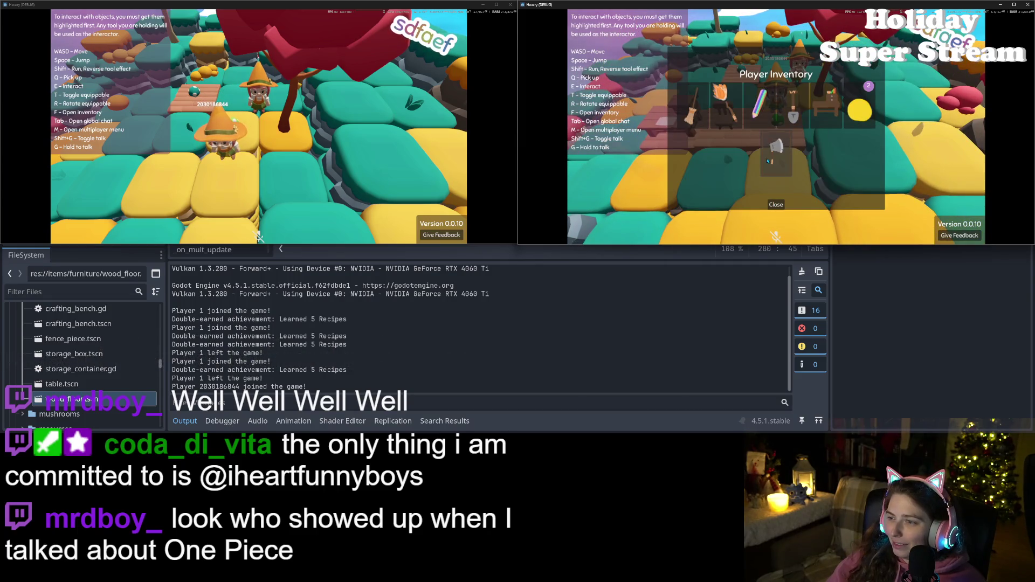
{"action": "left_click", "coordinate": [776, 204]}
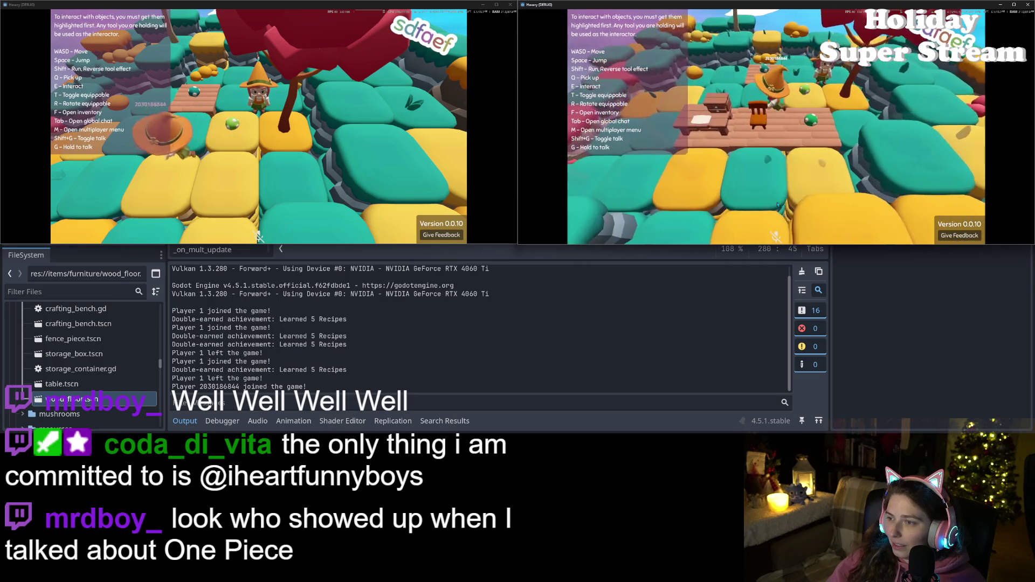
{"action": "key", "text": "a"}
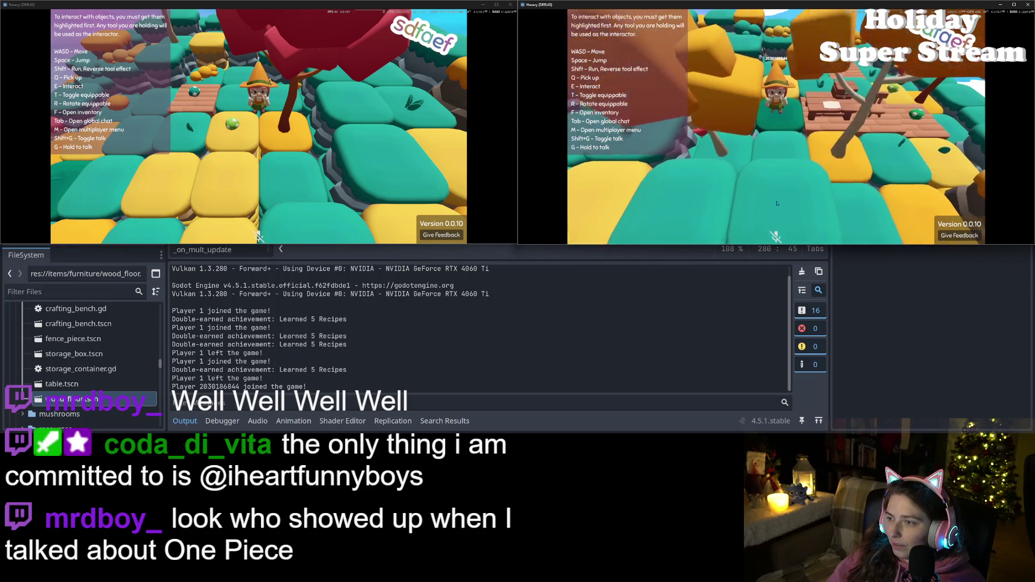
{"action": "key", "text": "d"}
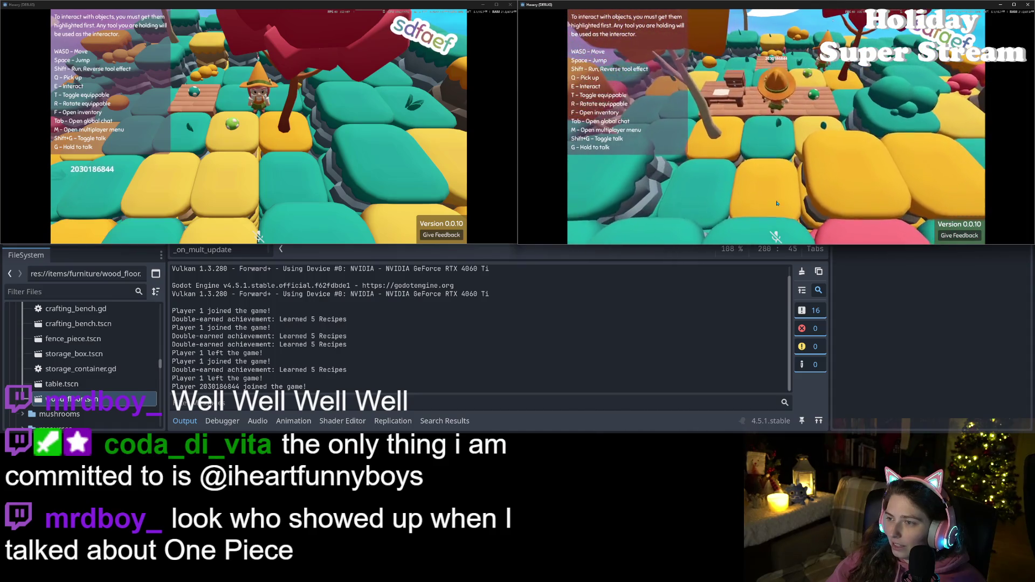
{"action": "key", "text": "f"}
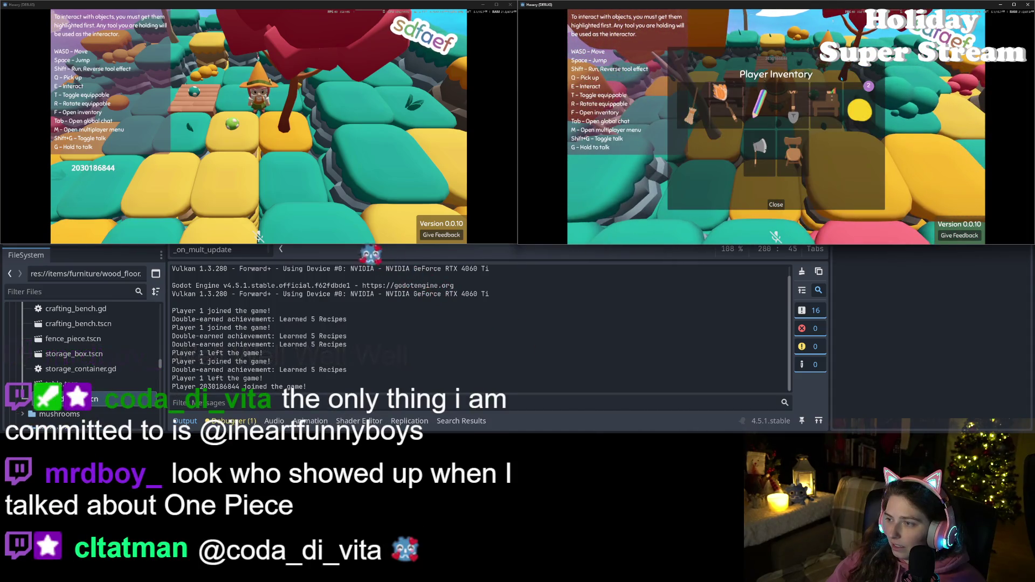
{"action": "left_click", "coordinate": [776, 204]}
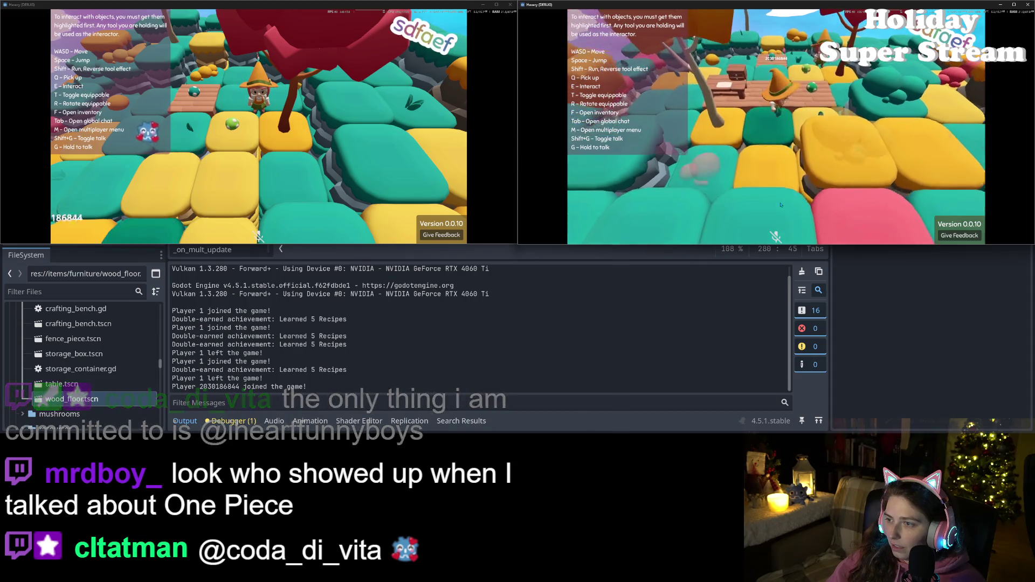
{"action": "key", "text": "w"}
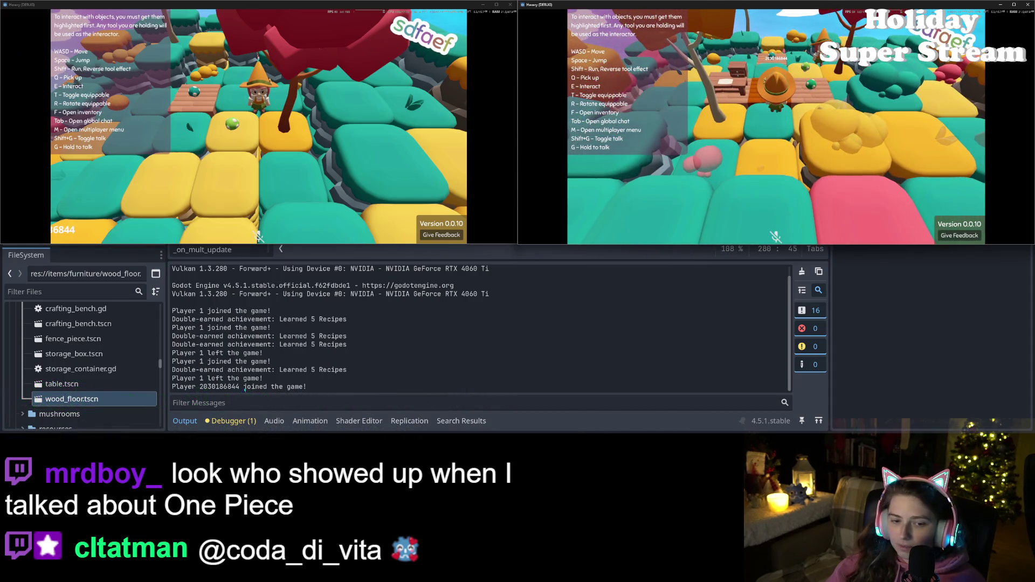
{"action": "left_click", "coordinate": [231, 421]}
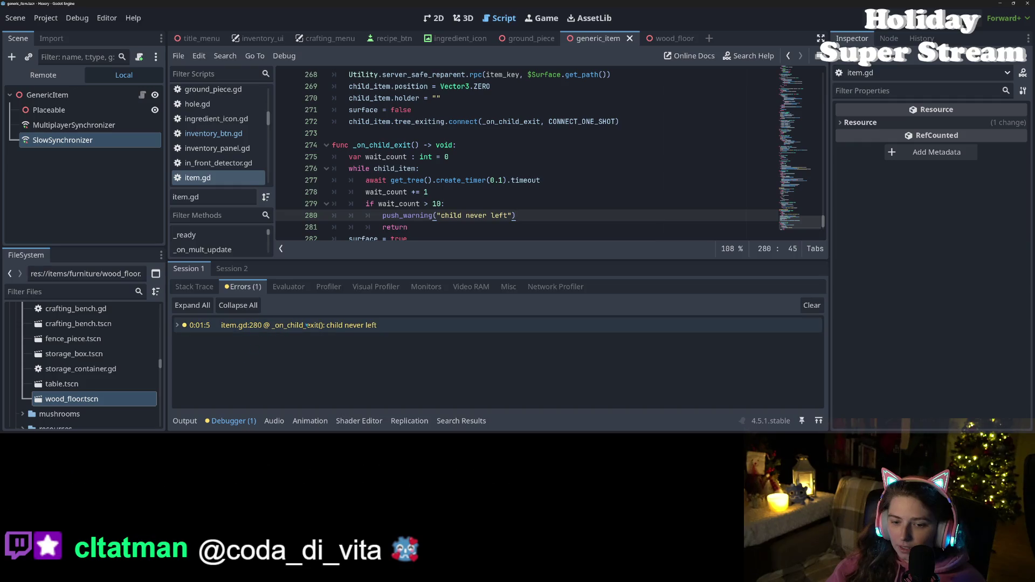
- Jump to line 280's "child never left" warning, delete the trailing blank lines, and save item.gd
{"action": "left_click", "coordinate": [306, 325]}
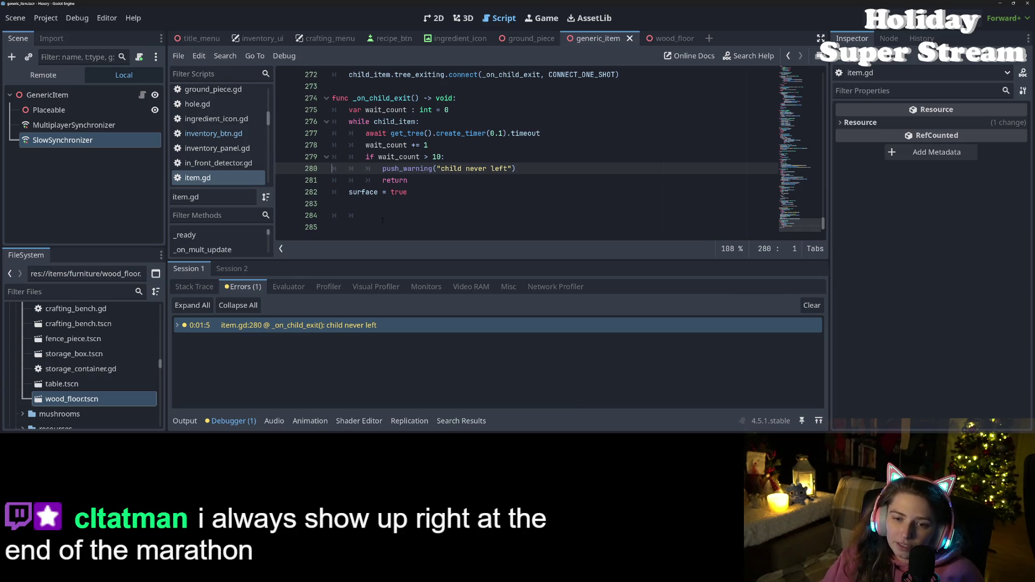
{"action": "left_click_drag", "start_coordinate": [369, 215], "coordinate": [306, 205]}
{"action": "key", "text": "BackSpace"}
{"action": "key", "text": "BackSpace"}
{"action": "key", "text": "BackSpace"}
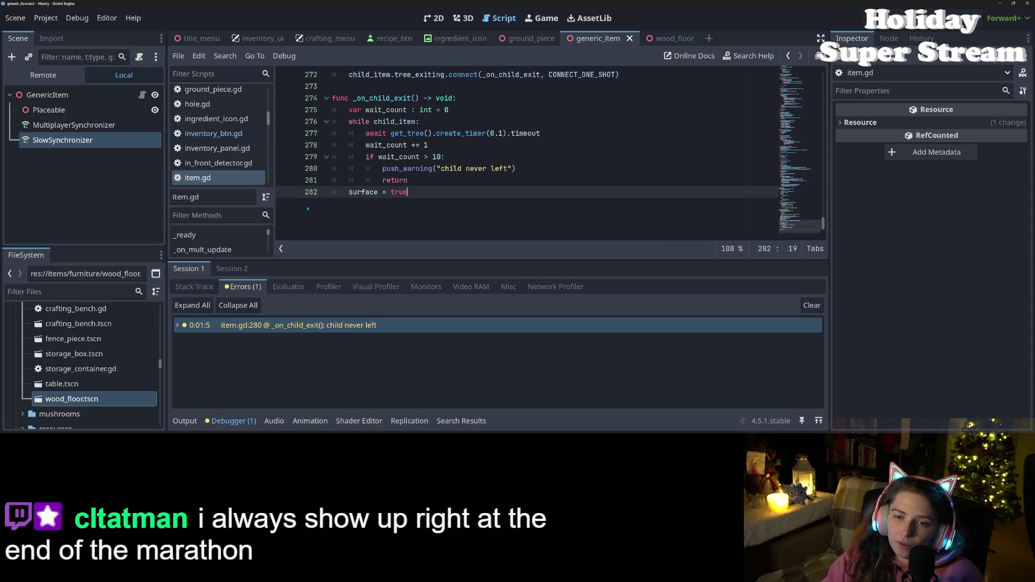
{"action": "key", "text": "ctrl+s"}
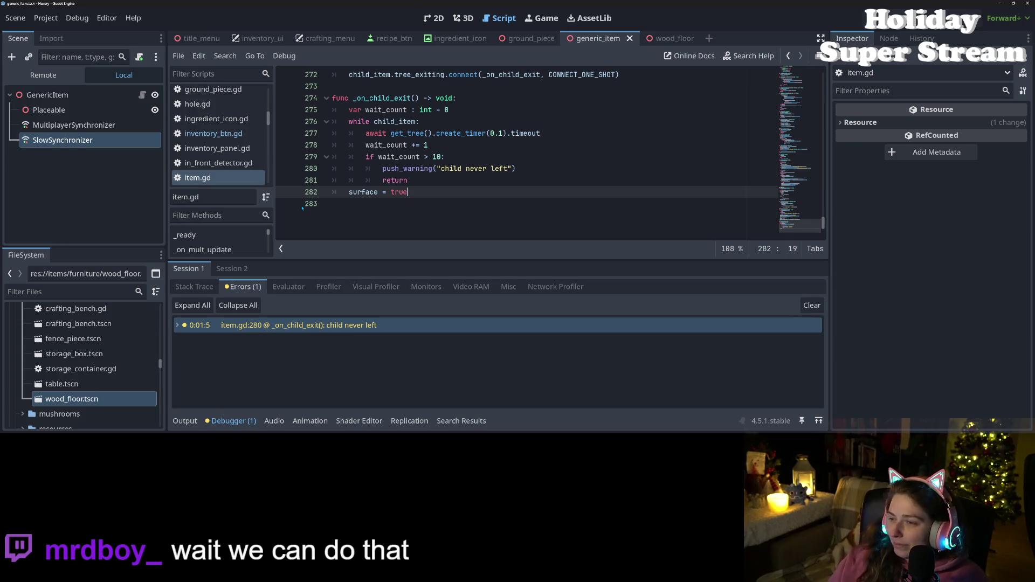
{"action": "left_click", "coordinate": [481, 185]}
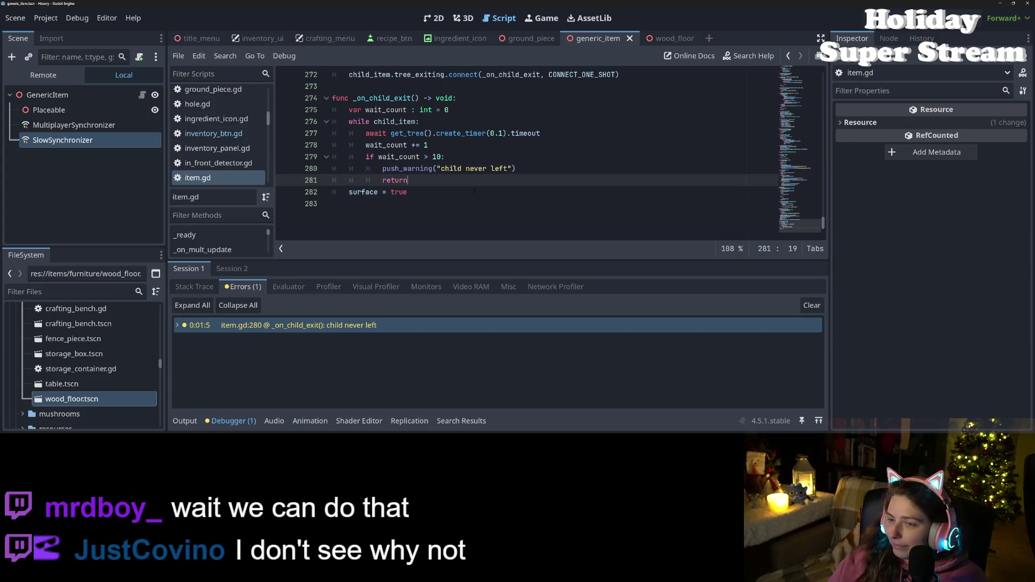
{"action": "scroll", "coordinate": [474, 190], "scroll_direction": "up", "scroll_amount": 5}
- Change the while condition from child_item to '$Surface.get_child_count() > 0' and save
{"action": "scroll", "coordinate": [474, 190], "scroll_direction": "down", "scroll_amount": 2}
{"action": "left_click", "coordinate": [380, 180]}
{"action": "double_click", "coordinate": [393, 157]}
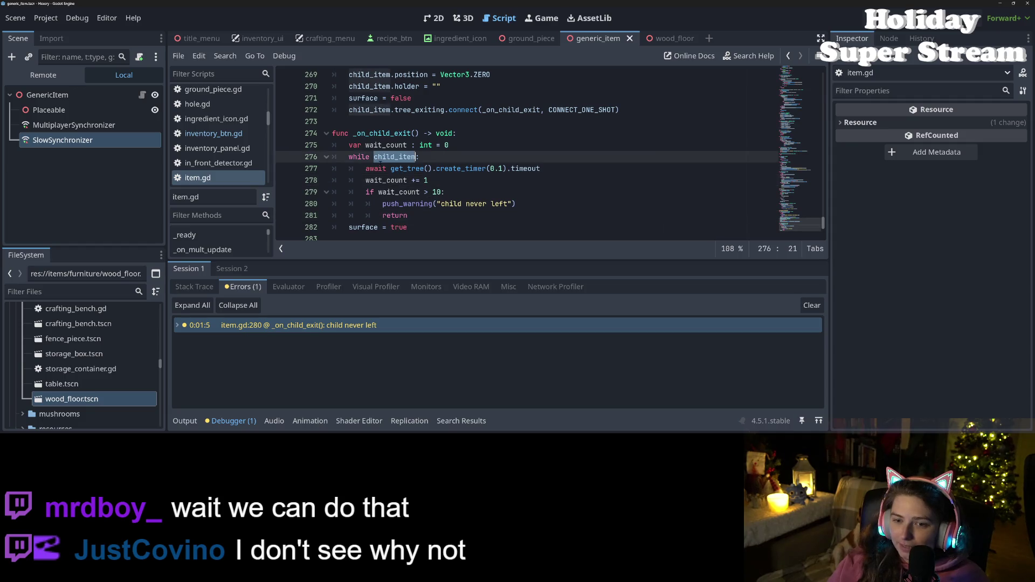
{"action": "type", "text": "$Sur"}
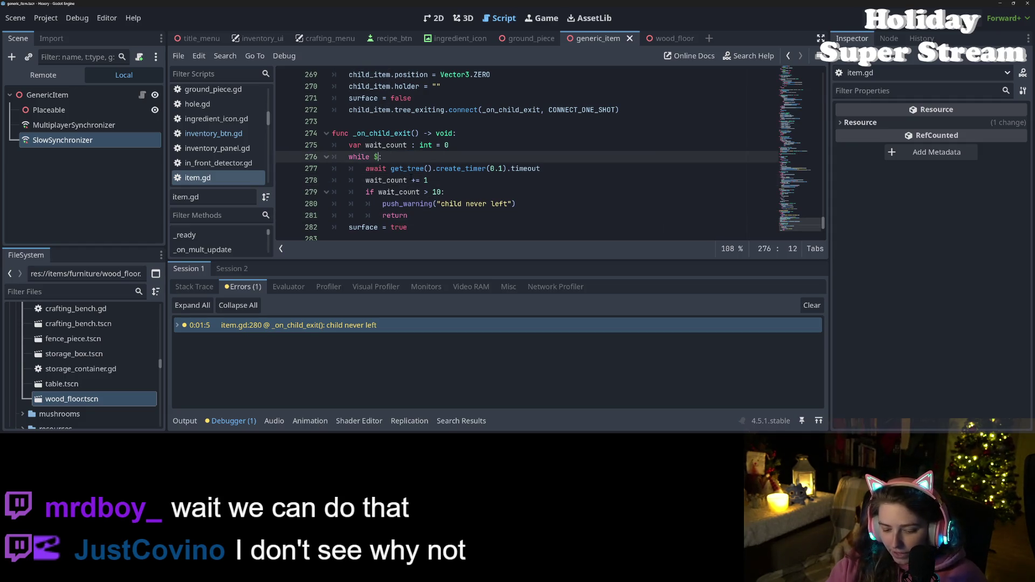
{"action": "type", "text": "face"}
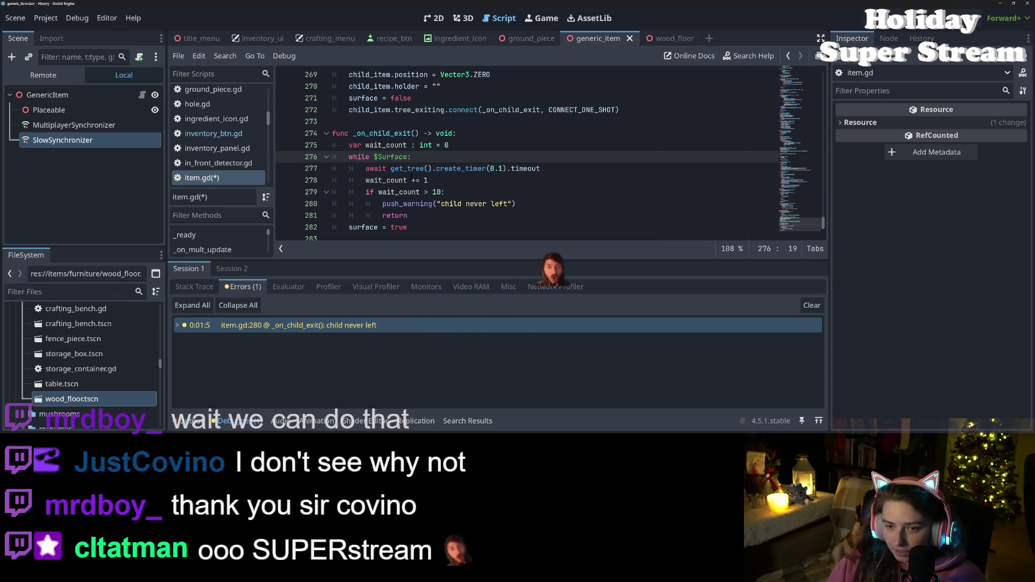
{"action": "type", "text": ".get_child_count() > 0"}
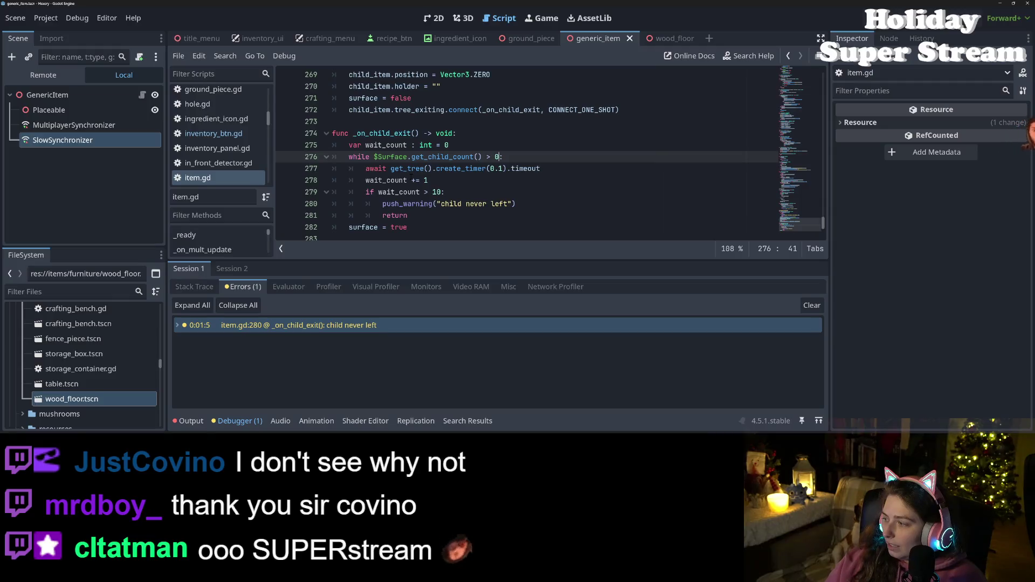
{"action": "key", "text": "ctrl+s"}
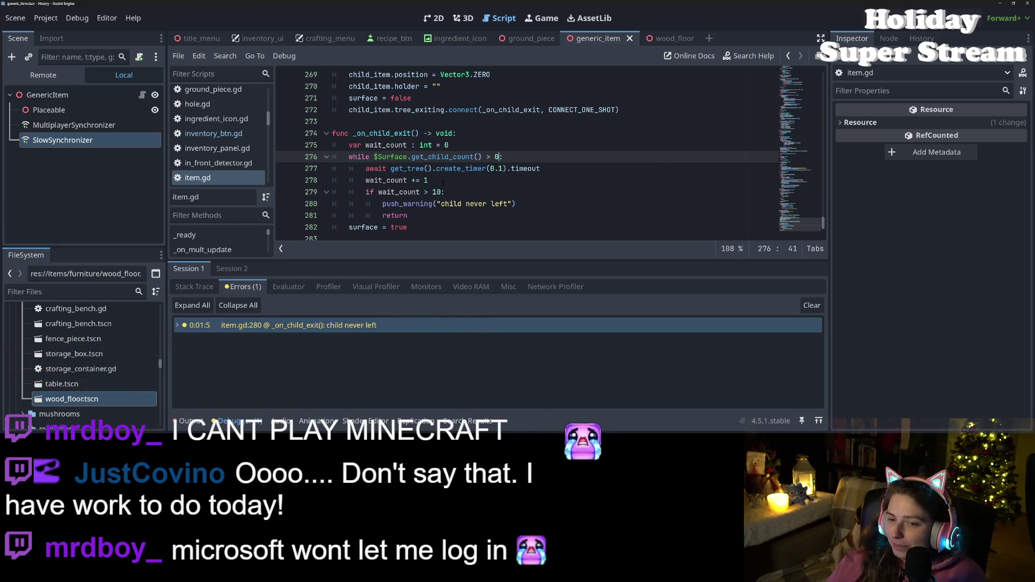
- Check where child_item is used on lines 269 and 272 of _on_child_exit
{"action": "key", "text": "Down"}
{"action": "key", "text": "Down"}
{"action": "key", "text": "Up"}
{"action": "key", "text": "Up"}
{"action": "key", "text": "Up"}
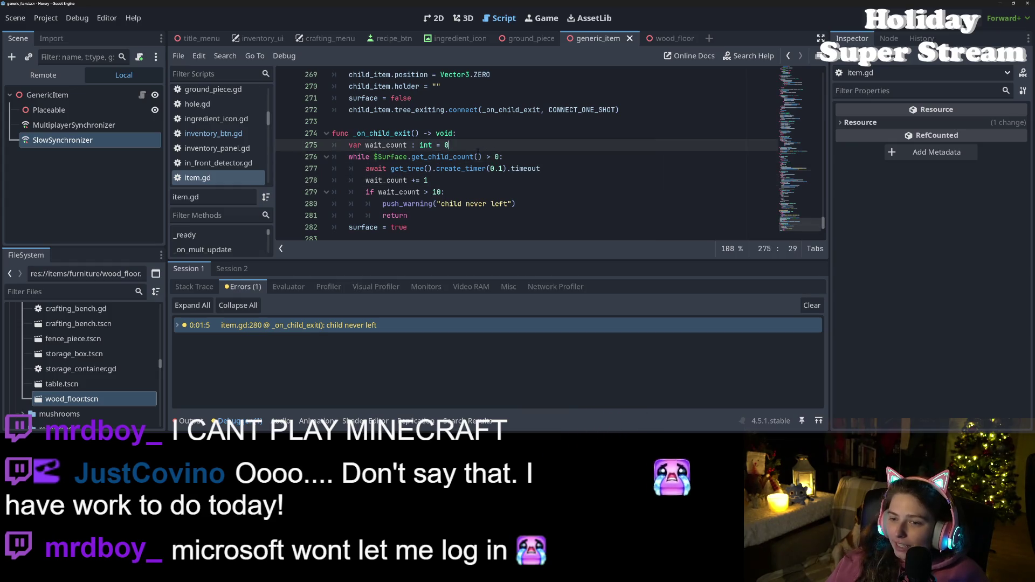
{"action": "scroll", "coordinate": [396, 157], "scroll_direction": "up", "scroll_amount": 2}
{"action": "double_click", "coordinate": [369, 145]}
{"action": "scroll", "coordinate": [528, 156], "scroll_direction": "up", "scroll_amount": 2}
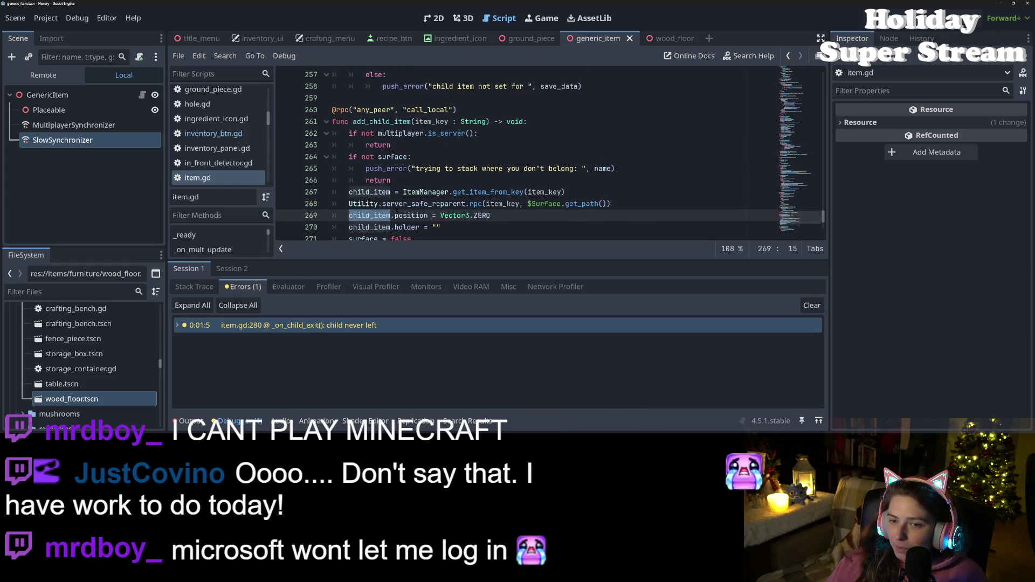
{"action": "scroll", "coordinate": [528, 157], "scroll_direction": "down", "scroll_amount": 2}
{"action": "double_click", "coordinate": [369, 180]}
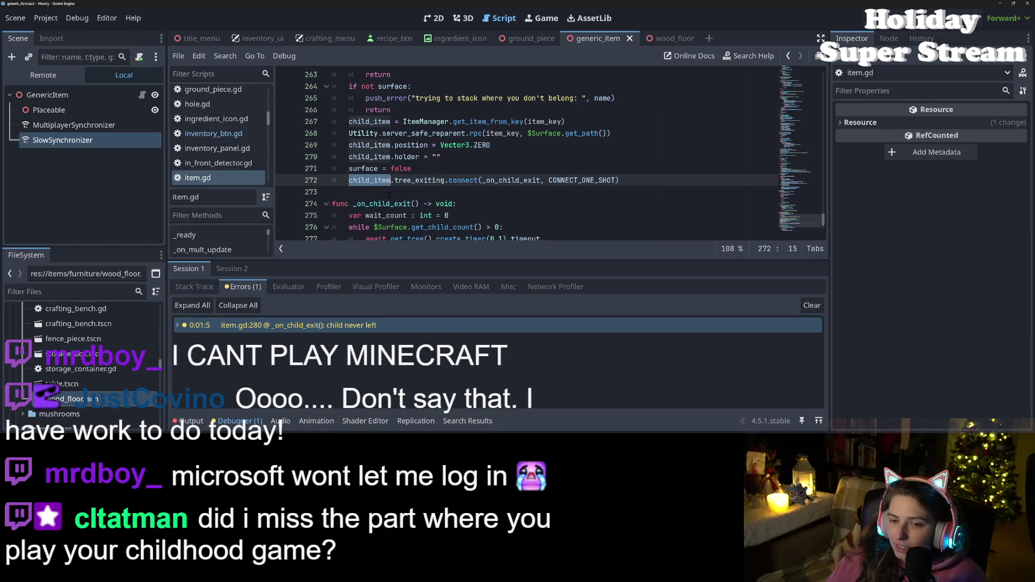
{"action": "scroll", "coordinate": [485, 156], "scroll_direction": "down", "scroll_amount": 2}
- Add 'child_item = null' after 'surface = true', save, and stop the running game
{"action": "left_click", "coordinate": [527, 156]}
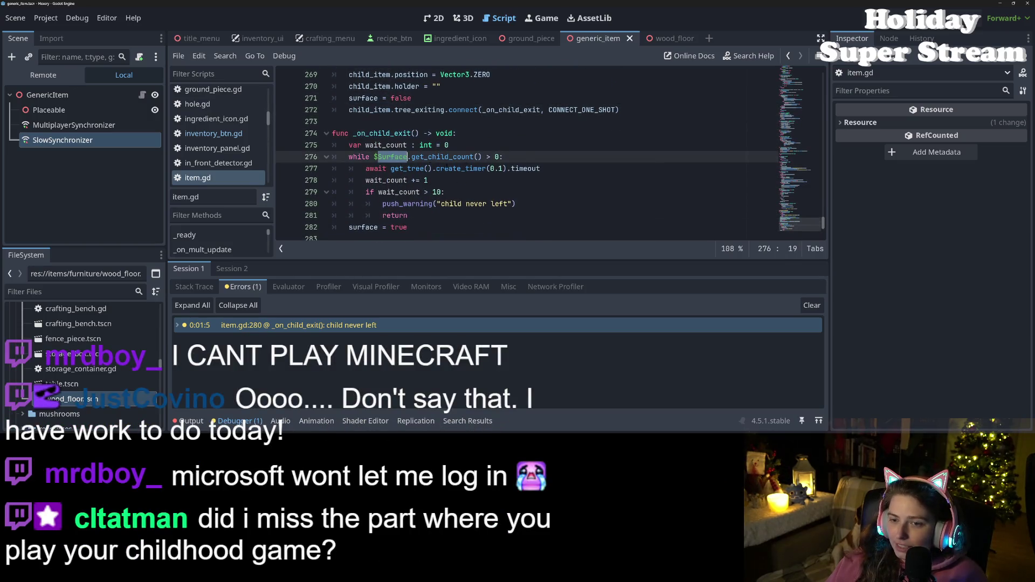
{"action": "key", "text": "Return"}
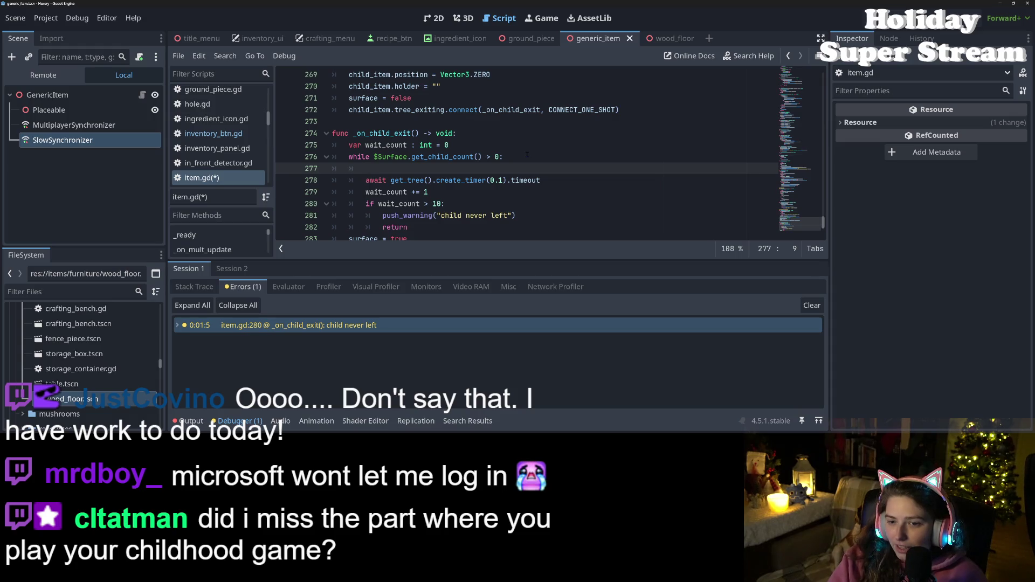
{"action": "key", "text": "BackSpace"}
{"action": "key", "text": "BackSpace"}
{"action": "key", "text": "BackSpace"}
{"action": "key", "text": "Down"}
{"action": "key", "text": "Down"}
{"action": "key", "text": "Down"}
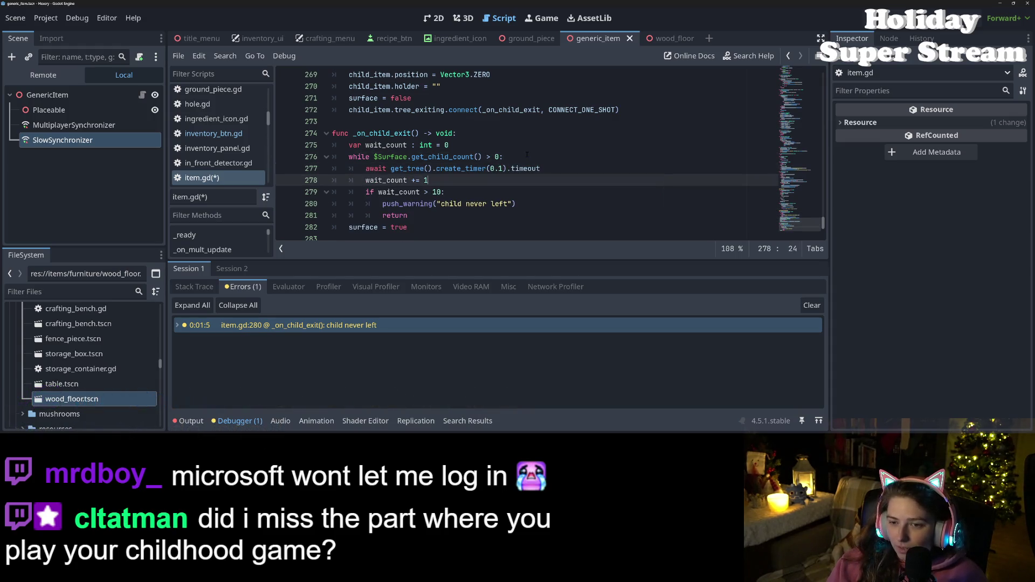
{"action": "key", "text": "Up"}
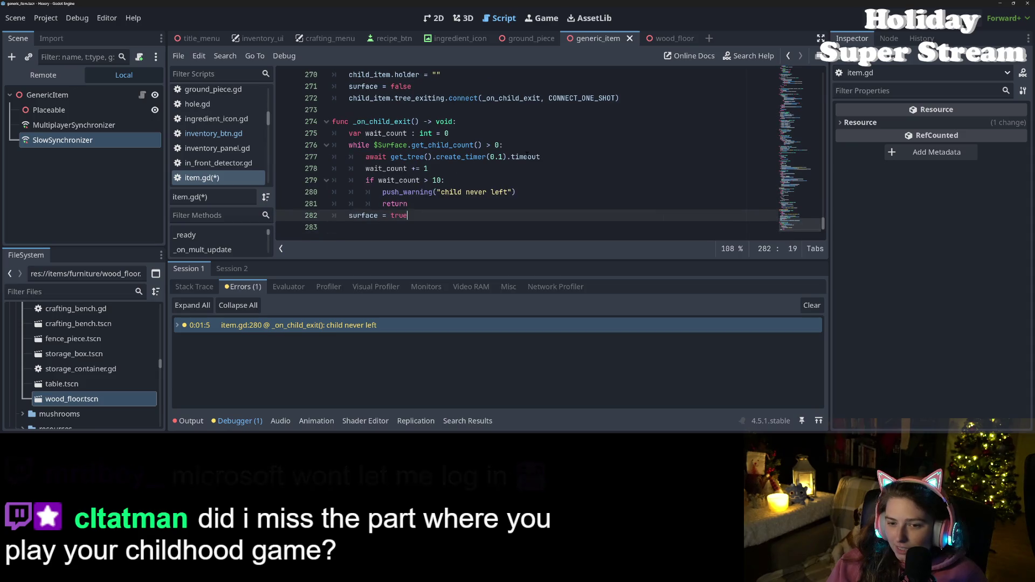
{"action": "key", "text": "Return"}
{"action": "type", "text": "chi"}
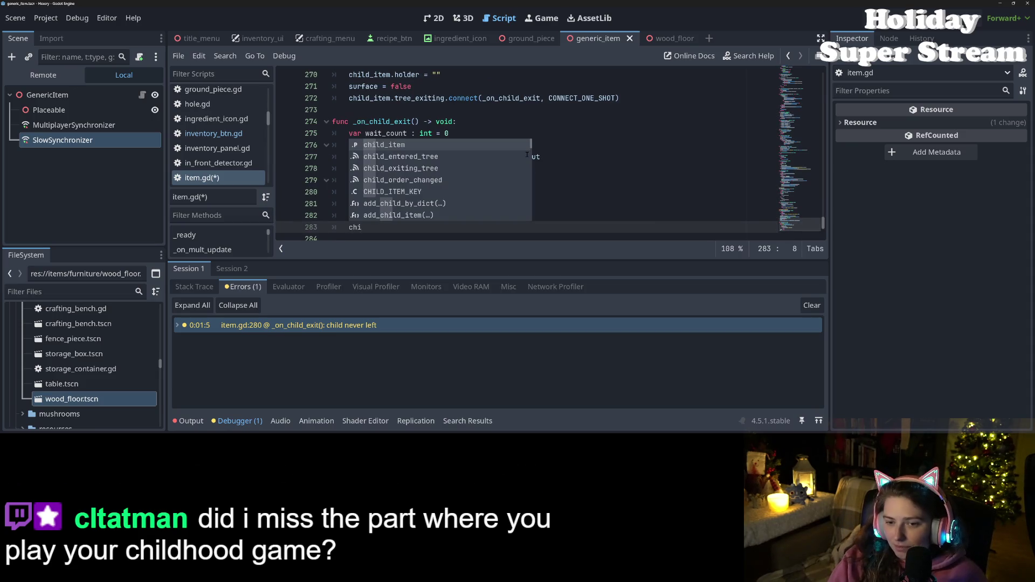
{"action": "type", "text": "ld_item= null"}
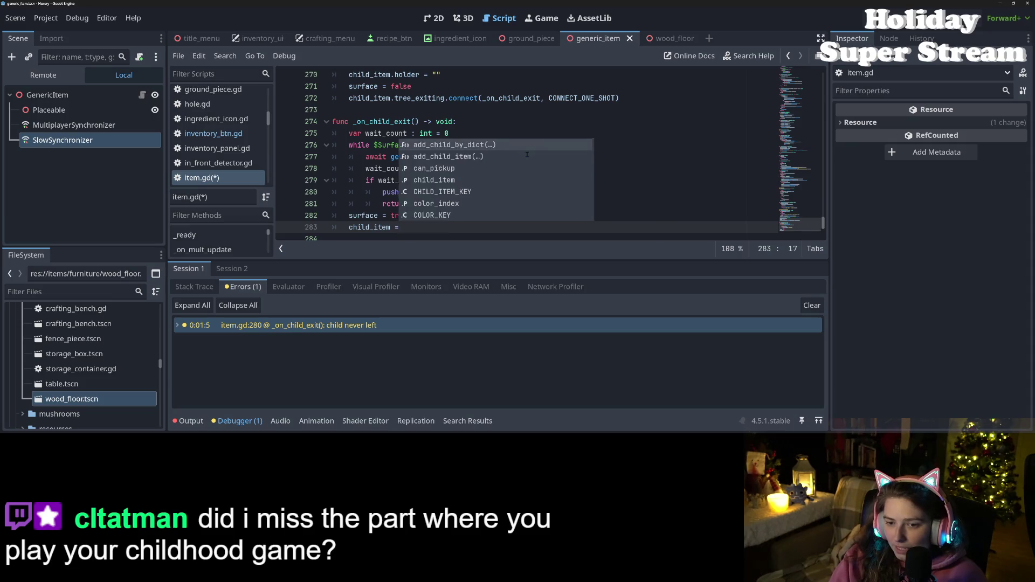
{"action": "key", "text": "ctrl+s"}
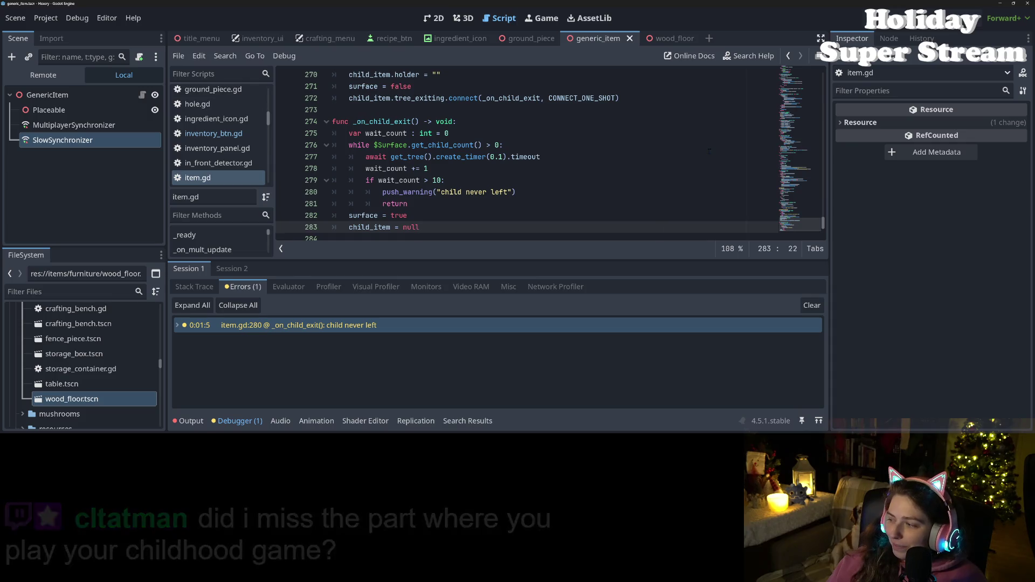
{"action": "left_click", "coordinate": [898, 15]}
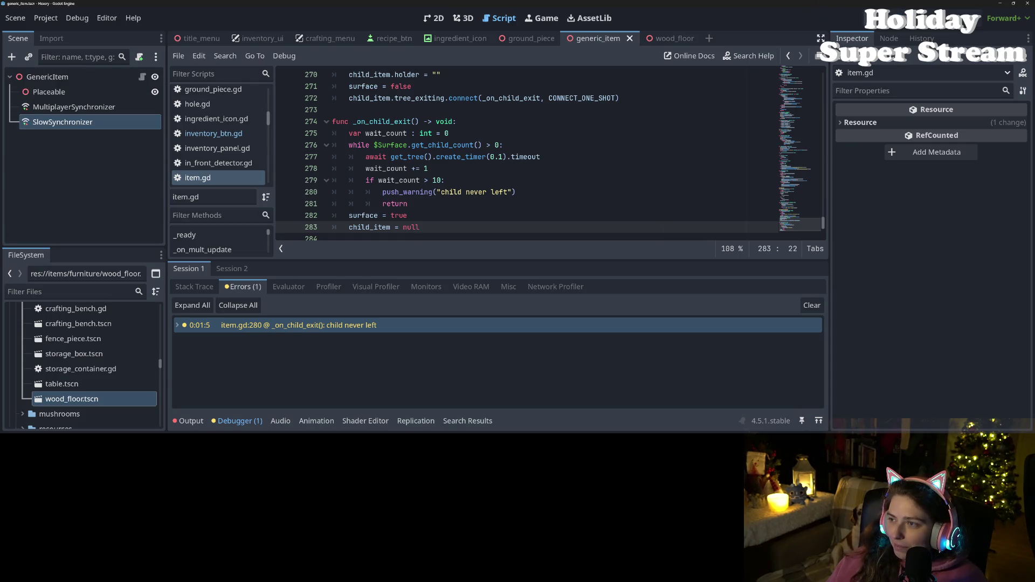
- Run the game in side-by-side windows, loading the 'test' save on the left and 'sdfaef' on the right
{"action": "left_click", "coordinate": [898, 15]}
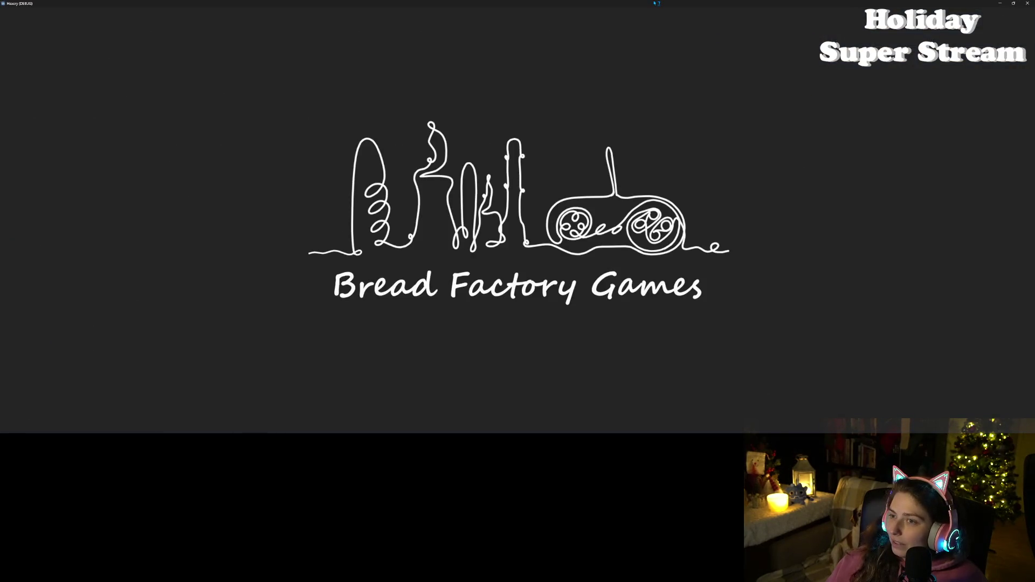
{"action": "key", "text": "super+Left"}
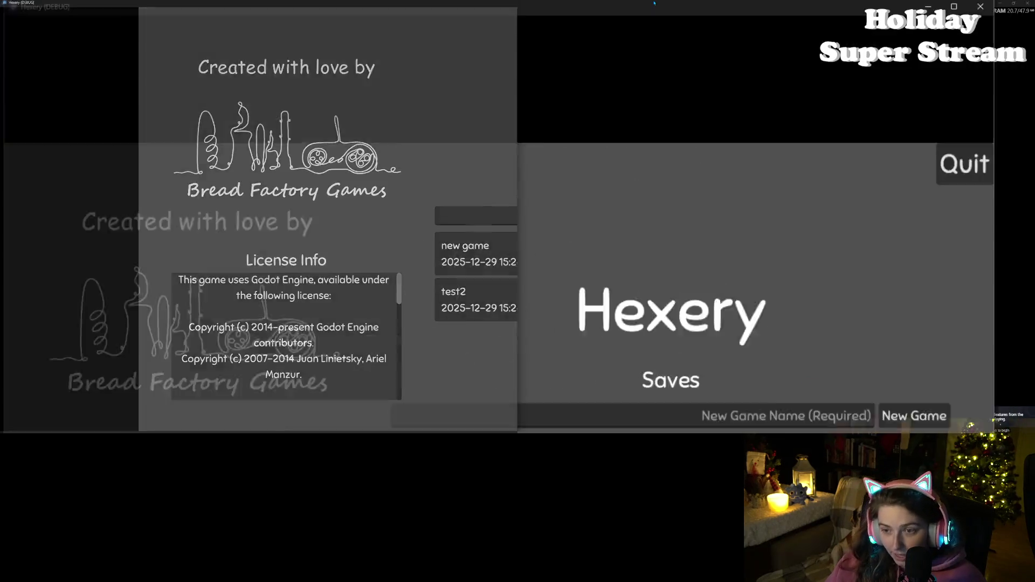
{"action": "left_click", "coordinate": [879, 302]}
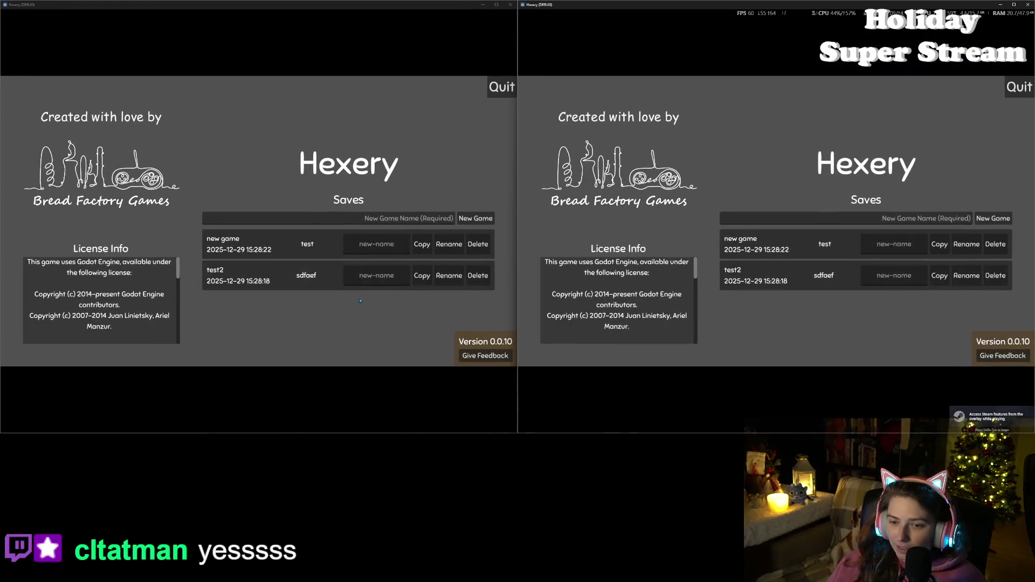
{"action": "left_click", "coordinate": [304, 243]}
{"action": "left_click", "coordinate": [819, 277]}
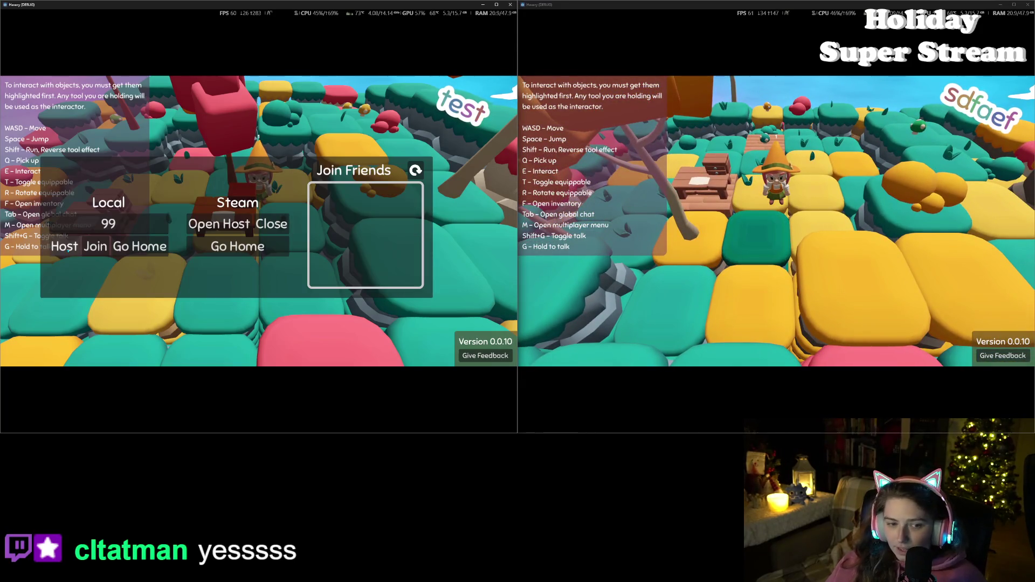
- Host a local multiplayer game in the left window and join it from the right
{"action": "left_click", "coordinate": [64, 246]}
{"action": "key", "text": "m"}
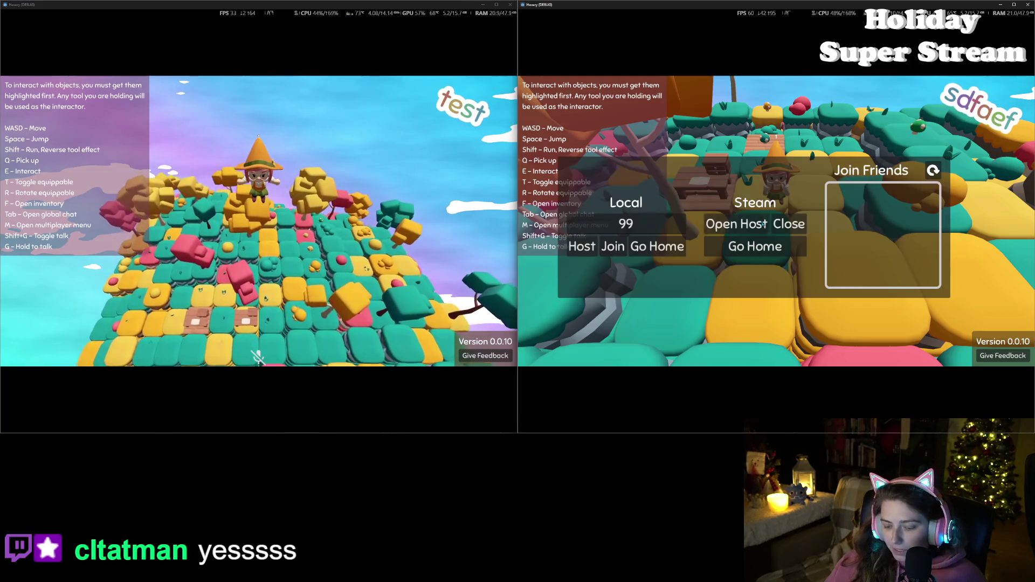
{"action": "left_click", "coordinate": [609, 247]}
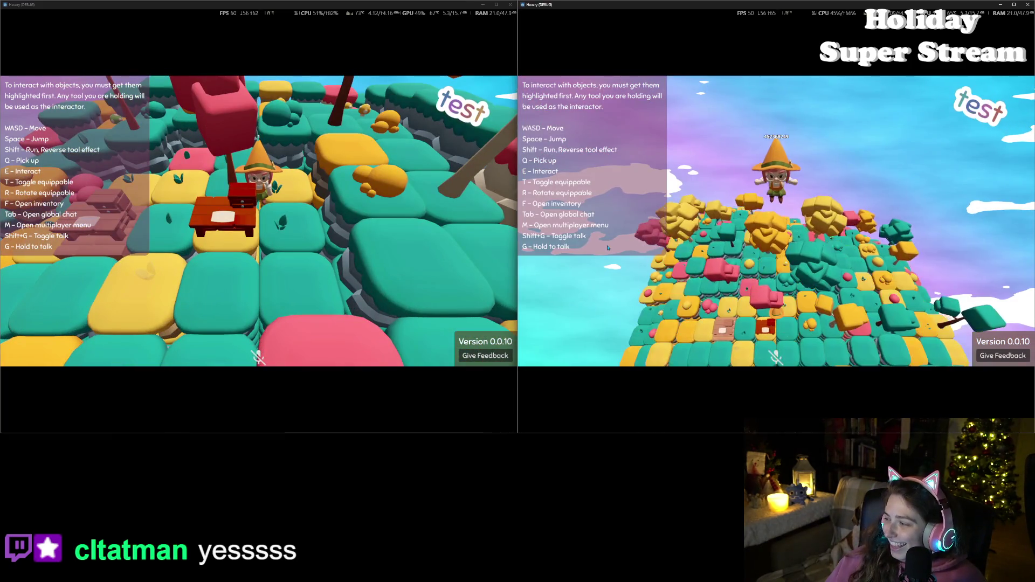
- Walk the second player across the bridge and under the tree to gather logs
{"action": "key", "text": "s"}
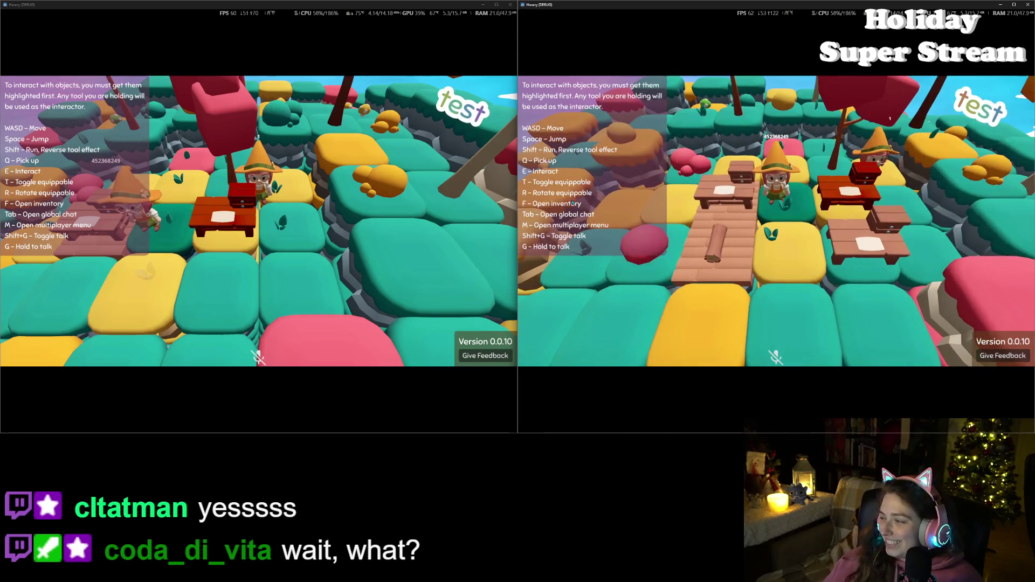
{"action": "key", "text": "s"}
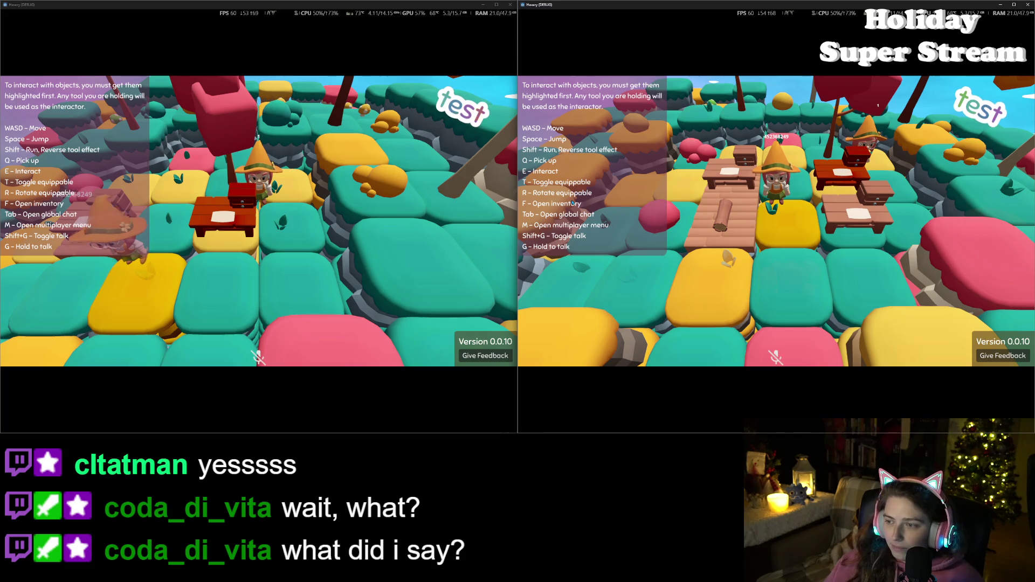
{"action": "key", "text": "a"}
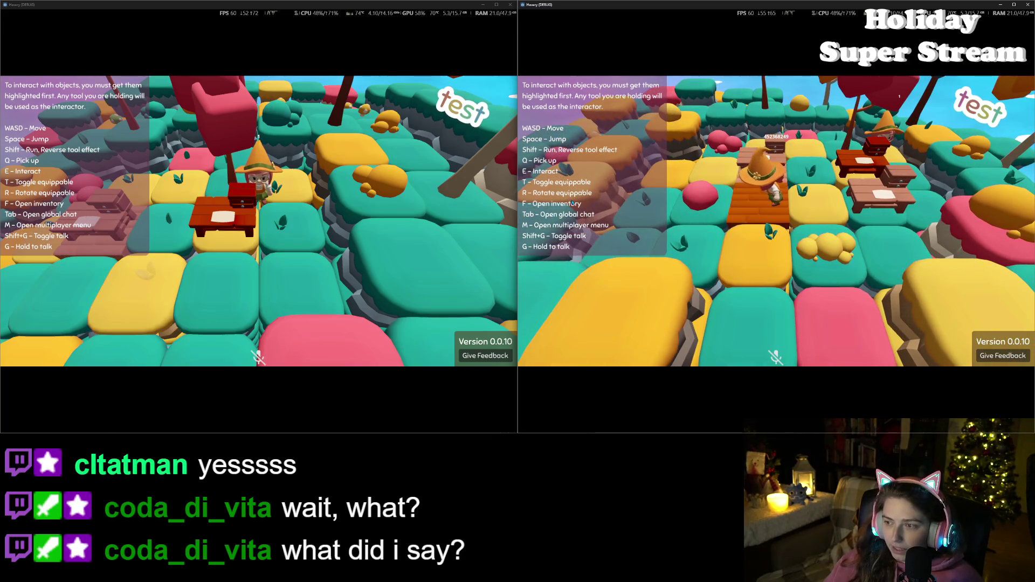
{"action": "key", "text": "f"}
{"action": "left_click", "coordinate": [776, 317]}
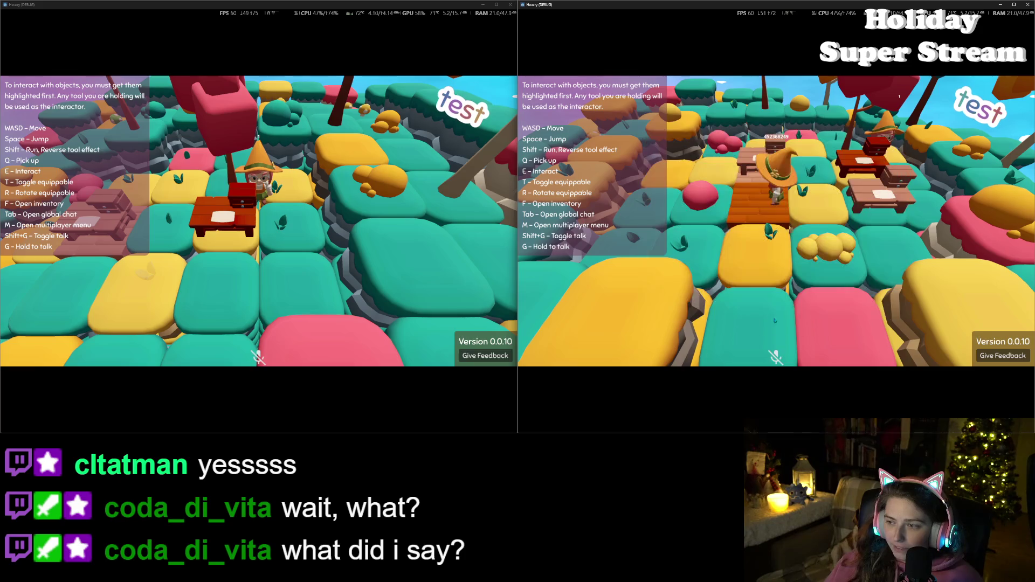
{"action": "key", "text": "w"}
{"action": "key", "text": "w"}
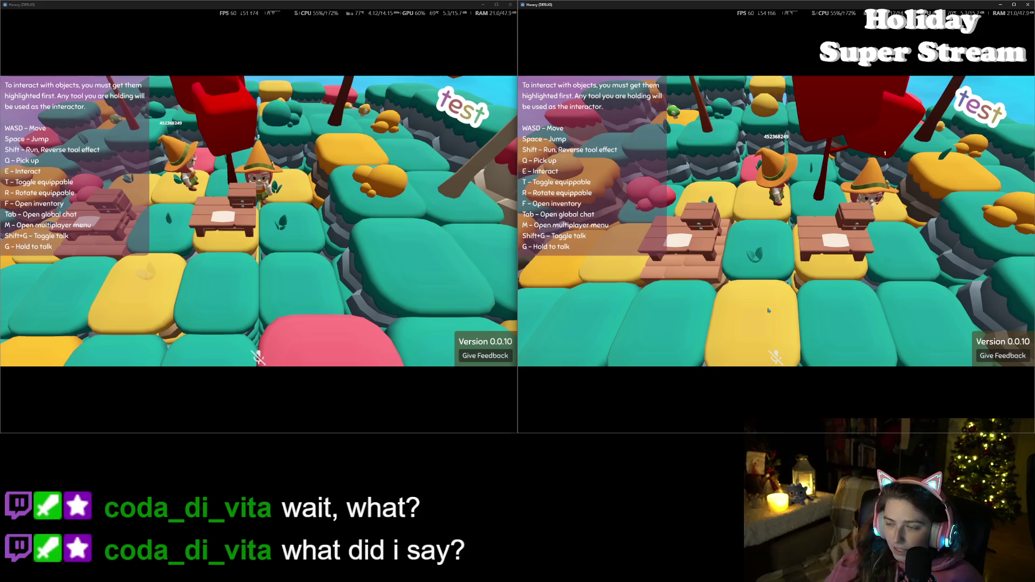
{"action": "key", "text": "w"}
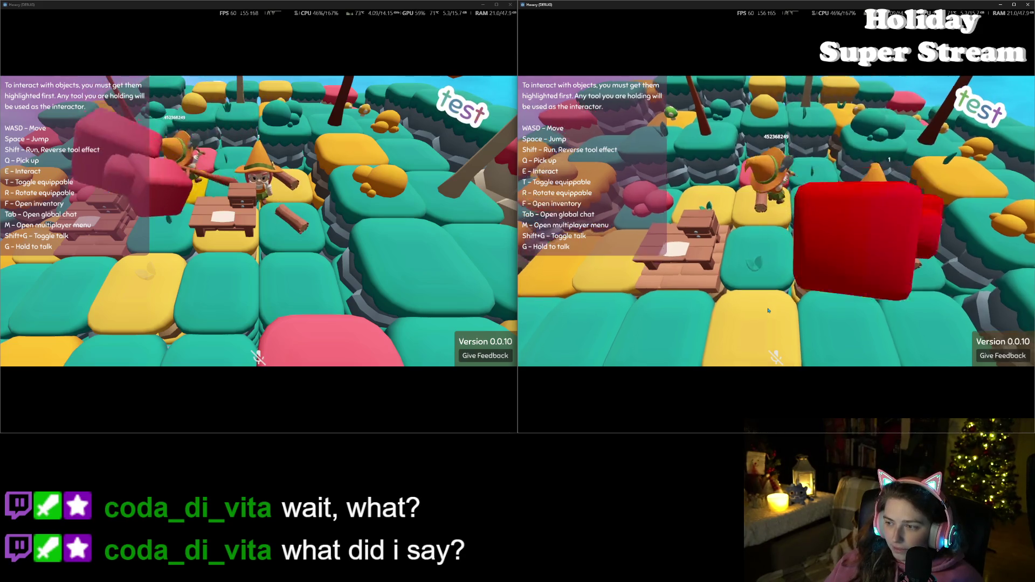
{"action": "key", "text": "d"}
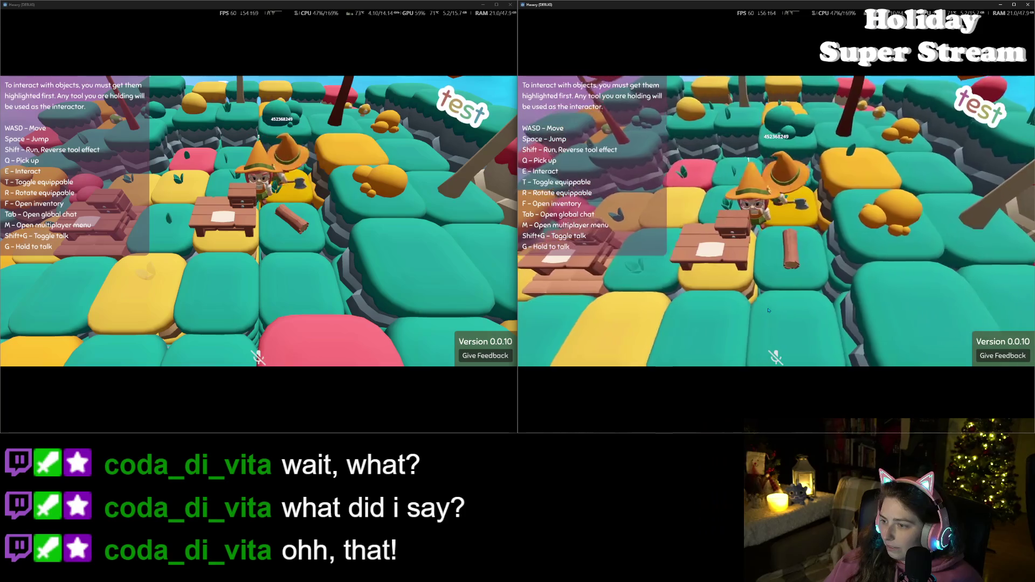
{"action": "key", "text": "d"}
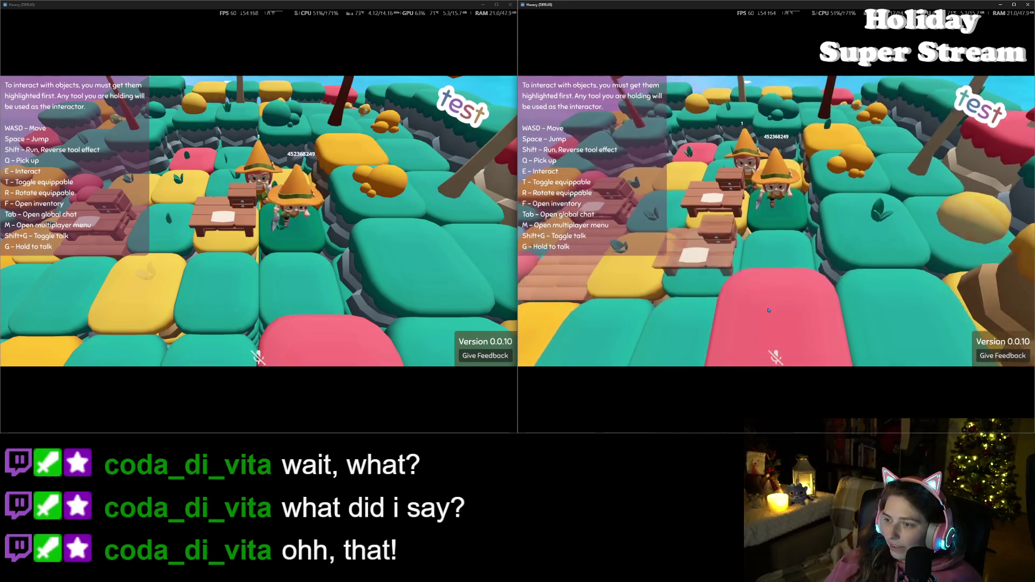
{"action": "key", "text": "w"}
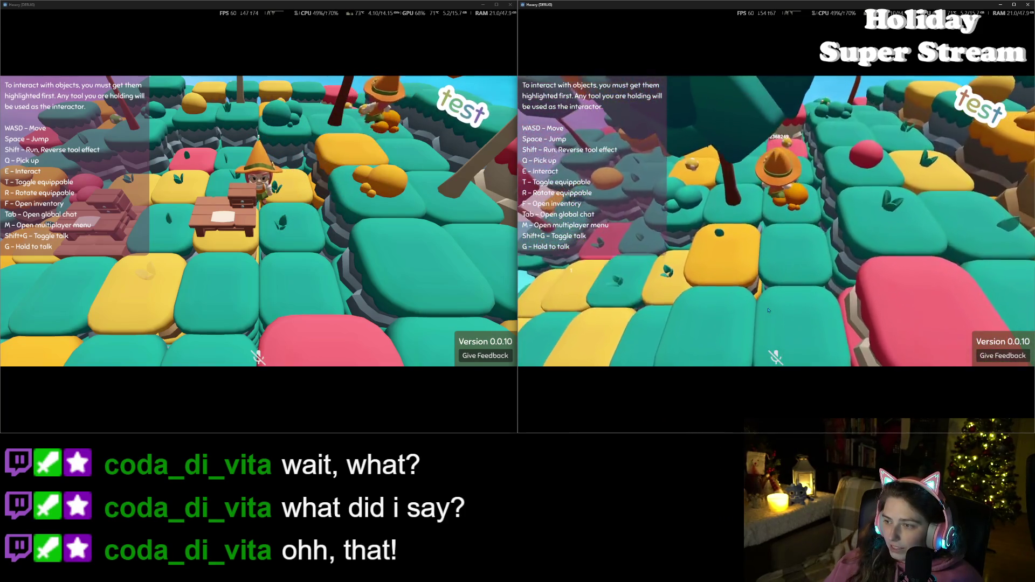
{"action": "key", "text": "w"}
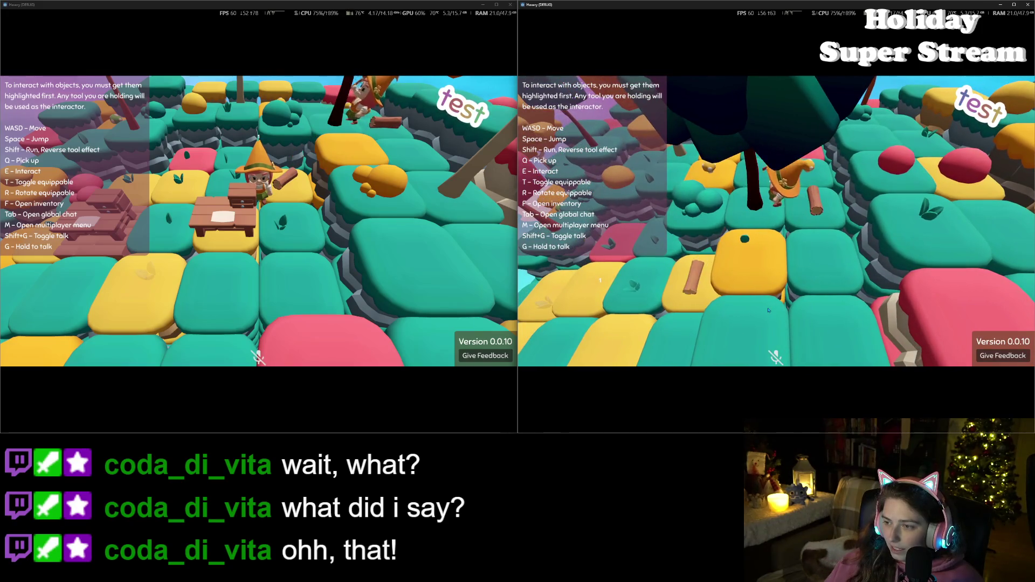
{"action": "key", "text": "s"}
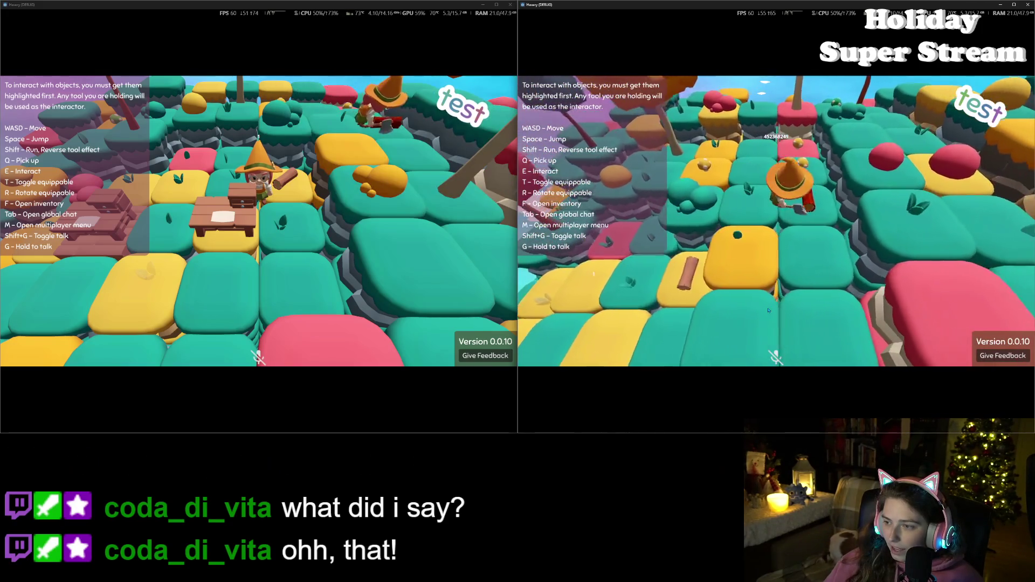
{"action": "key", "text": "s"}
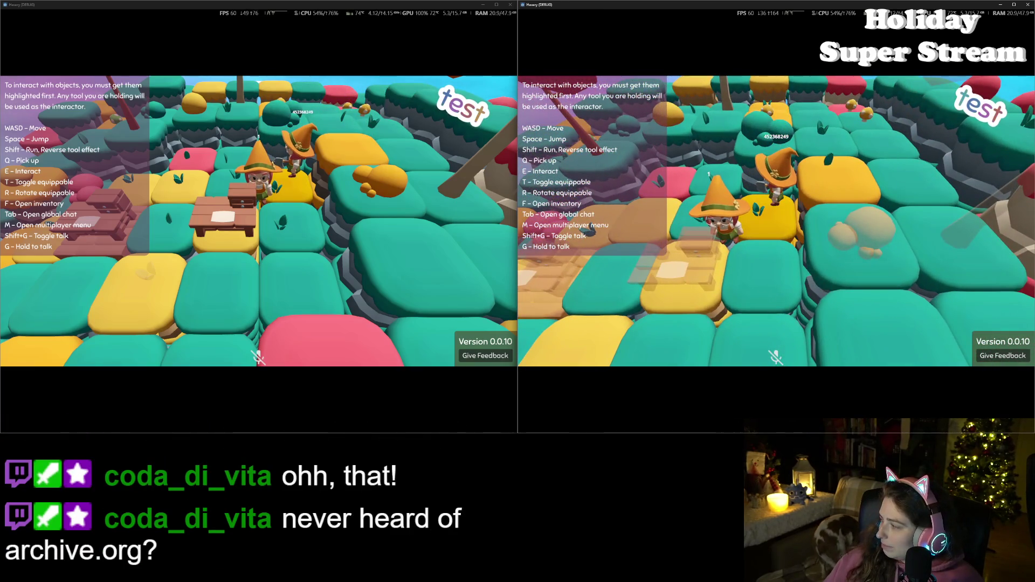
- Adjust the background music player's volume and minimize it
{"action": "key", "text": "alt+Tab"}
{"action": "left_click", "coordinate": [274, 372]}
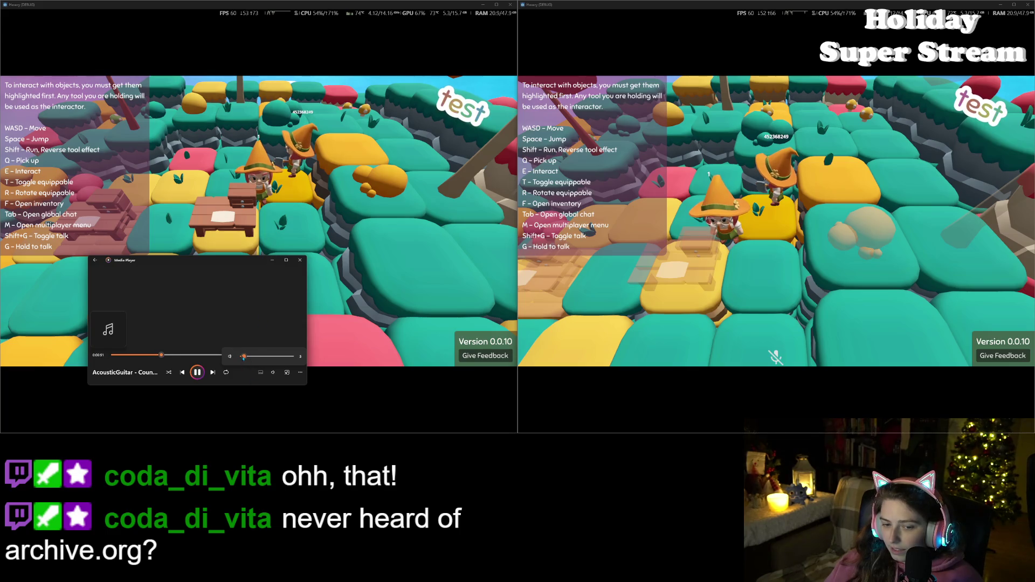
{"action": "left_click", "coordinate": [272, 261]}
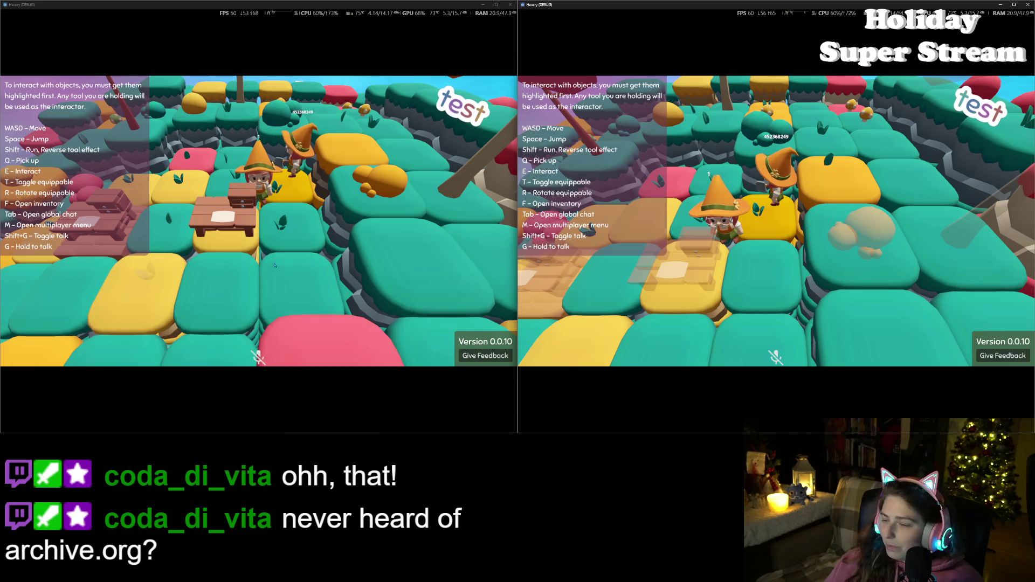
- Walk the second player across the tiles to the crafting tables by the wooden bridge
{"action": "key", "text": "d"}
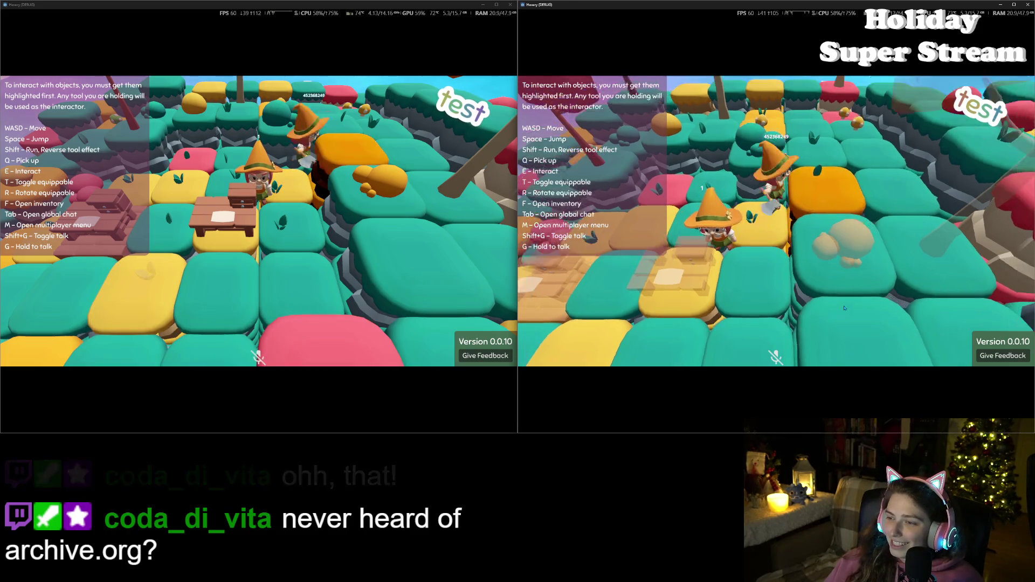
{"action": "key", "text": "d"}
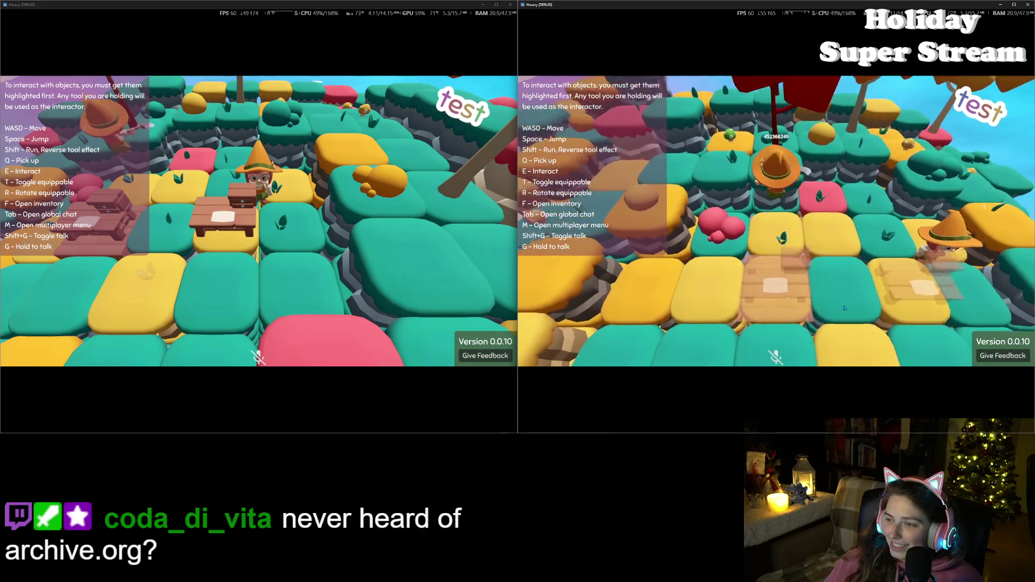
{"action": "key", "text": "d"}
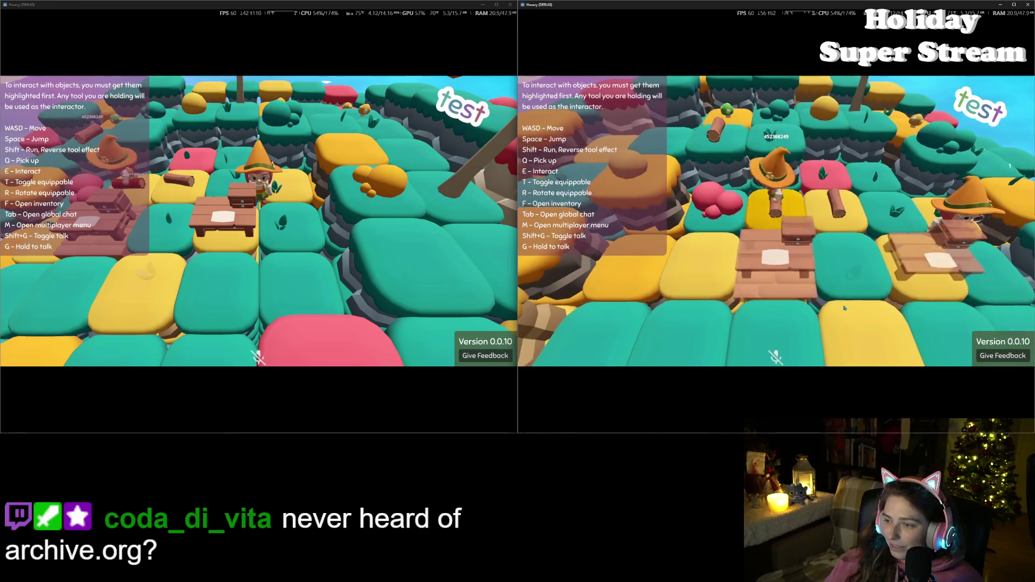
{"action": "key", "text": "w"}
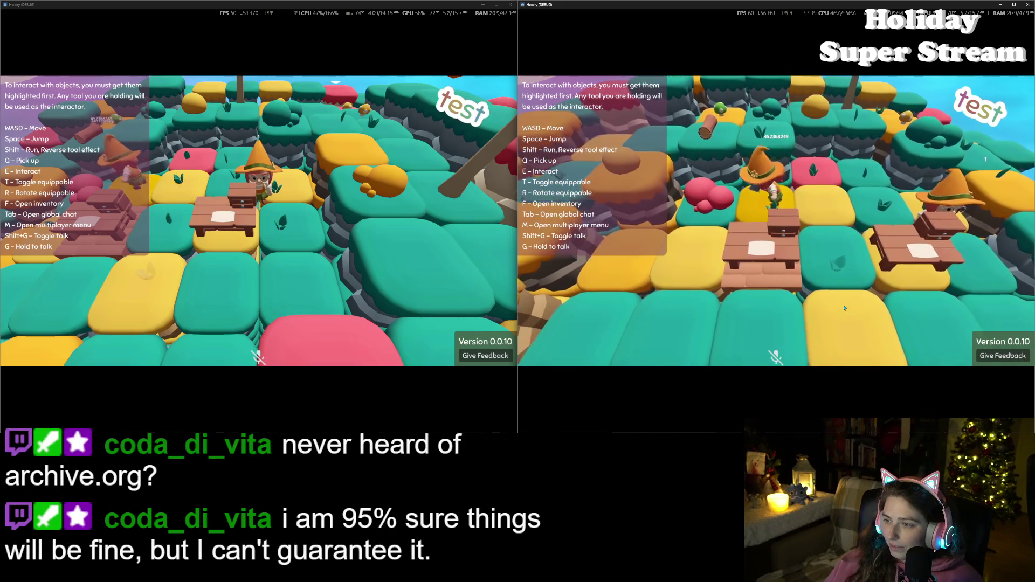
{"action": "key", "text": "s"}
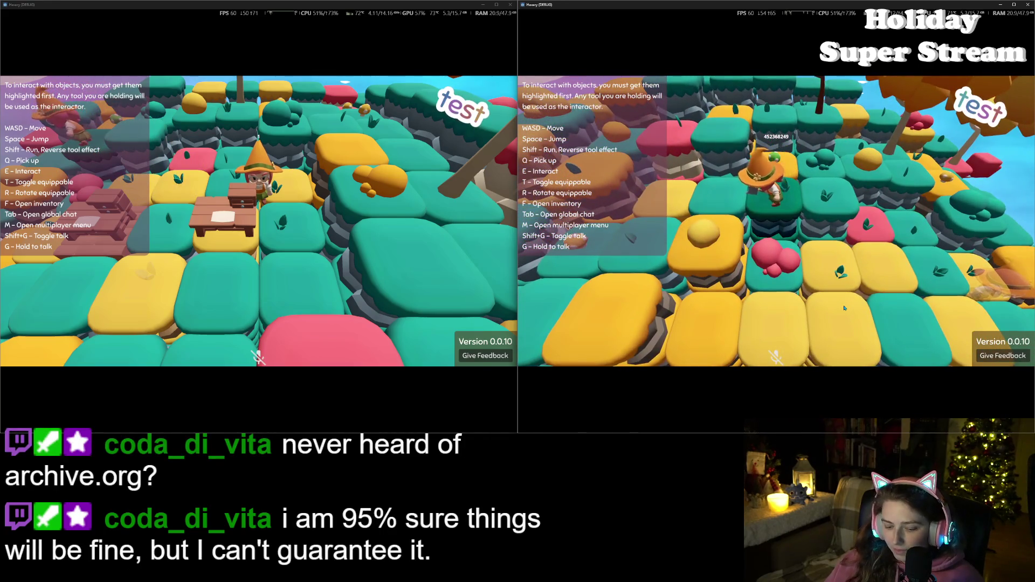
{"action": "key", "text": "w"}
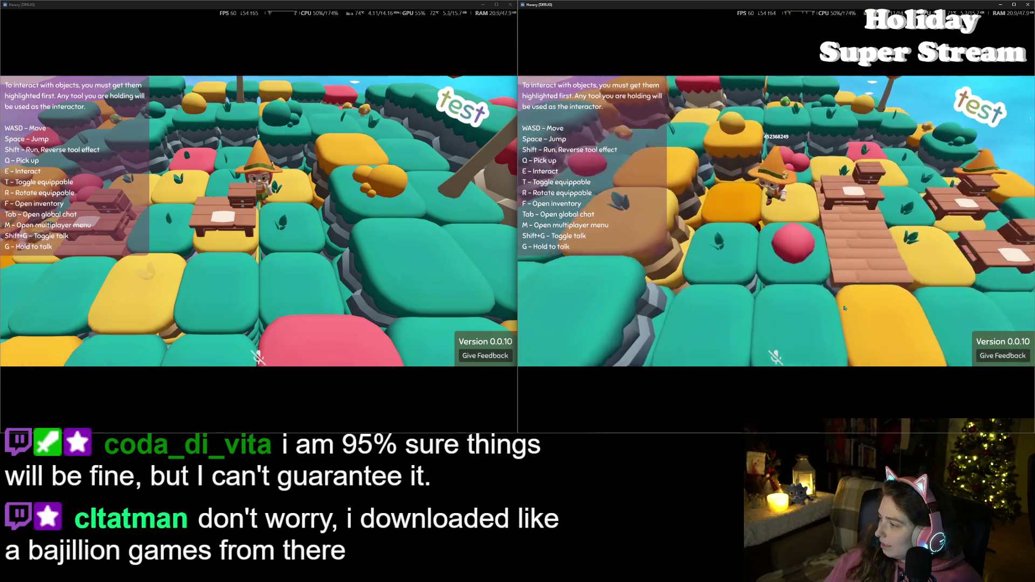
- Craft a wooden floor from 2 logs at the table
{"action": "key", "text": "e"}
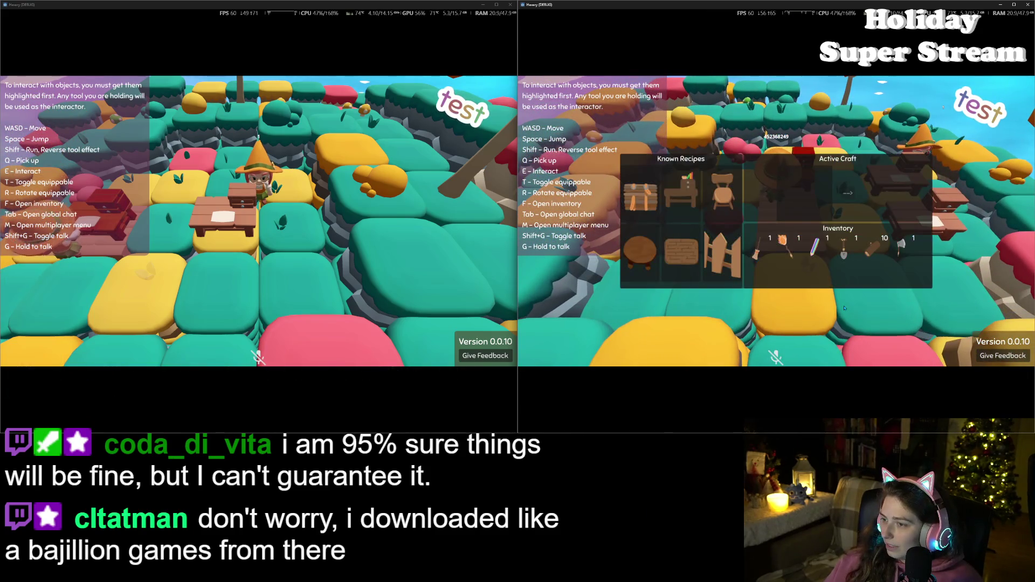
{"action": "left_click", "coordinate": [694, 257]}
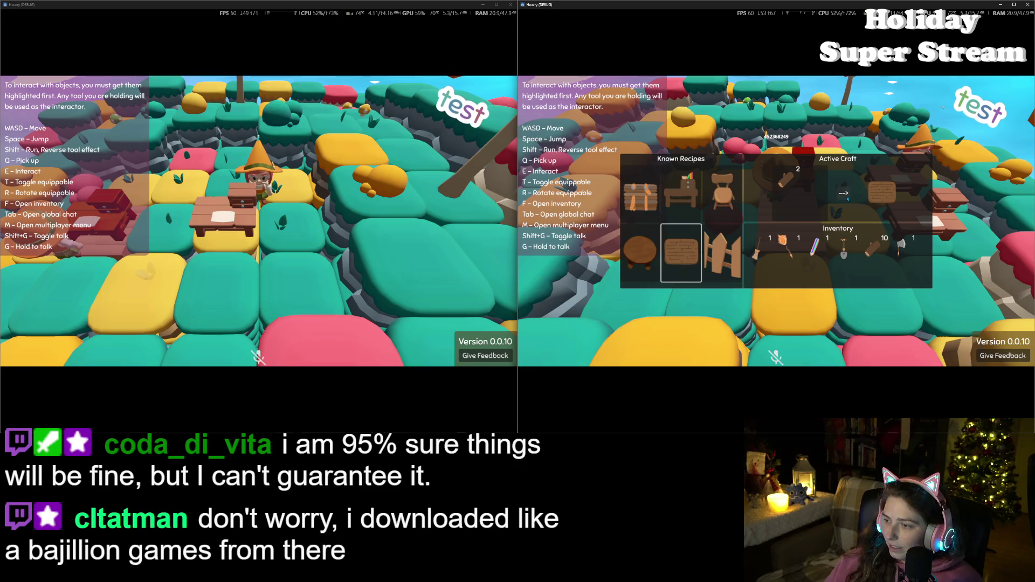
{"action": "left_click", "coordinate": [844, 194]}
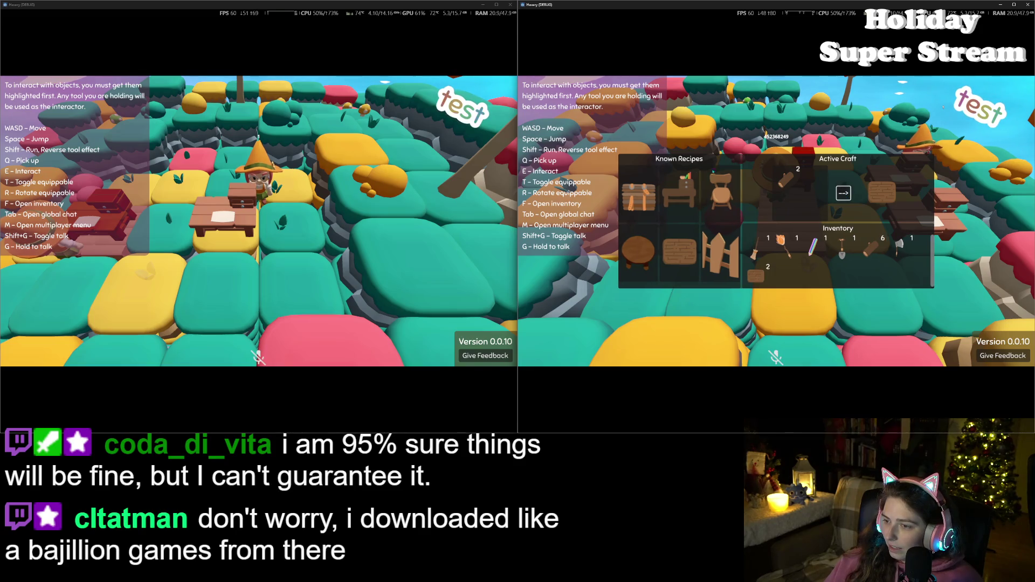
- Browse the chair, crate and table recipes, craft a fence from 2 wood, and close crafting
{"action": "left_click", "coordinate": [720, 191]}
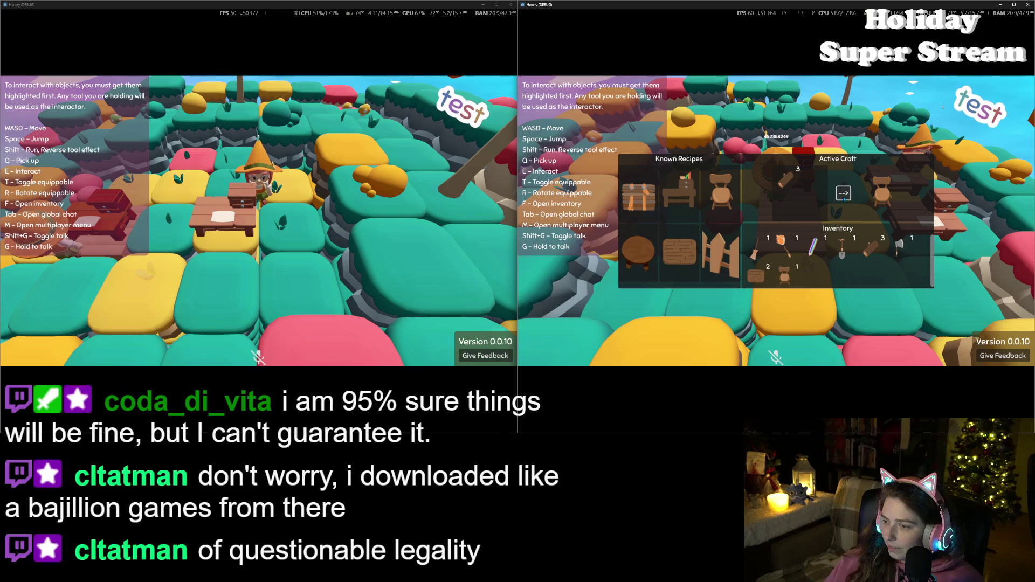
{"action": "left_click", "coordinate": [638, 193]}
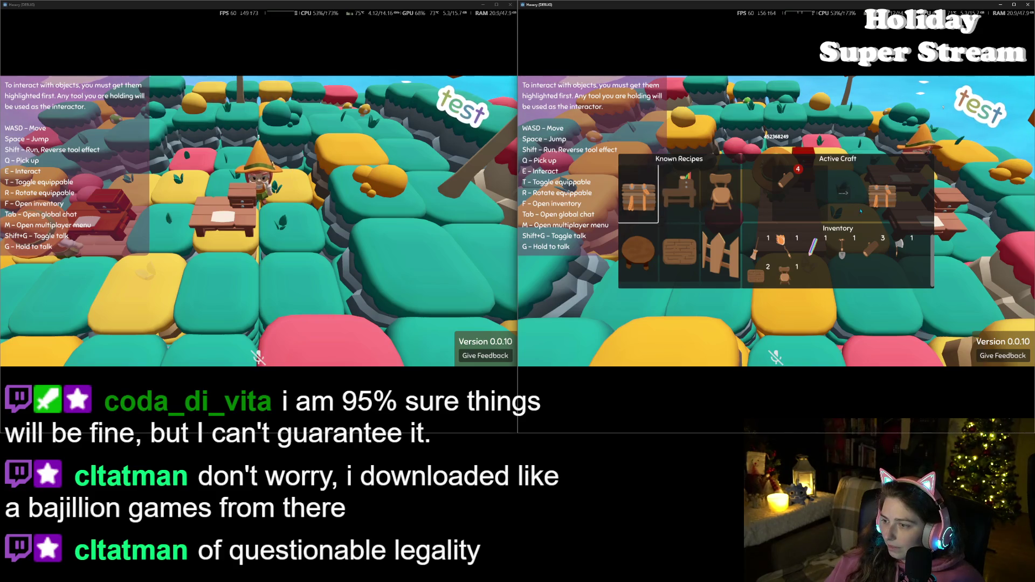
{"action": "left_click", "coordinate": [679, 193]}
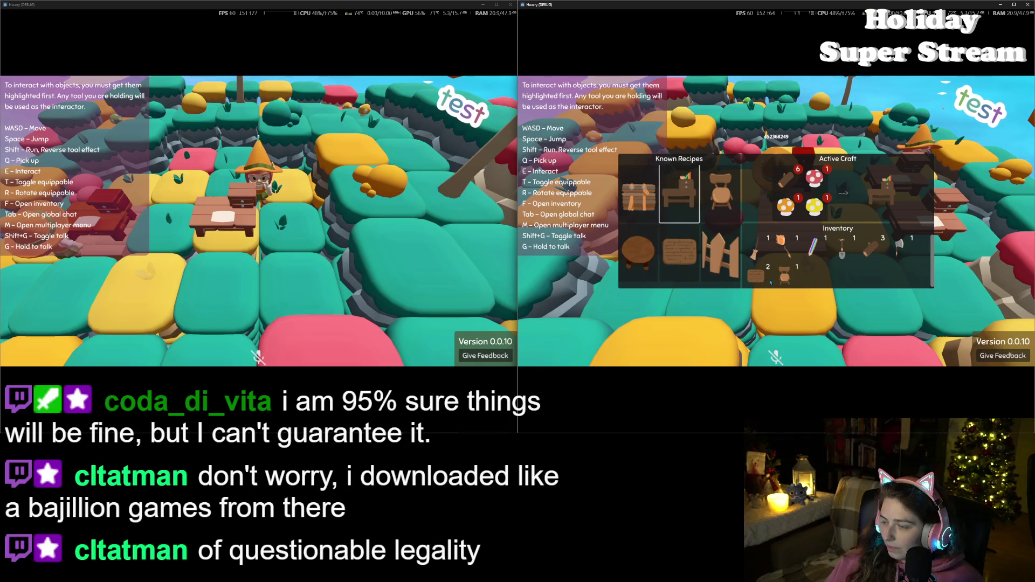
{"action": "left_click", "coordinate": [714, 269]}
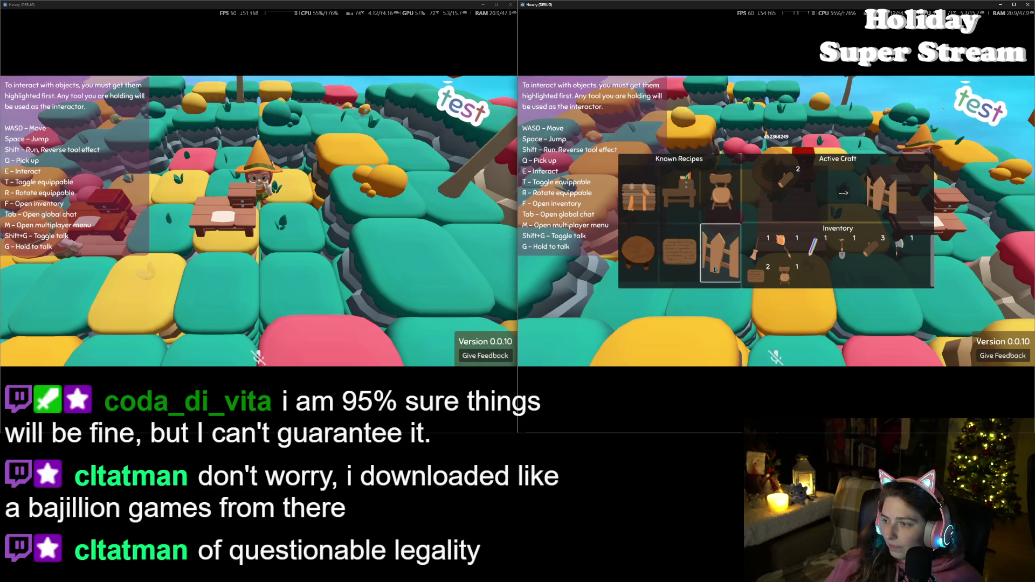
{"action": "left_click", "coordinate": [842, 193]}
{"action": "key", "text": "Escape"}
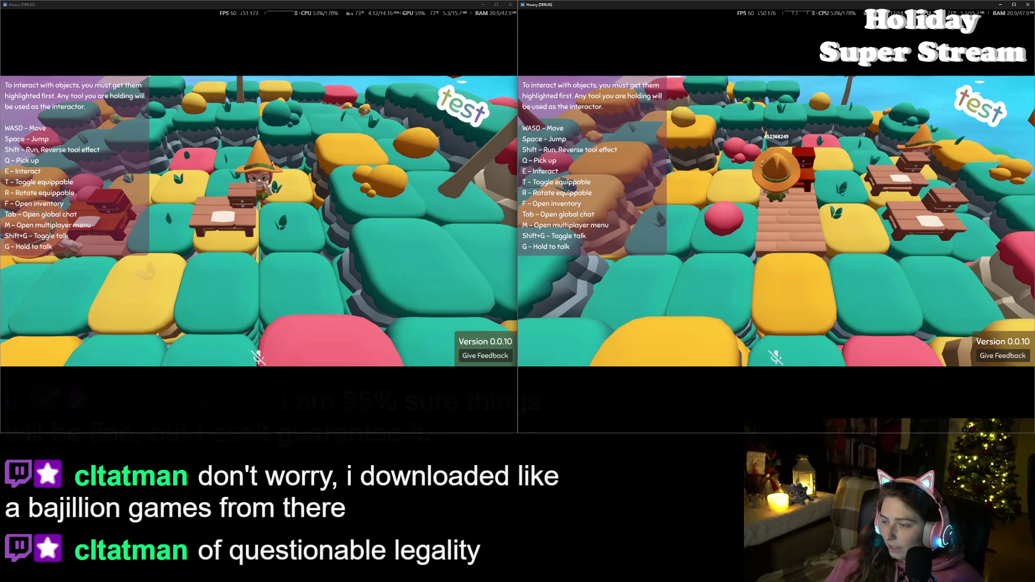
- Walk the character off the wooden path and pick the chair from the inventory
{"action": "key", "text": "a"}
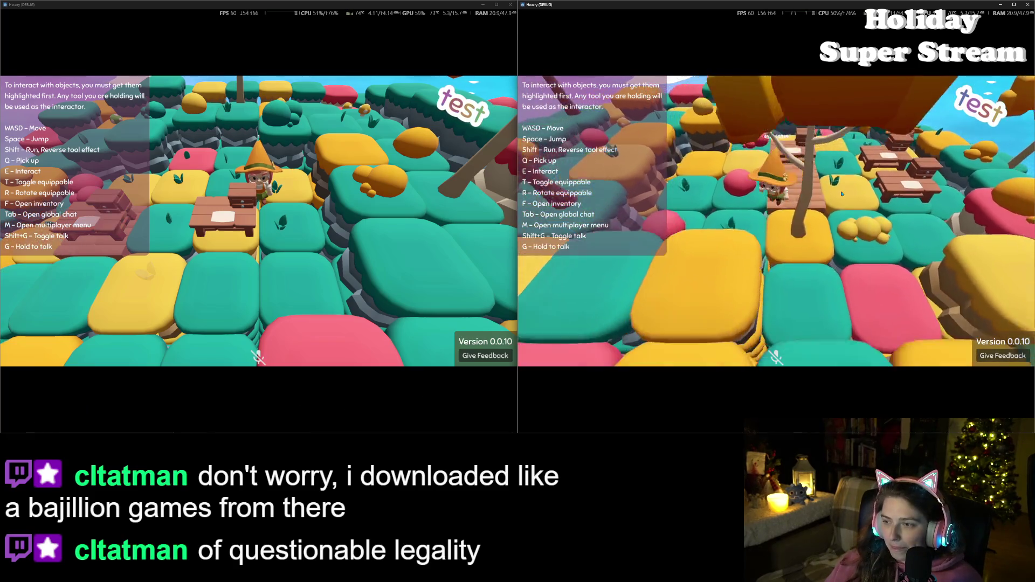
{"action": "key", "text": "s"}
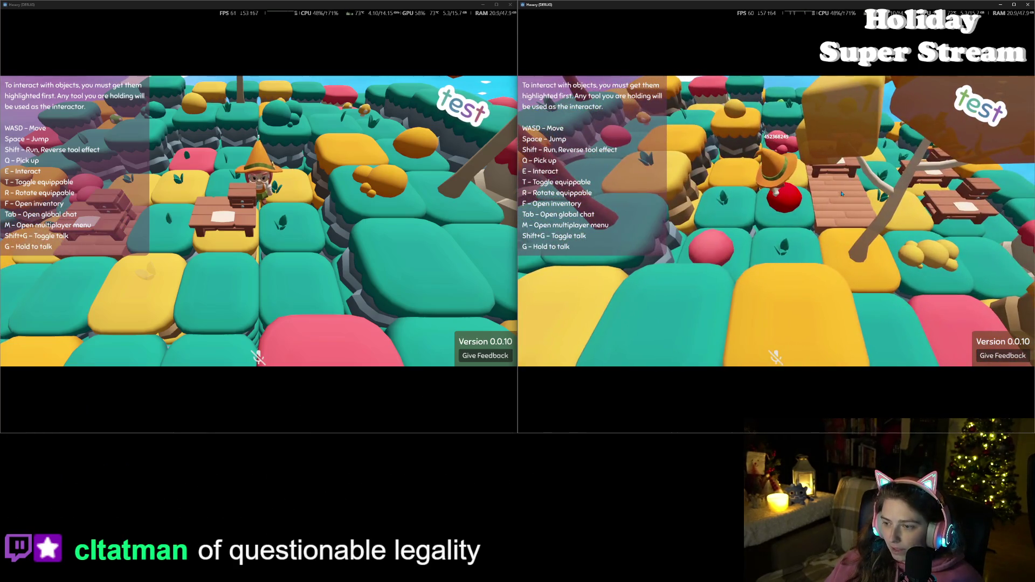
{"action": "key", "text": "w"}
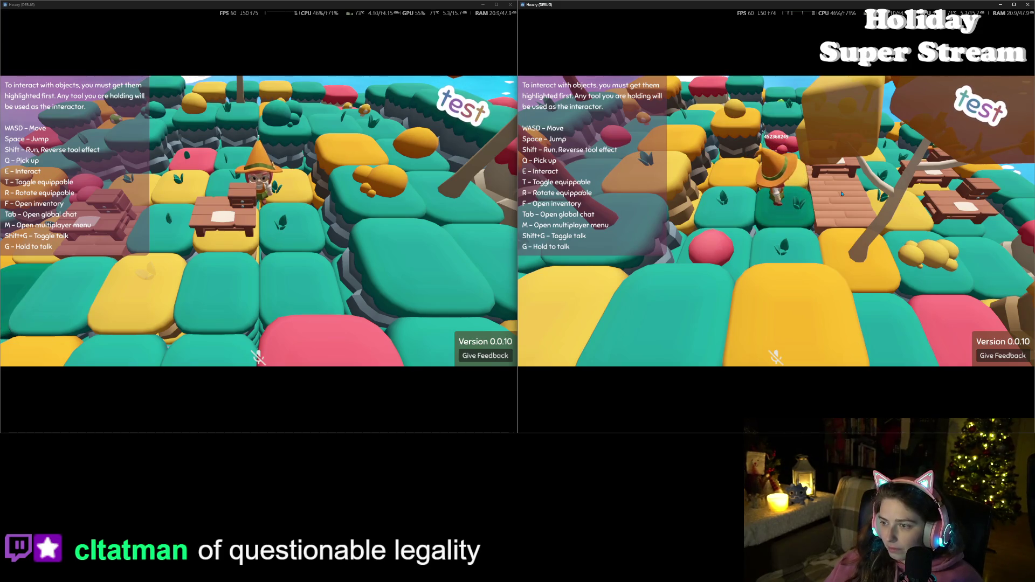
{"action": "key", "text": "a"}
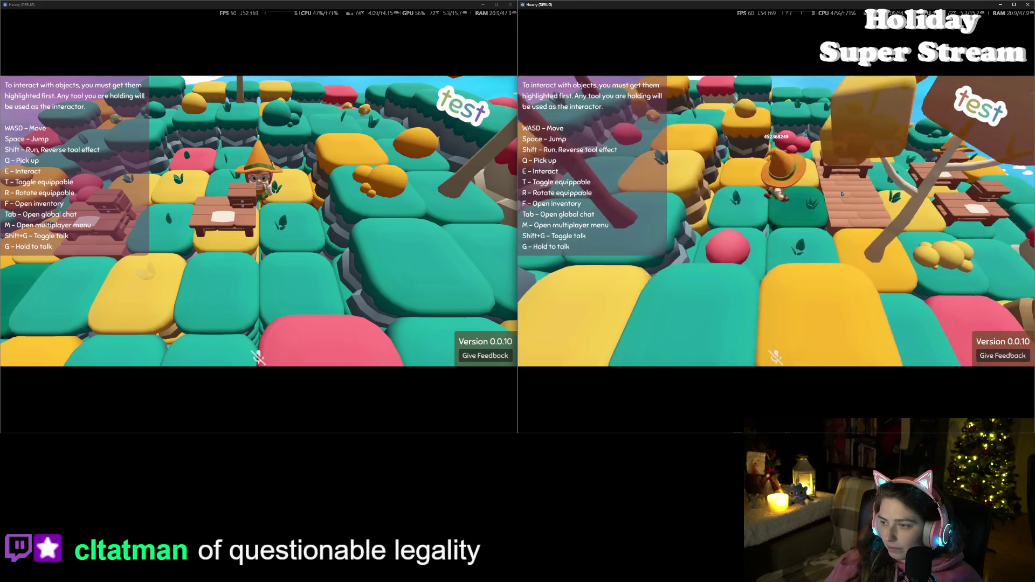
{"action": "key", "text": "f"}
{"action": "left_click", "coordinate": [776, 324]}
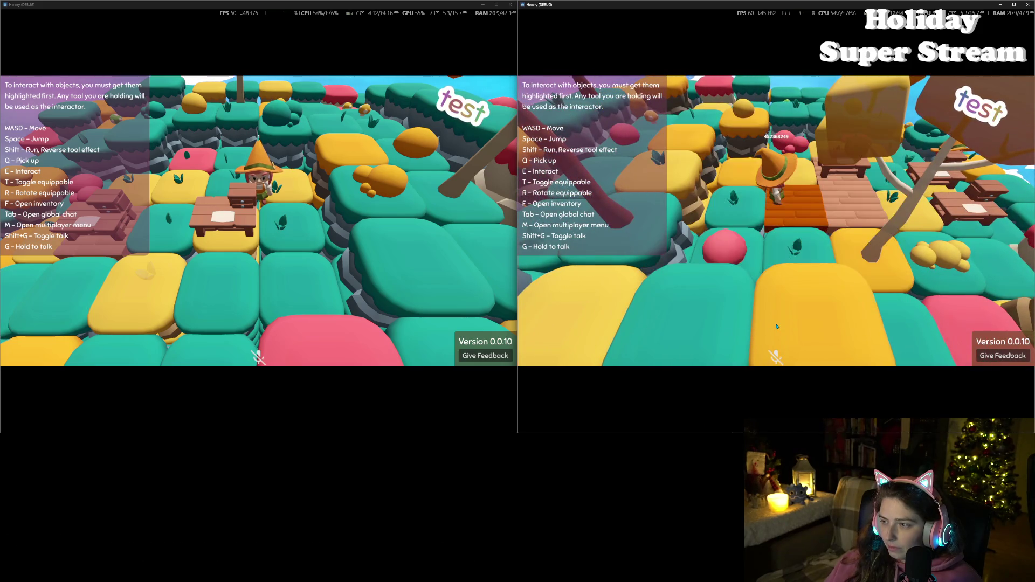
{"action": "key", "text": "f"}
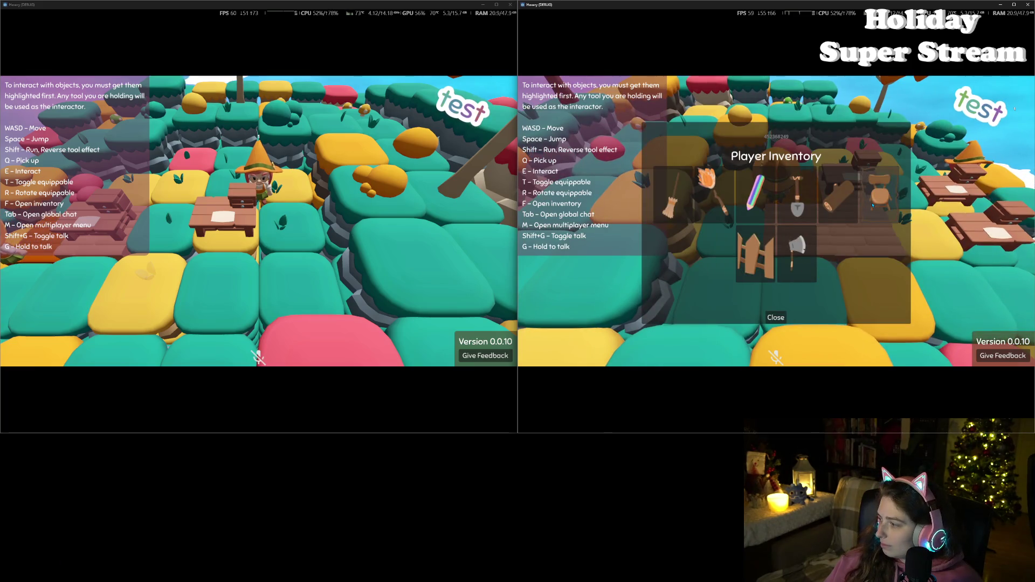
{"action": "left_click", "coordinate": [867, 211]}
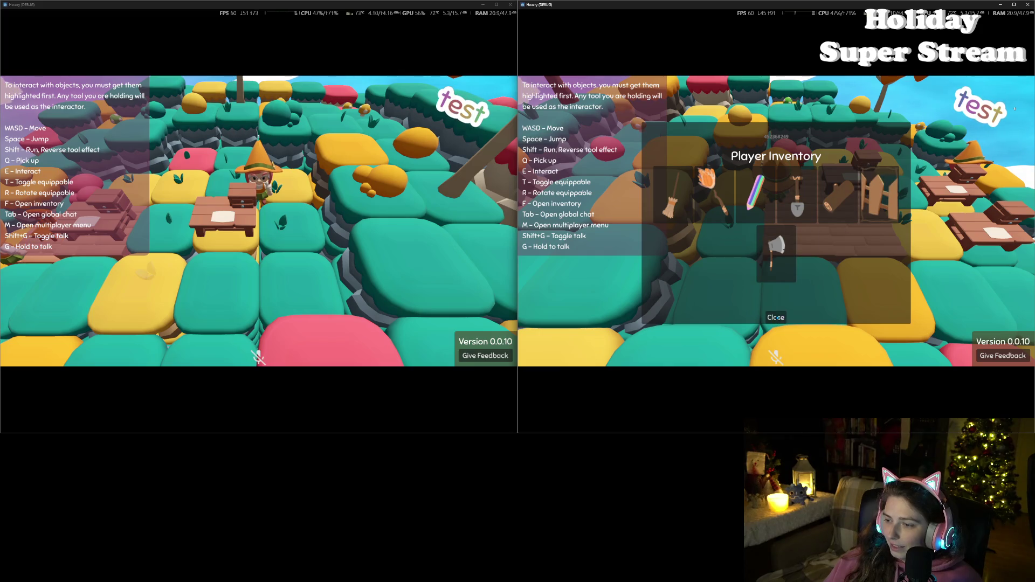
{"action": "left_click", "coordinate": [776, 317]}
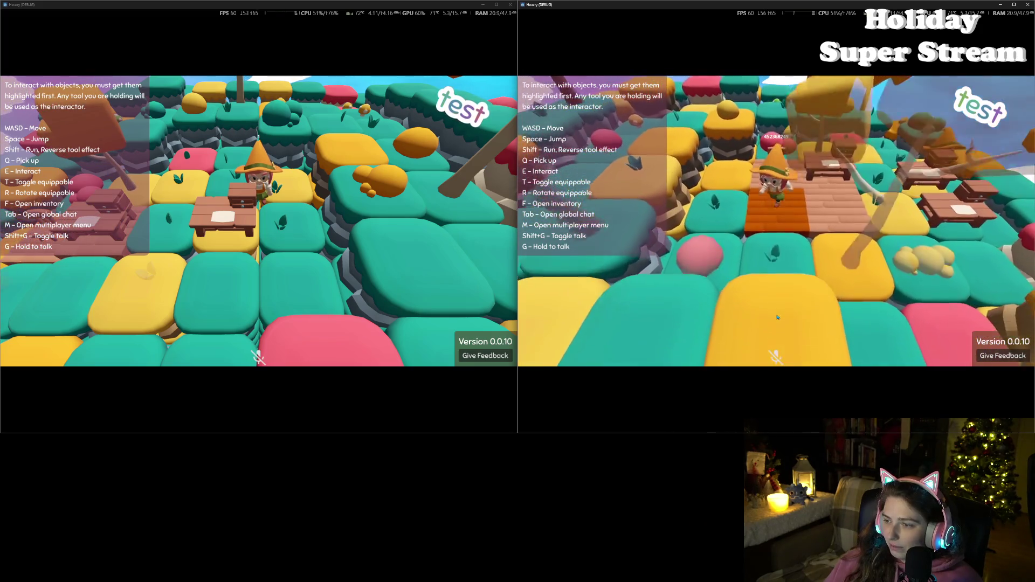
{"action": "key", "text": "f"}
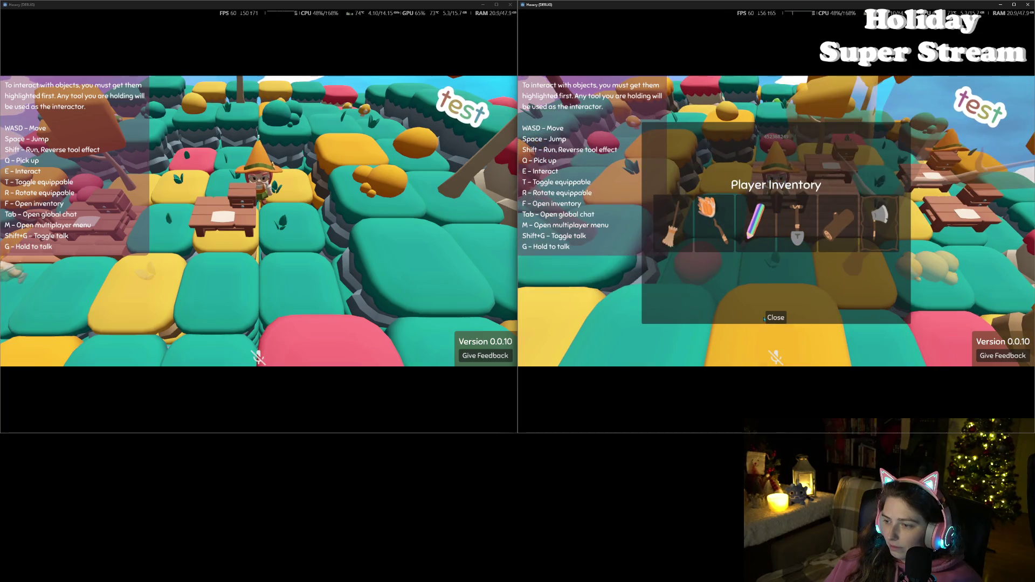
{"action": "left_click", "coordinate": [774, 318]}
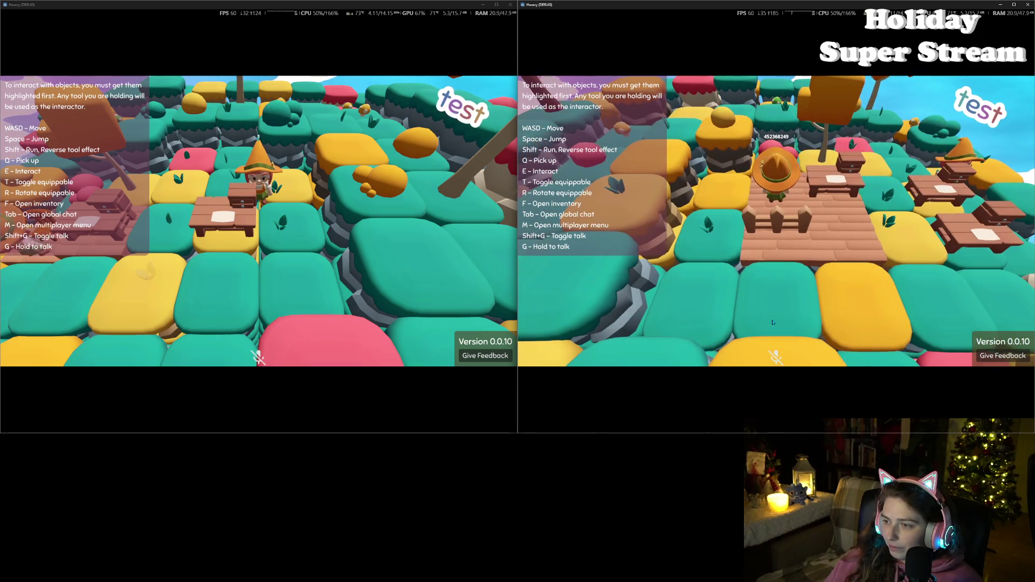
- Move to a new spot, place the table from the inventory, and minimize the left game window
{"action": "key", "text": "w"}
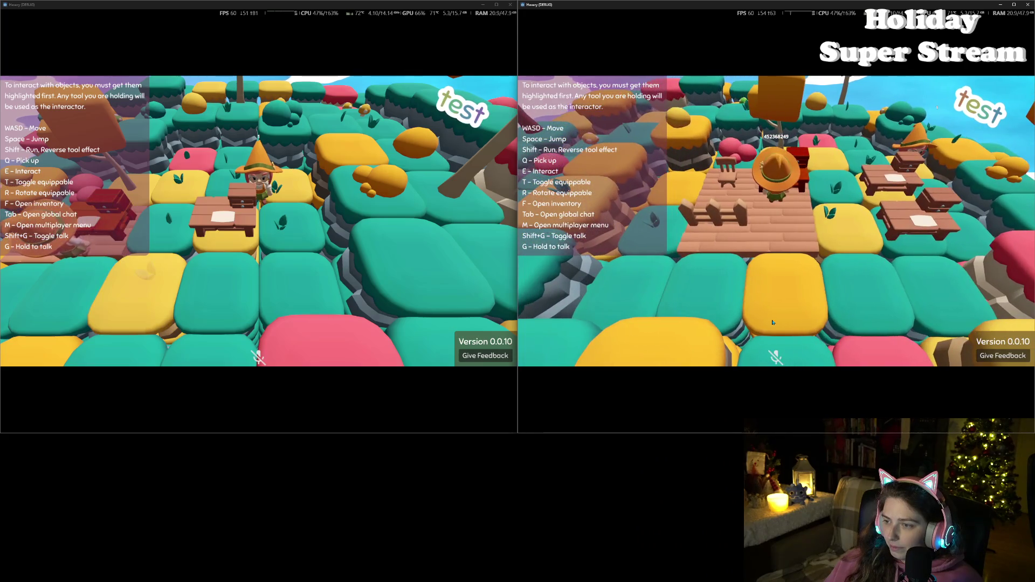
{"action": "key", "text": "s"}
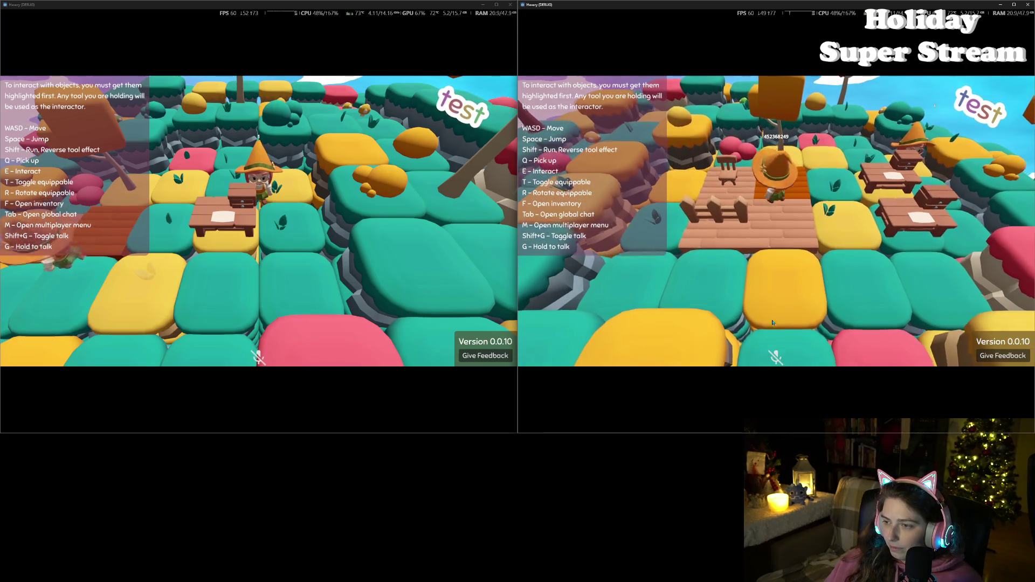
{"action": "key", "text": "f"}
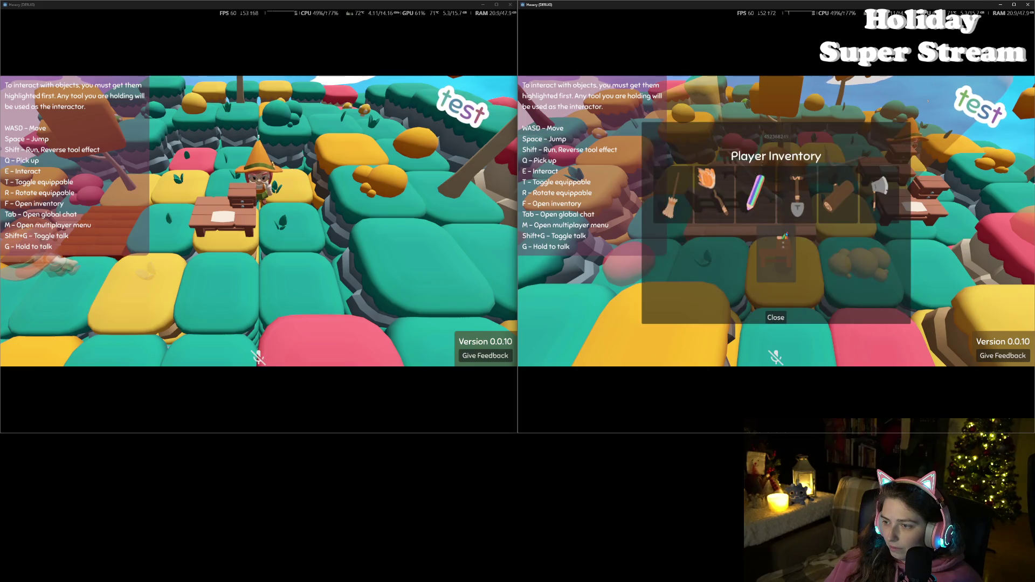
{"action": "left_click", "coordinate": [770, 318]}
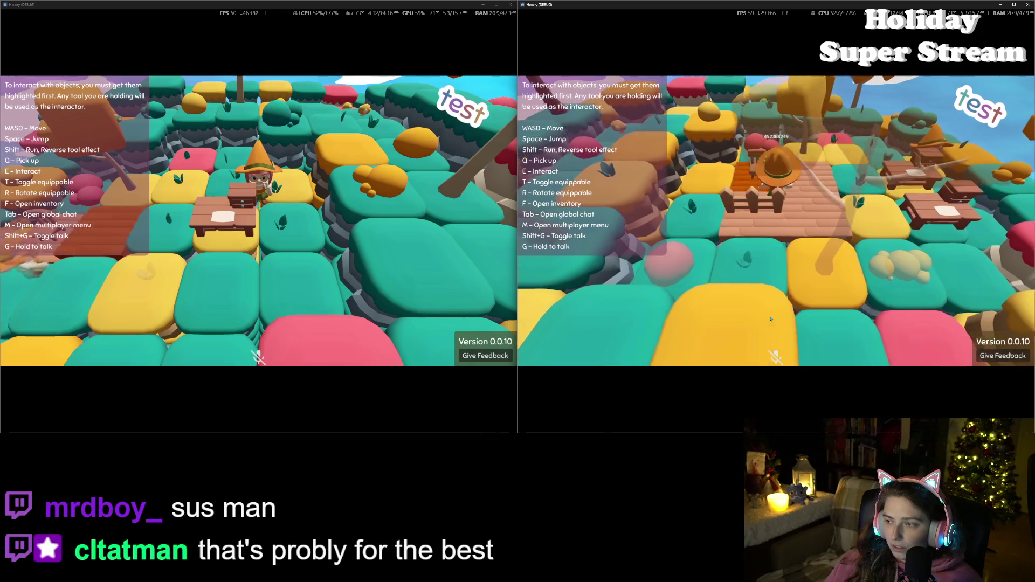
{"action": "key", "text": "f"}
{"action": "left_click", "coordinate": [781, 278]}
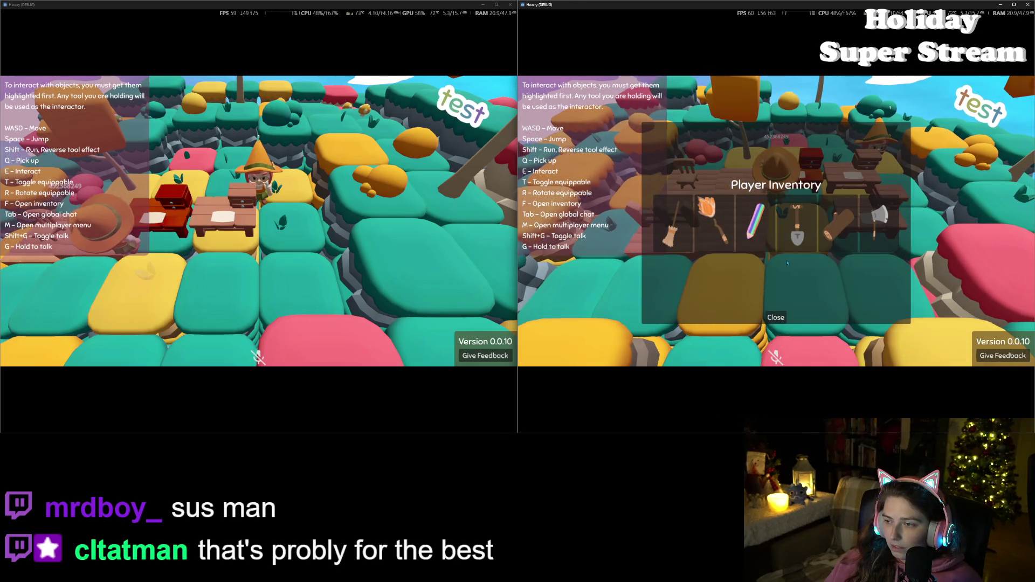
{"action": "left_click", "coordinate": [775, 318]}
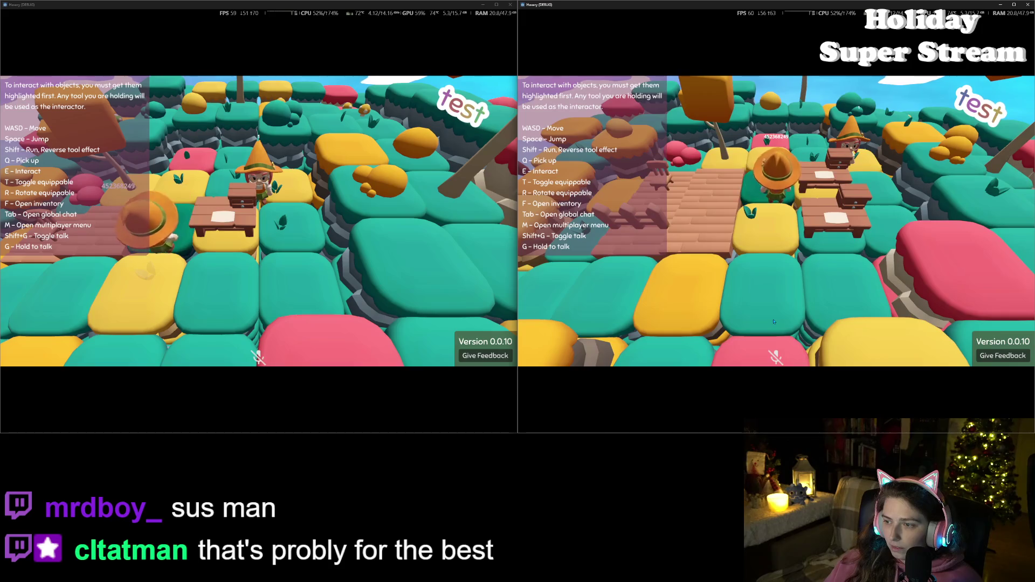
{"action": "key", "text": "f"}
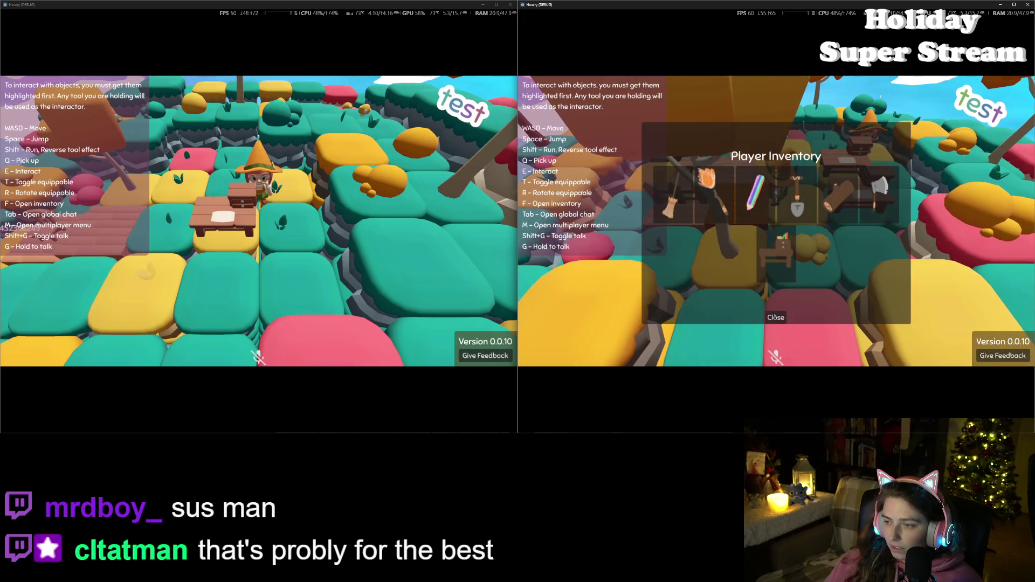
{"action": "left_click", "coordinate": [775, 317]}
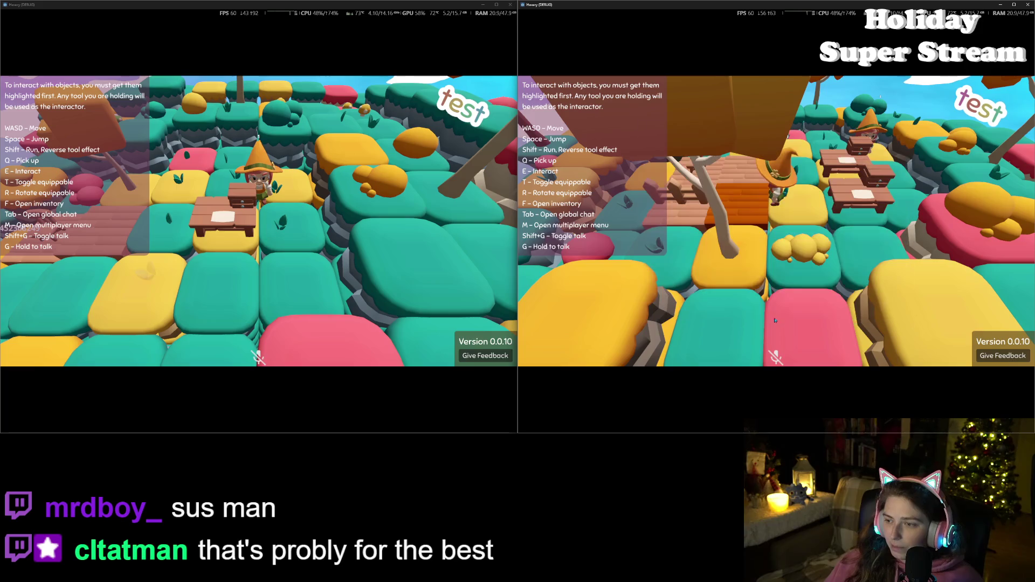
{"action": "left_click", "coordinate": [482, 5]}
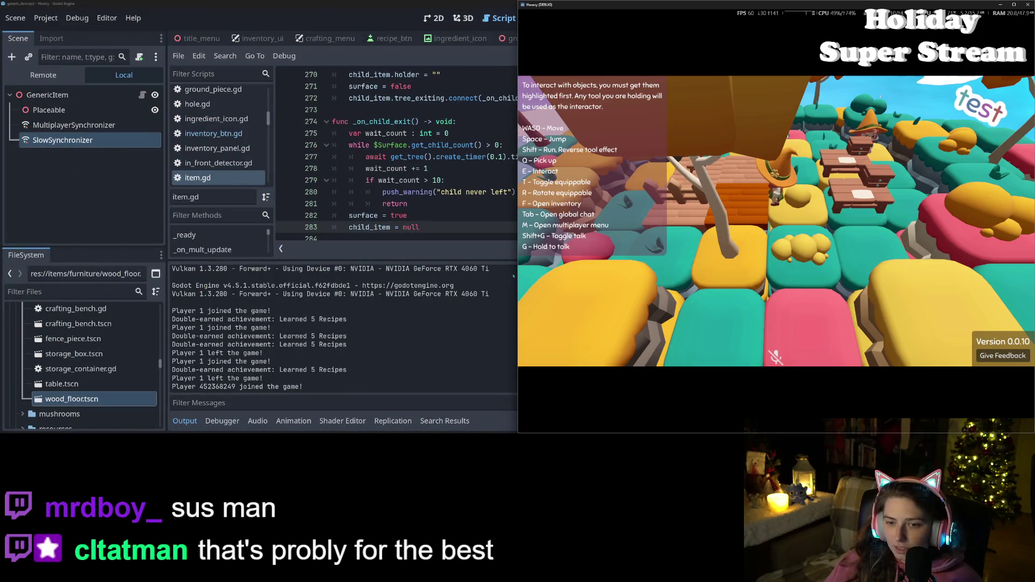
- Open and close the player inventory twice in the remaining Hexery window
{"action": "key", "text": "f"}
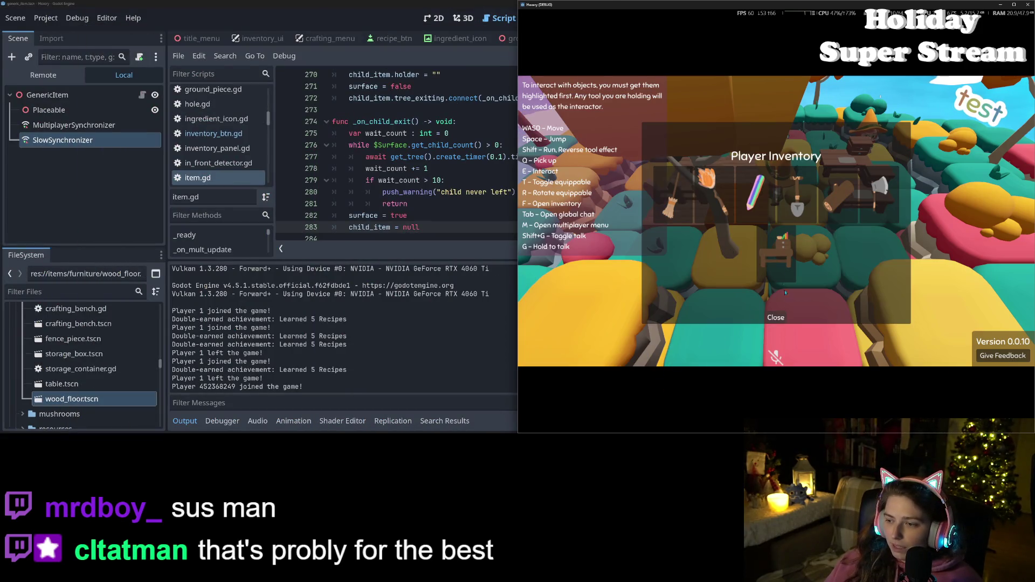
{"action": "left_click", "coordinate": [770, 316]}
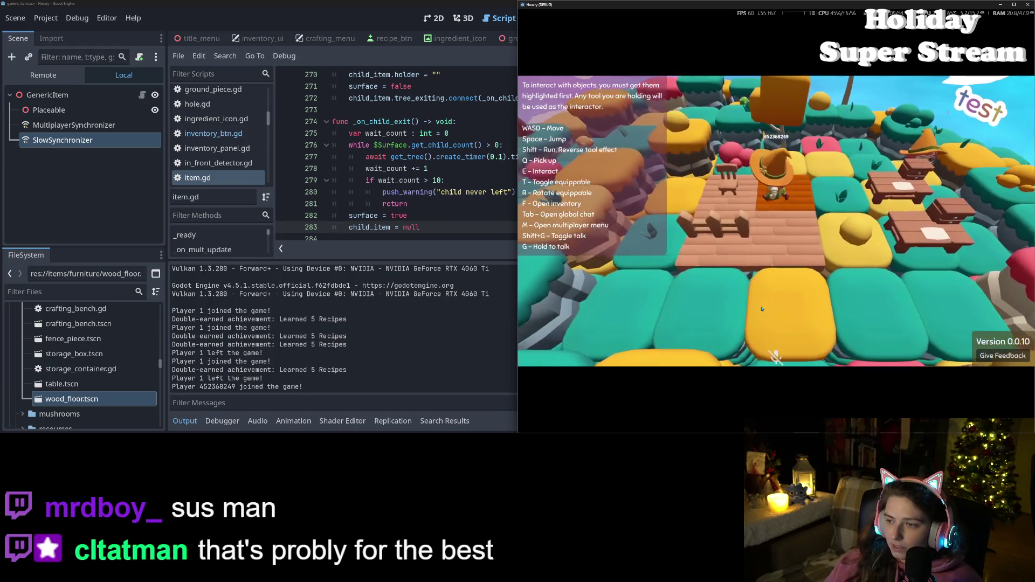
{"action": "key", "text": "f"}
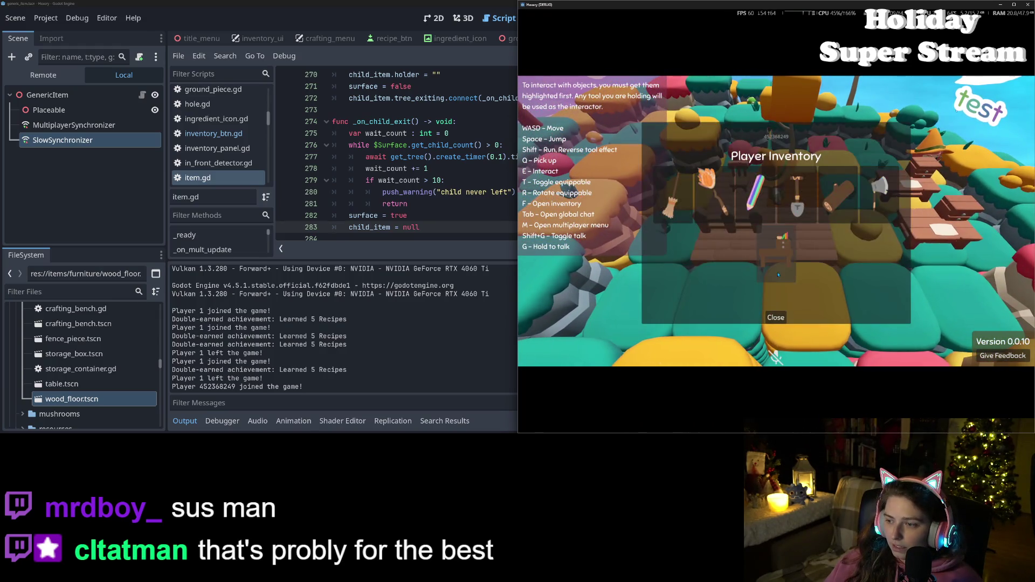
{"action": "left_click", "coordinate": [774, 318]}
{"action": "left_click", "coordinate": [480, 202]}
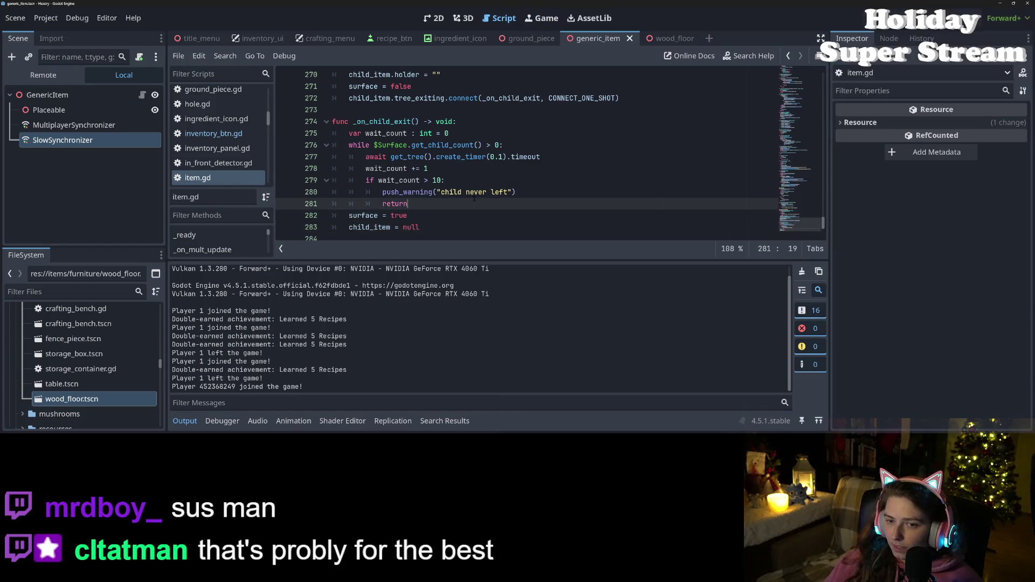
{"action": "scroll", "coordinate": [479, 202], "scroll_direction": "up", "scroll_amount": 4}
{"action": "left_click", "coordinate": [405, 145]}
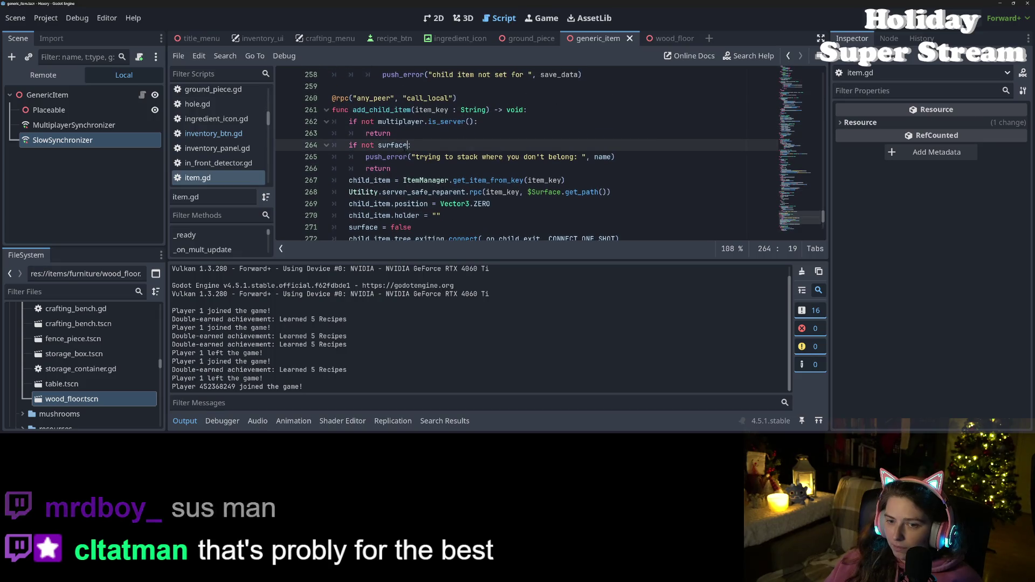
{"action": "double_click", "coordinate": [404, 146]}
{"action": "left_click", "coordinate": [387, 180]}
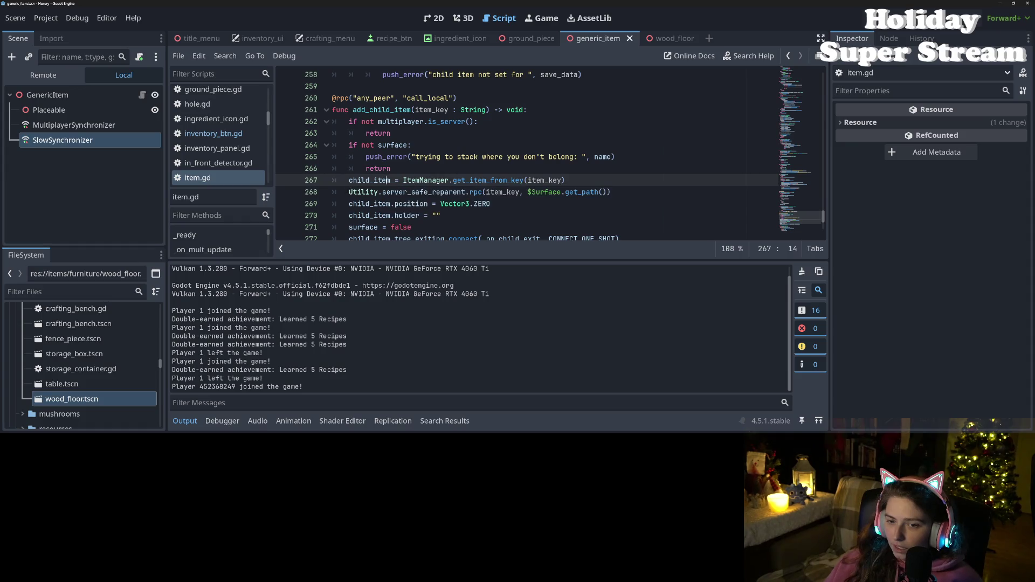
{"action": "scroll", "coordinate": [388, 180], "scroll_direction": "down", "scroll_amount": 1}
{"action": "double_click", "coordinate": [446, 156]}
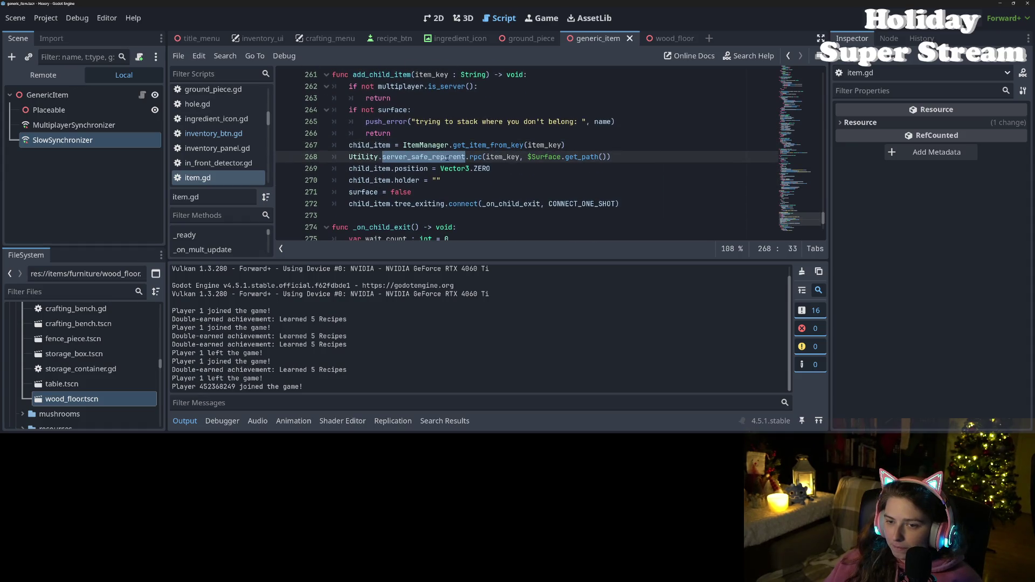
{"action": "left_click", "coordinate": [416, 180]}
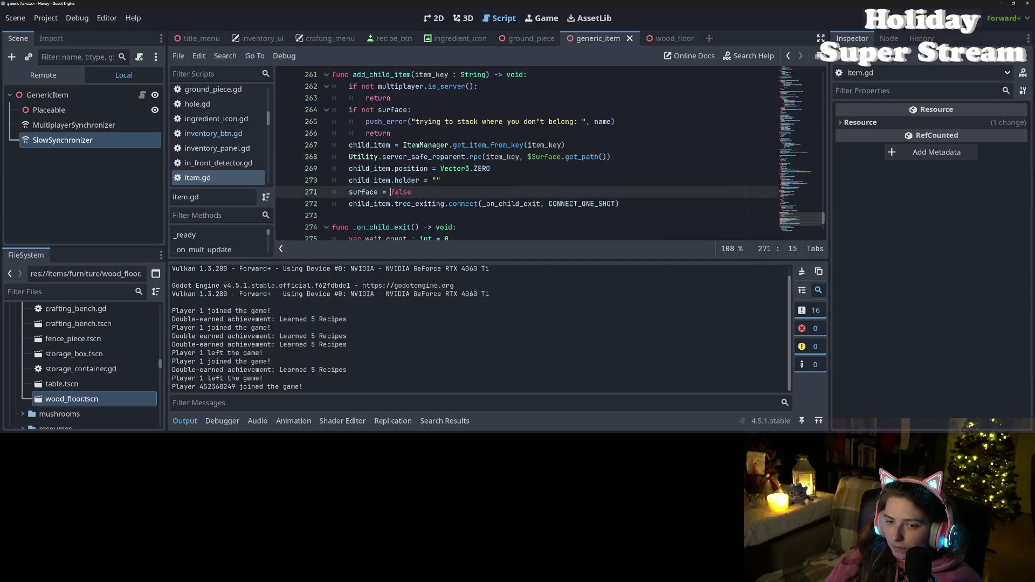
{"action": "left_click", "coordinate": [391, 203]}
{"action": "mouse_move", "coordinate": [441, 204]}
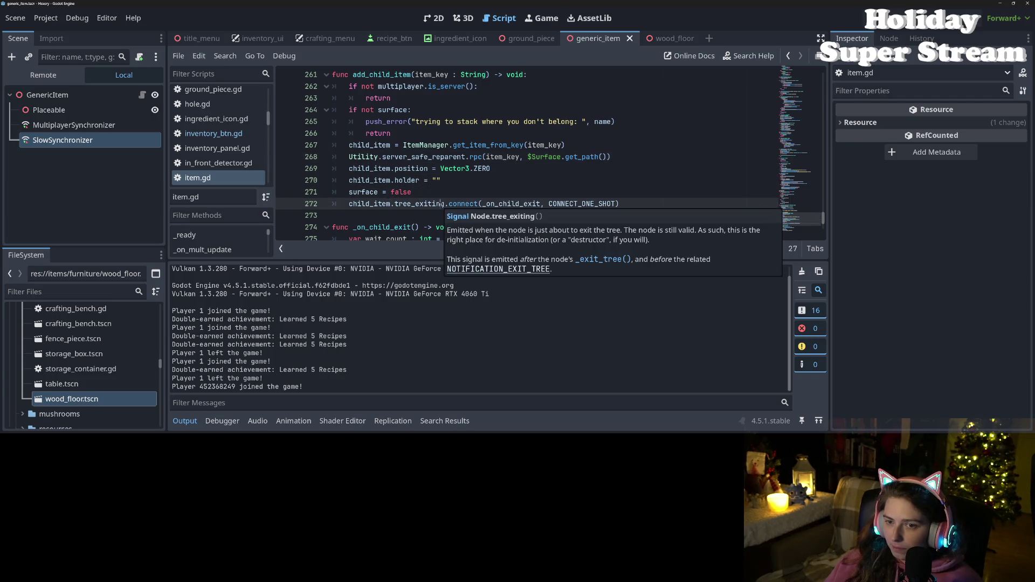
{"action": "scroll", "coordinate": [441, 204], "scroll_direction": "up", "scroll_amount": 2}
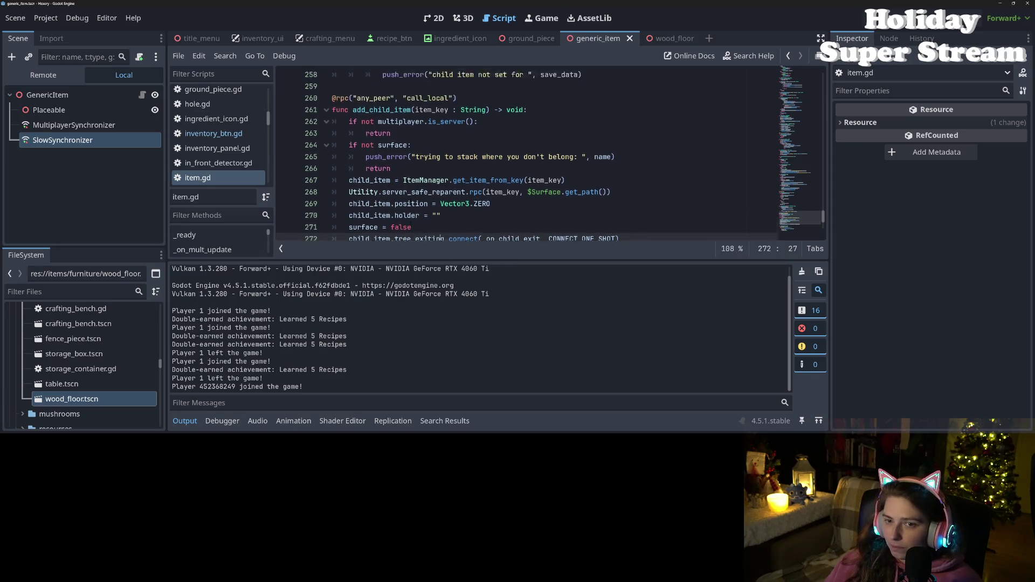
{"action": "double_click", "coordinate": [381, 151]}
{"action": "scroll", "coordinate": [404, 197], "scroll_direction": "up", "scroll_amount": 10}
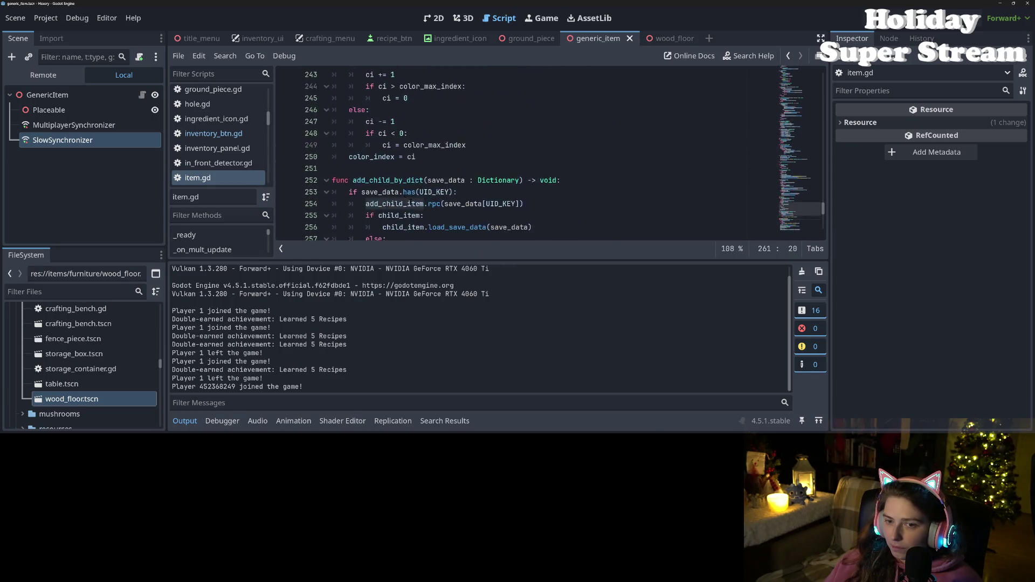
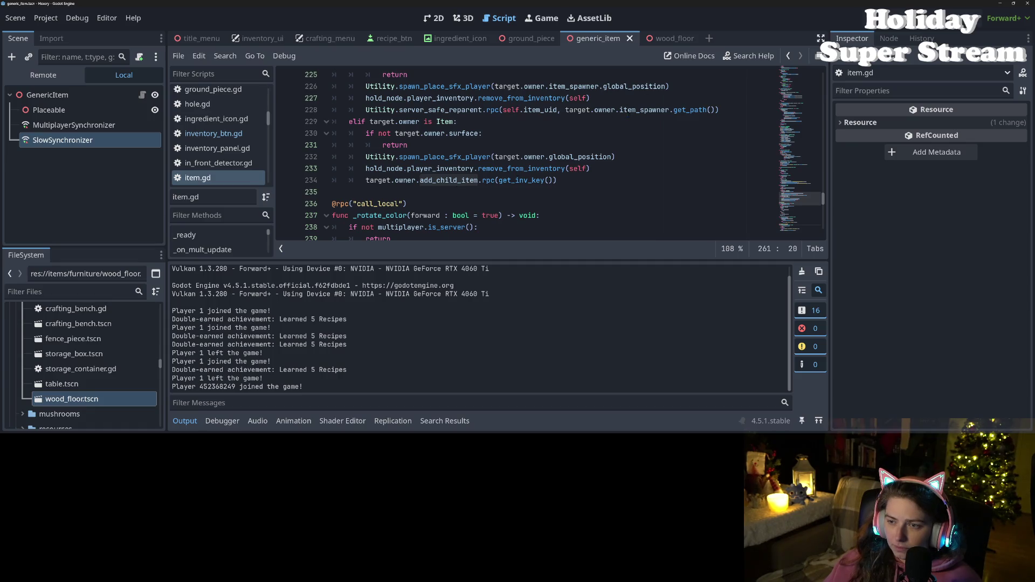
- Highlight item_spawner, owner and the add_child_item call on lines 228–234 to review their uses
{"action": "double_click", "coordinate": [632, 110]}
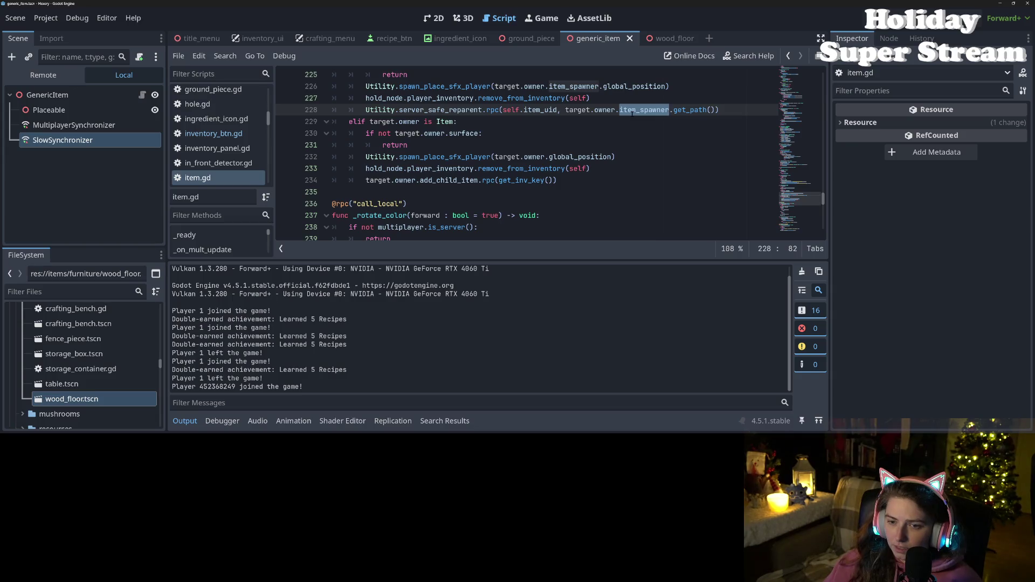
{"action": "double_click", "coordinate": [578, 113]}
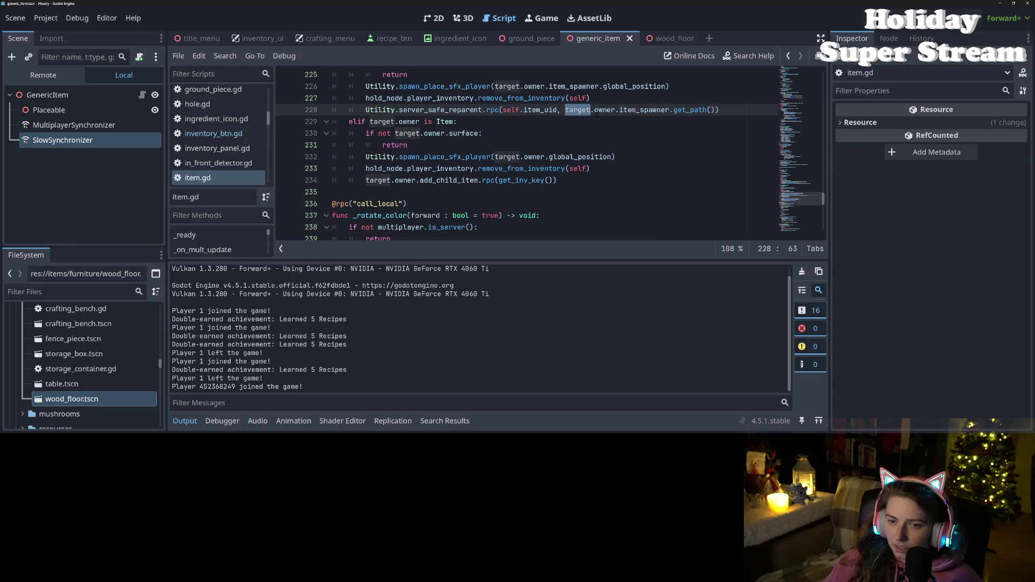
{"action": "double_click", "coordinate": [601, 111]}
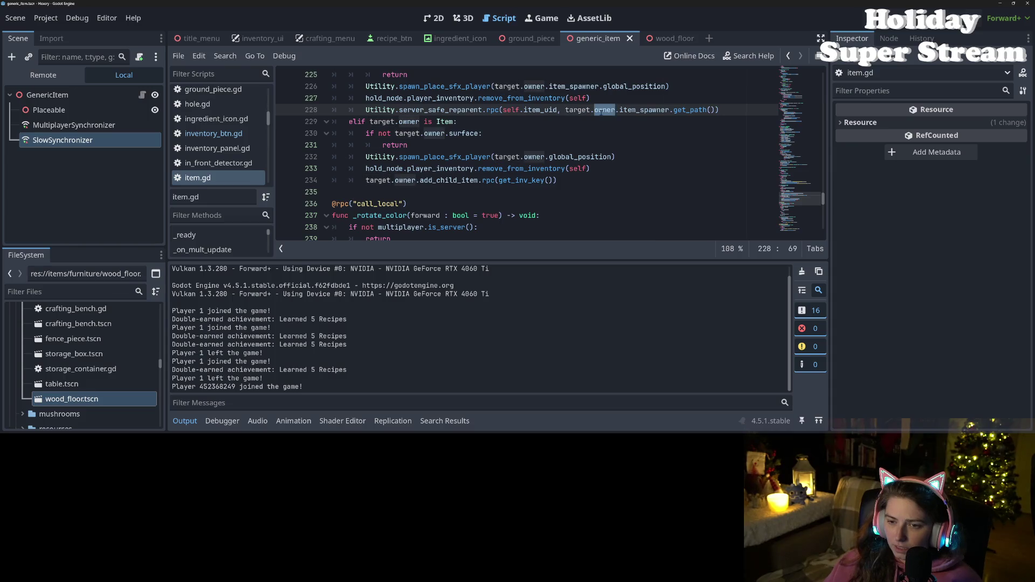
{"action": "double_click", "coordinate": [636, 108]}
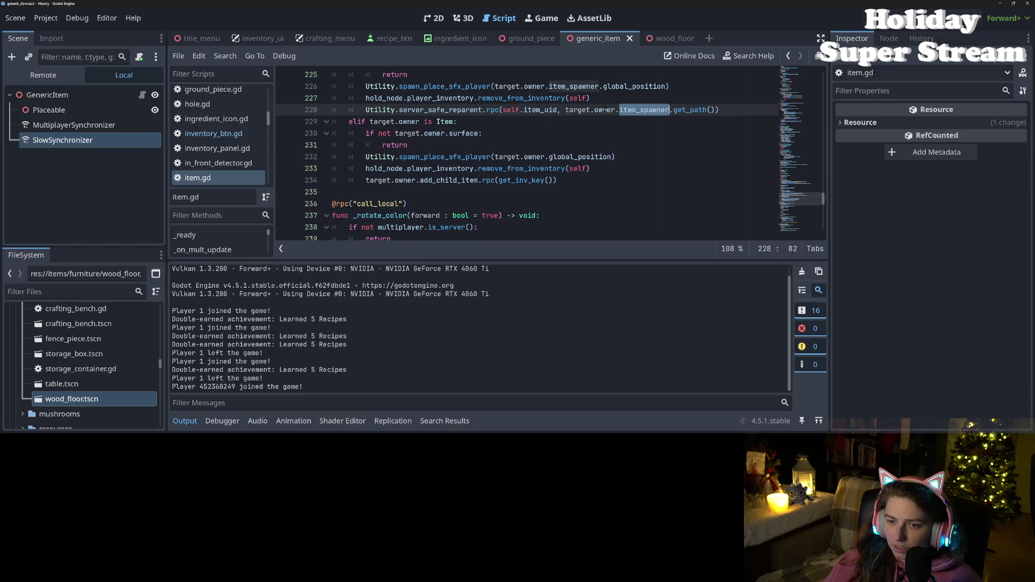
{"action": "double_click", "coordinate": [465, 181]}
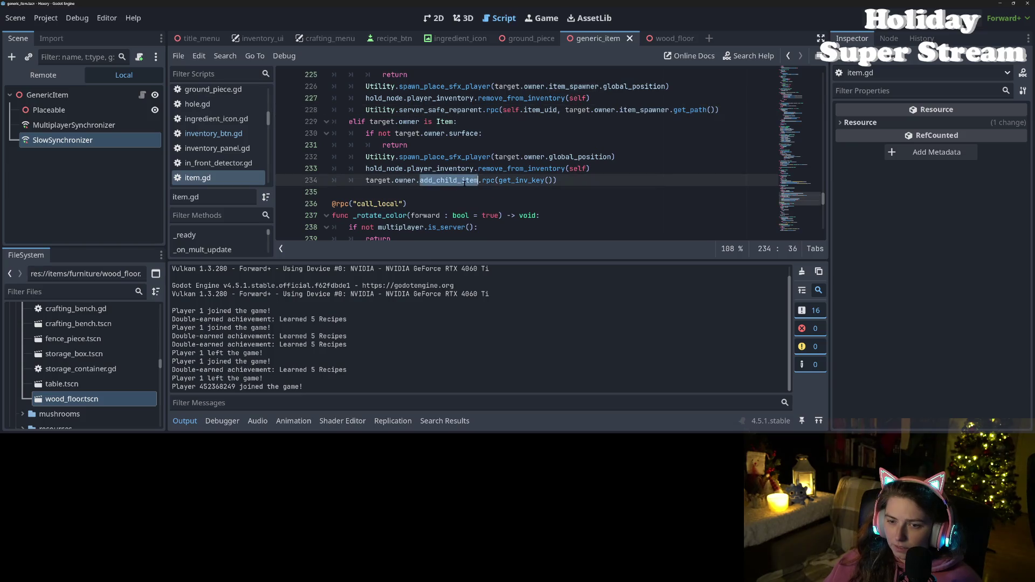
{"action": "scroll", "coordinate": [464, 182], "scroll_direction": "down", "scroll_amount": 10}
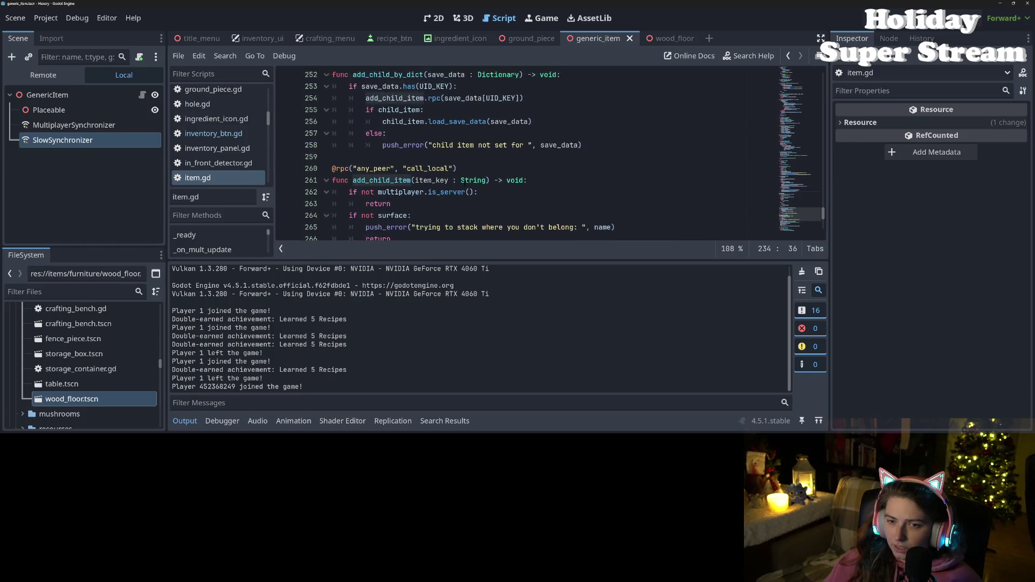
{"action": "scroll", "coordinate": [464, 184], "scroll_direction": "down", "scroll_amount": 2}
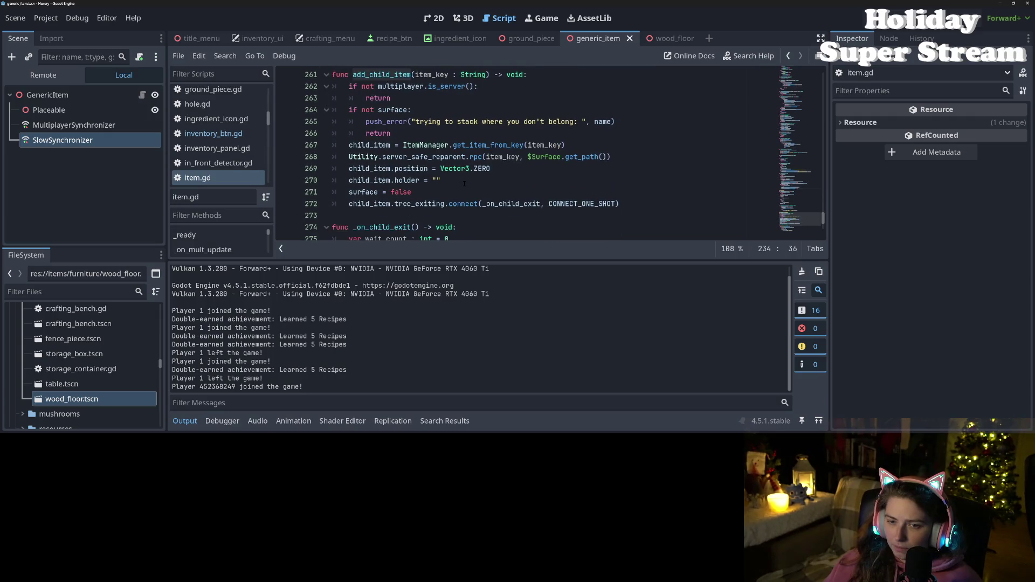
- Jump from server_safe_reparent on line 268 to its definition in utility.gd
{"action": "mouse_move", "coordinate": [500, 157]}
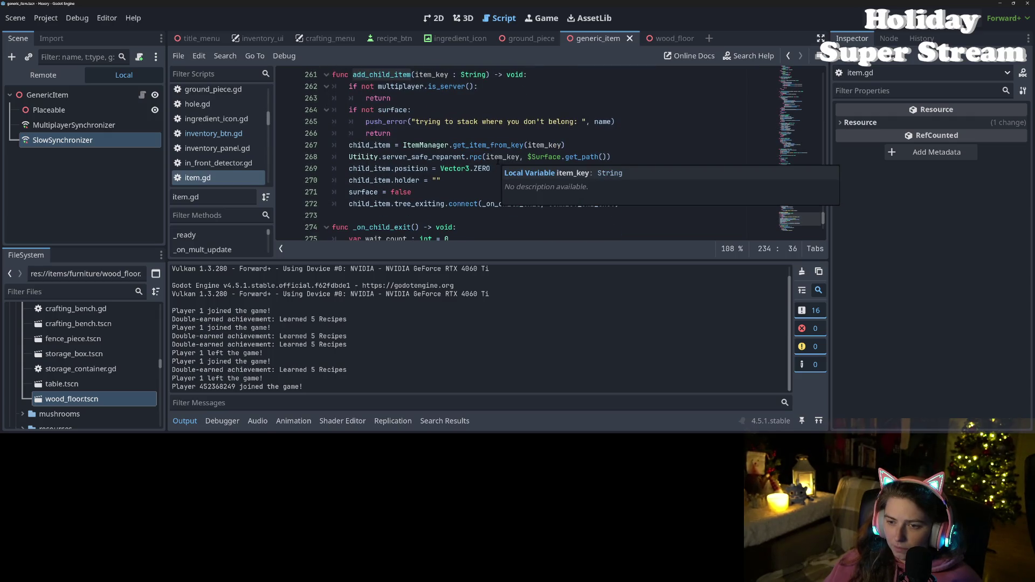
{"action": "mouse_move", "coordinate": [458, 157]}
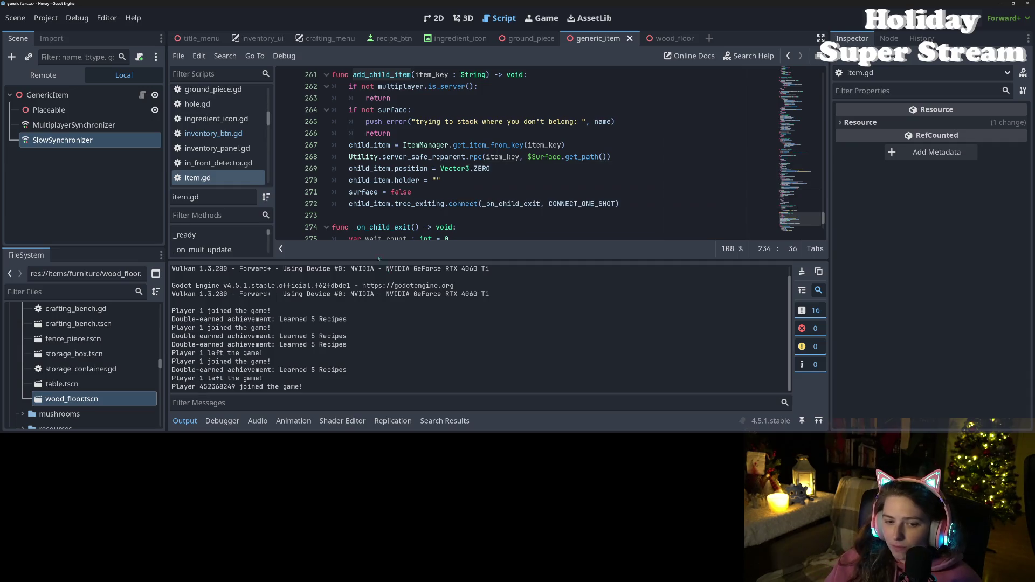
{"action": "left_click_drag", "start_coordinate": [380, 260], "coordinate": [380, 298]}
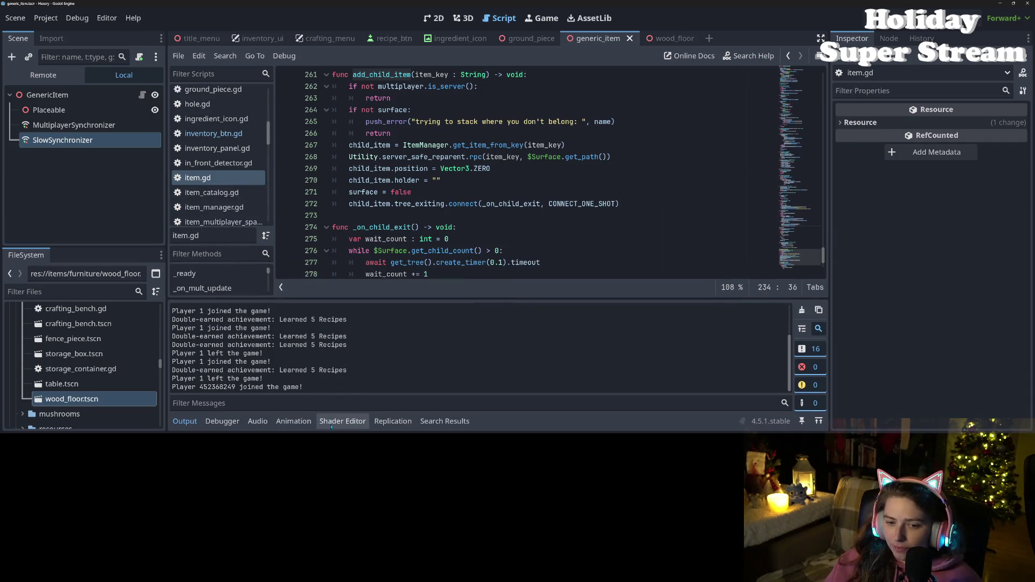
{"action": "scroll", "coordinate": [446, 251], "scroll_direction": "down", "scroll_amount": 1}
{"action": "scroll", "coordinate": [445, 250], "scroll_direction": "up", "scroll_amount": 2}
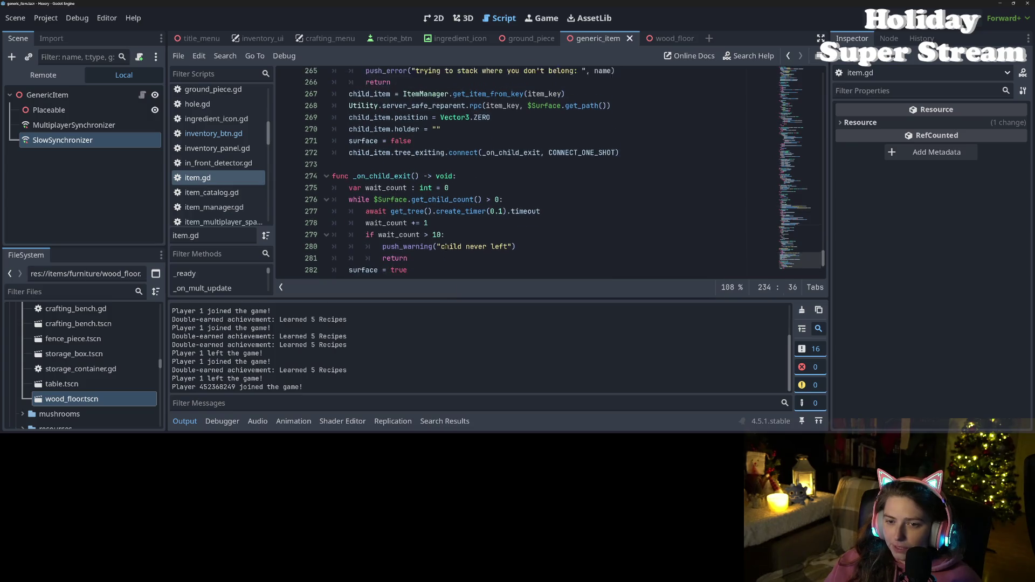
{"action": "mouse_move", "coordinate": [464, 273]}
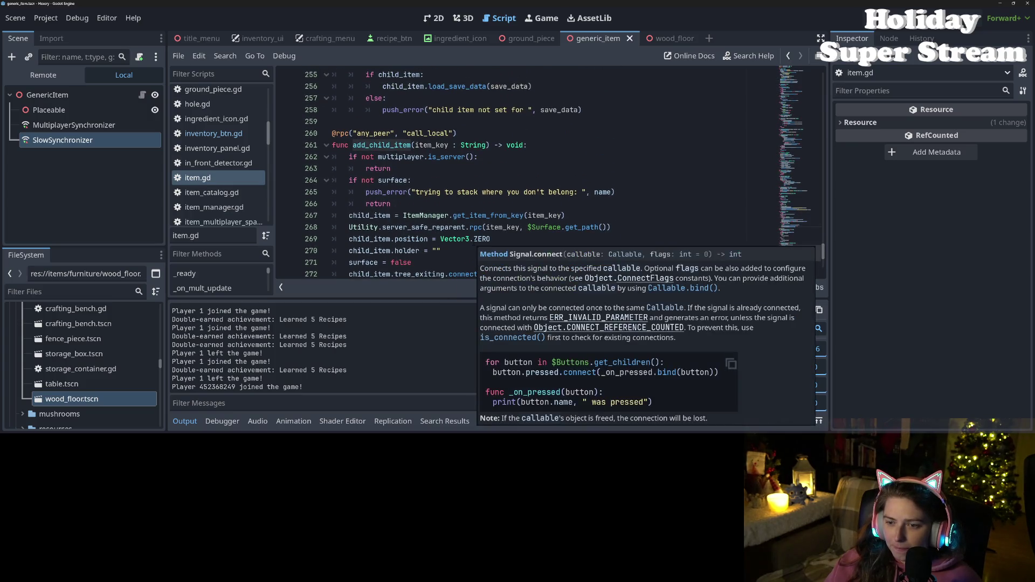
{"action": "scroll", "coordinate": [519, 228], "scroll_direction": "down", "scroll_amount": 1}
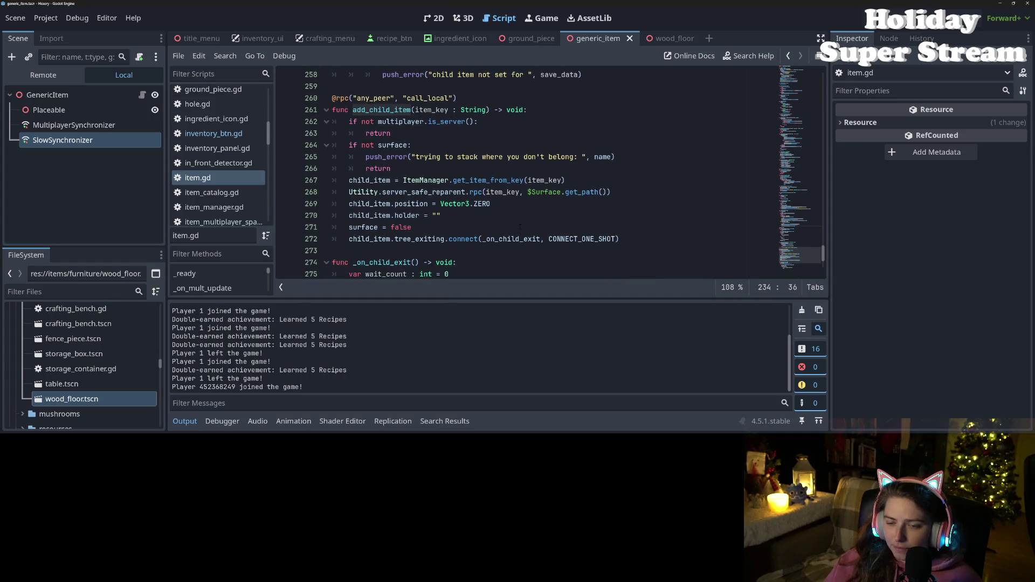
{"action": "left_click", "coordinate": [648, 192]}
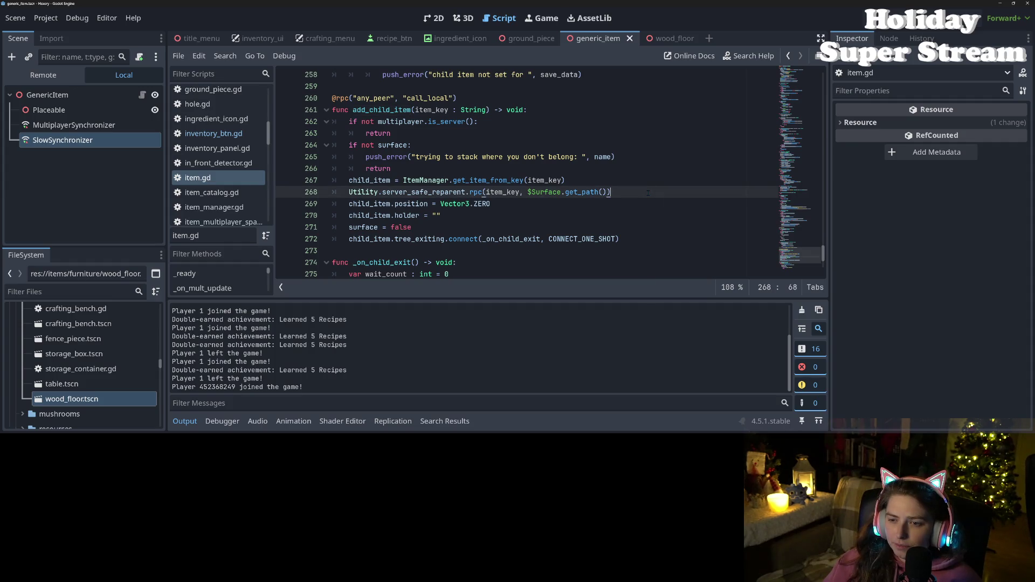
{"action": "left_click", "coordinate": [451, 193]}
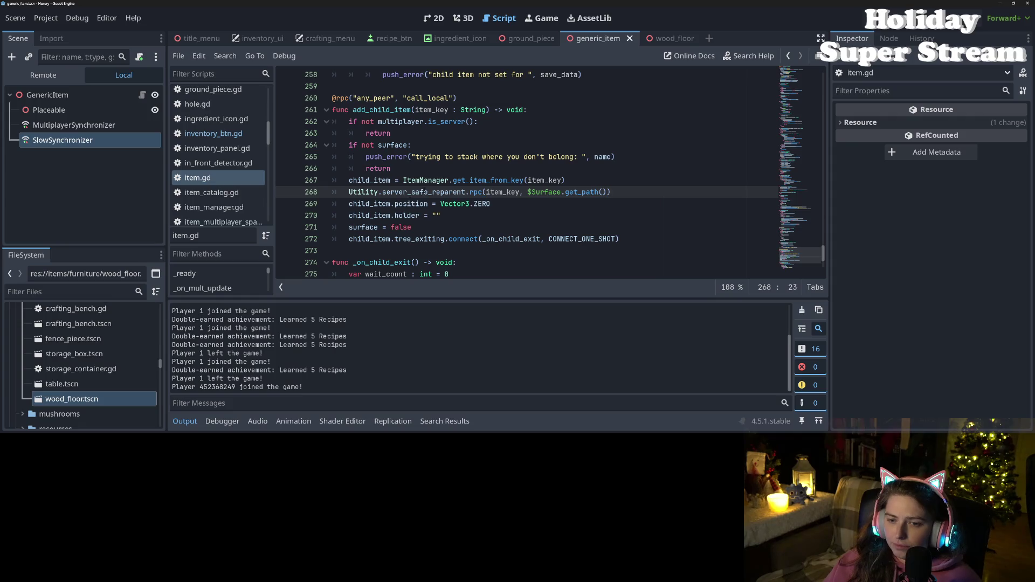
{"action": "left_click", "coordinate": [451, 193], "text": "ctrl"}
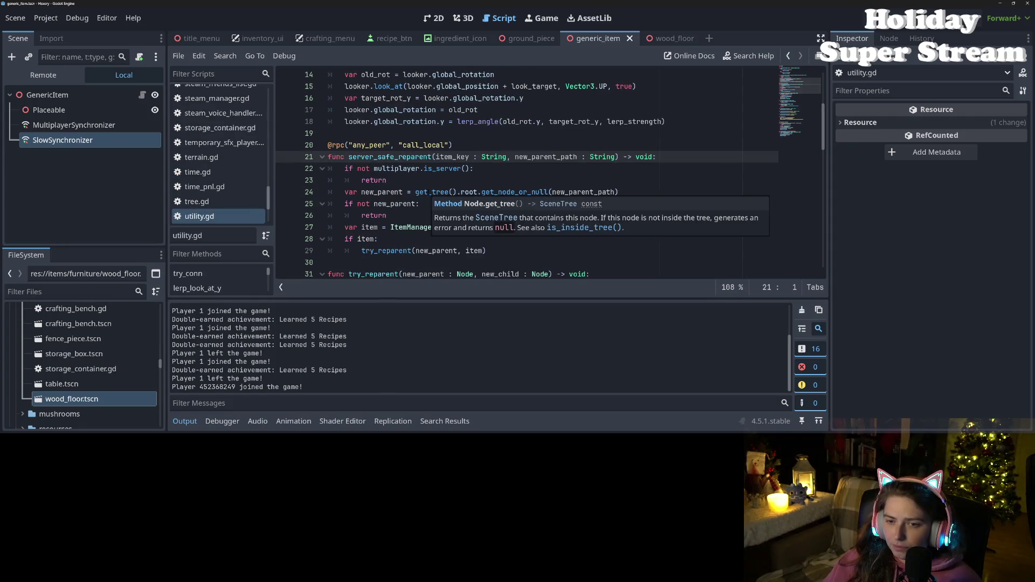
{"action": "left_click", "coordinate": [577, 176]}
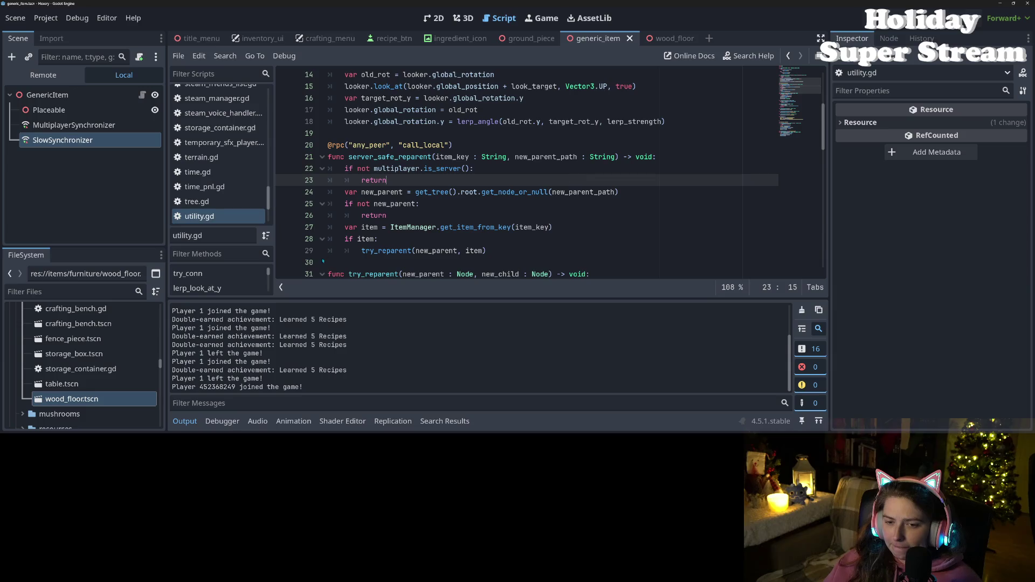
{"action": "left_click", "coordinate": [396, 242]}
{"action": "left_click", "coordinate": [398, 249]}
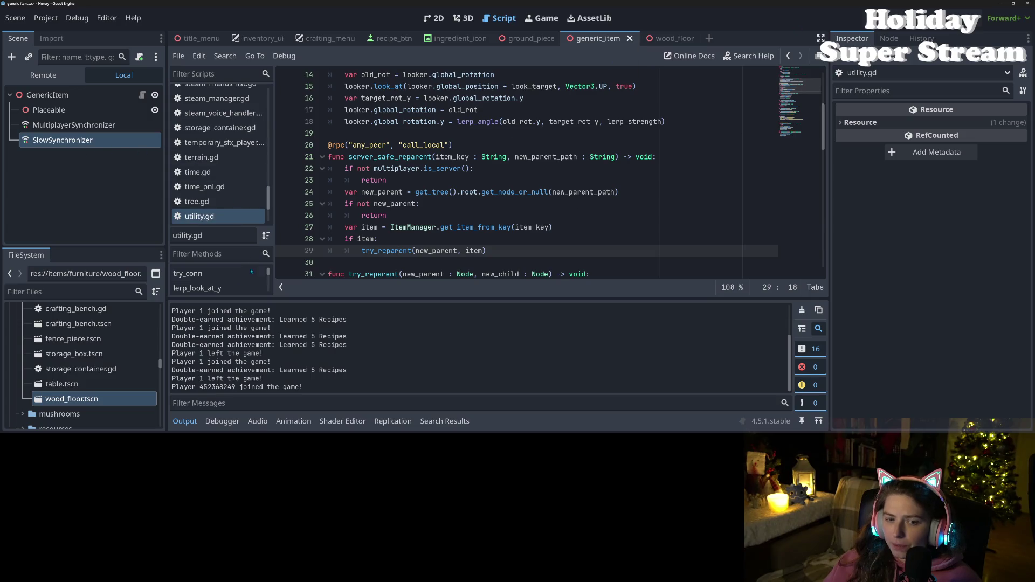
{"action": "scroll", "coordinate": [222, 189], "scroll_direction": "up", "scroll_amount": 5}
{"action": "scroll", "coordinate": [221, 186], "scroll_direction": "up", "scroll_amount": 8}
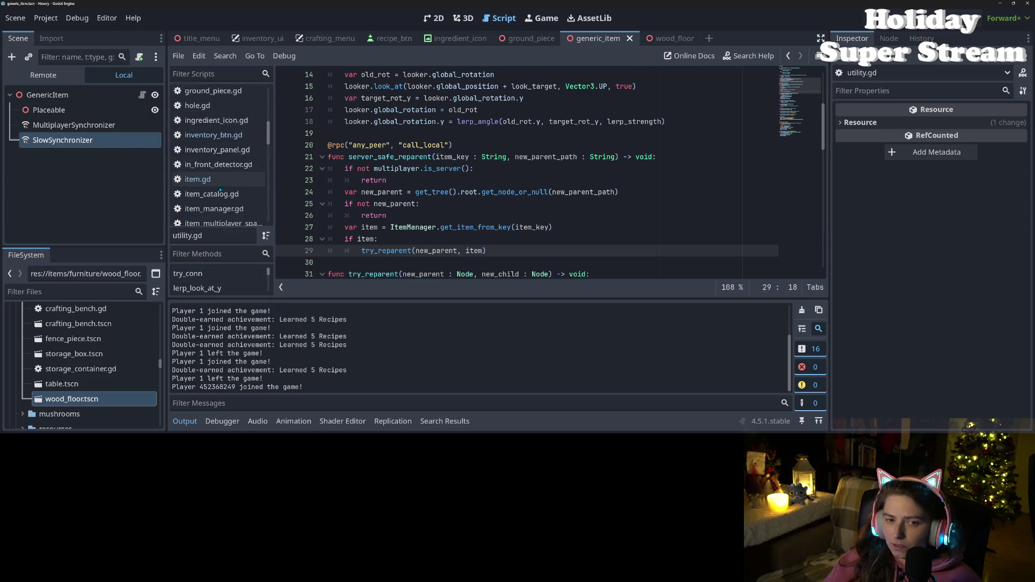
{"action": "left_click", "coordinate": [251, 179]}
{"action": "left_click", "coordinate": [472, 239]}
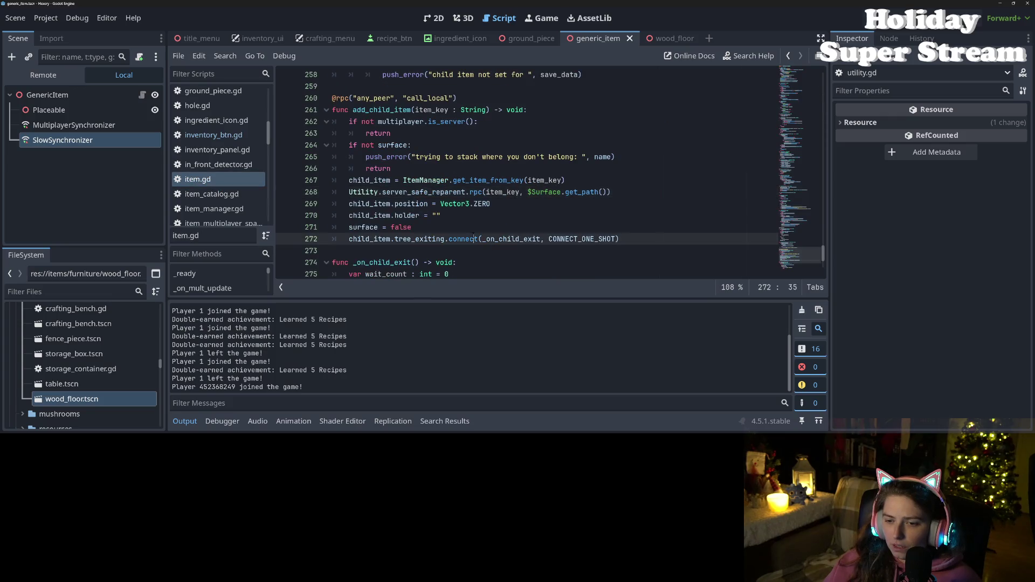
{"action": "left_click", "coordinate": [434, 191]}
{"action": "left_click", "coordinate": [429, 204]}
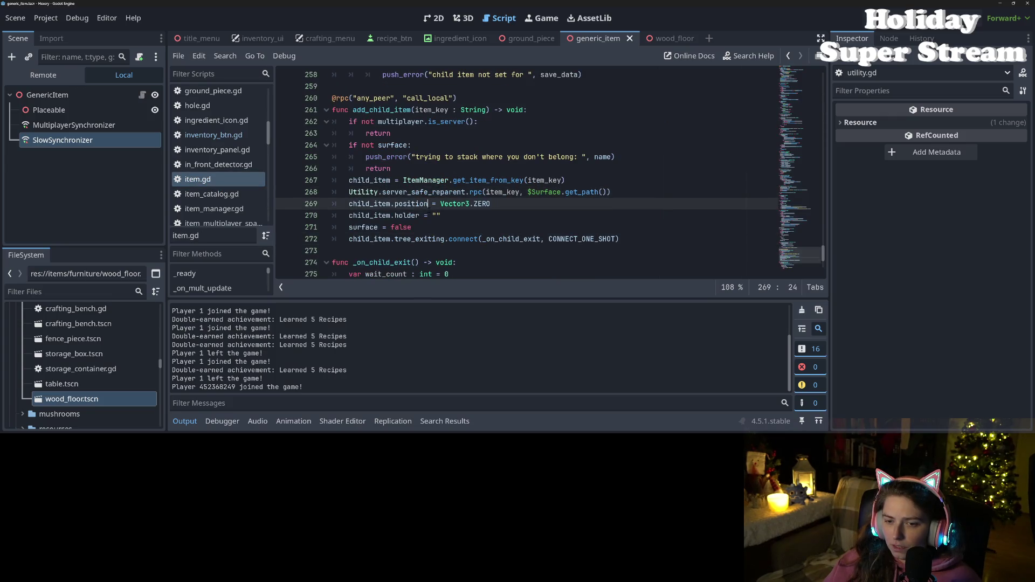
{"action": "double_click", "coordinate": [411, 203]}
{"action": "double_click", "coordinate": [369, 203]}
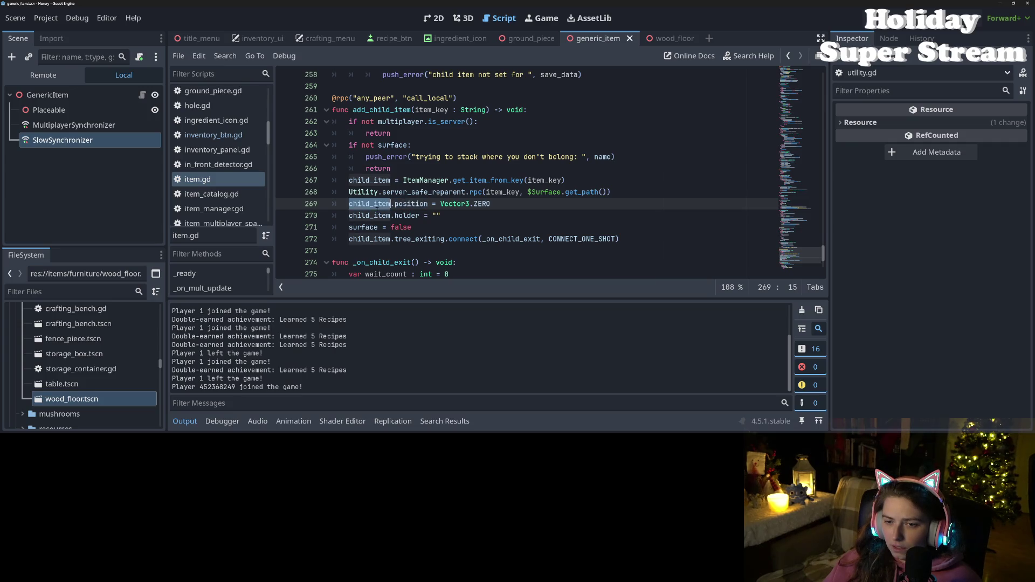
{"action": "double_click", "coordinate": [475, 180]}
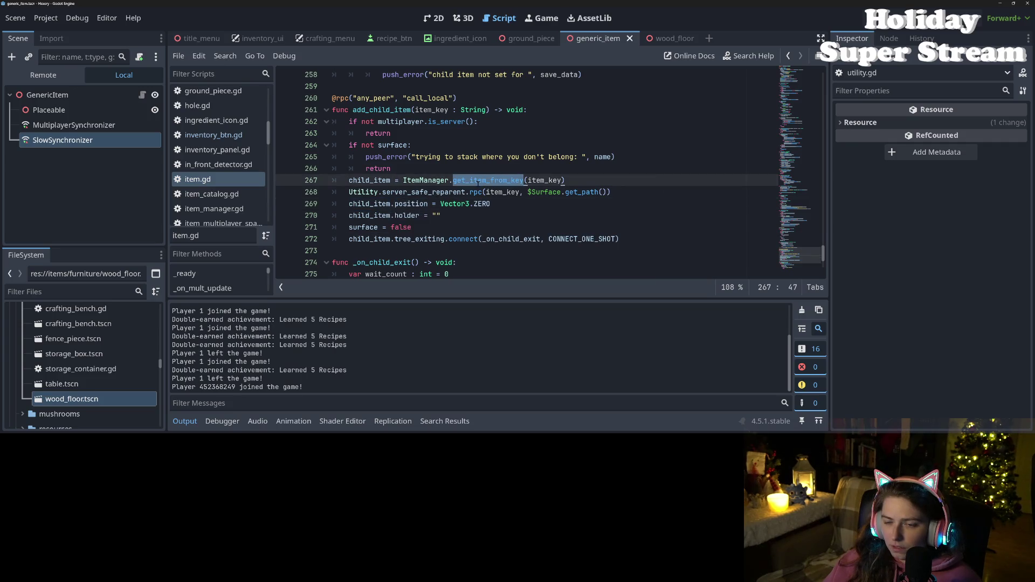
{"action": "double_click", "coordinate": [388, 181]}
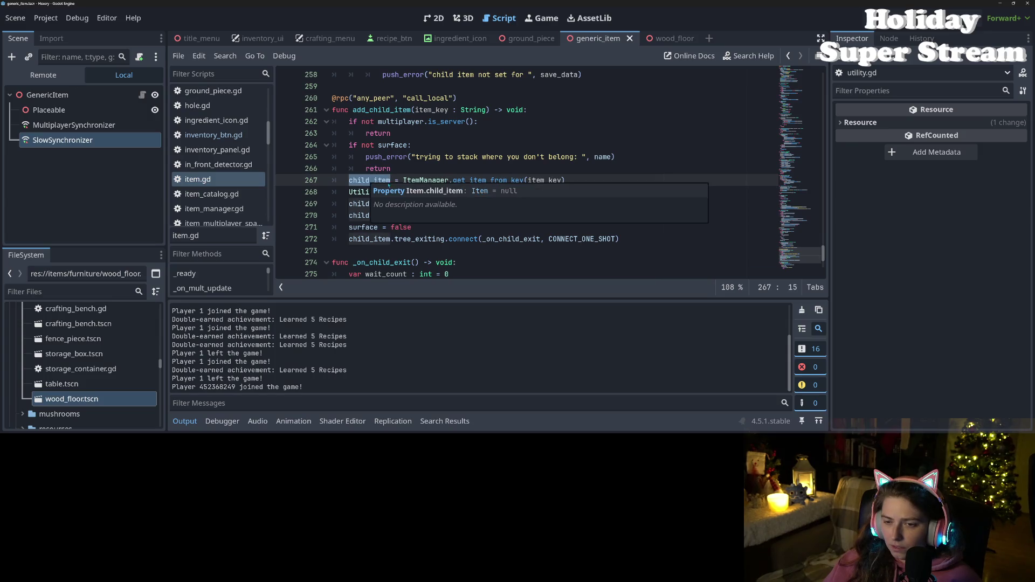
{"action": "double_click", "coordinate": [480, 180]}
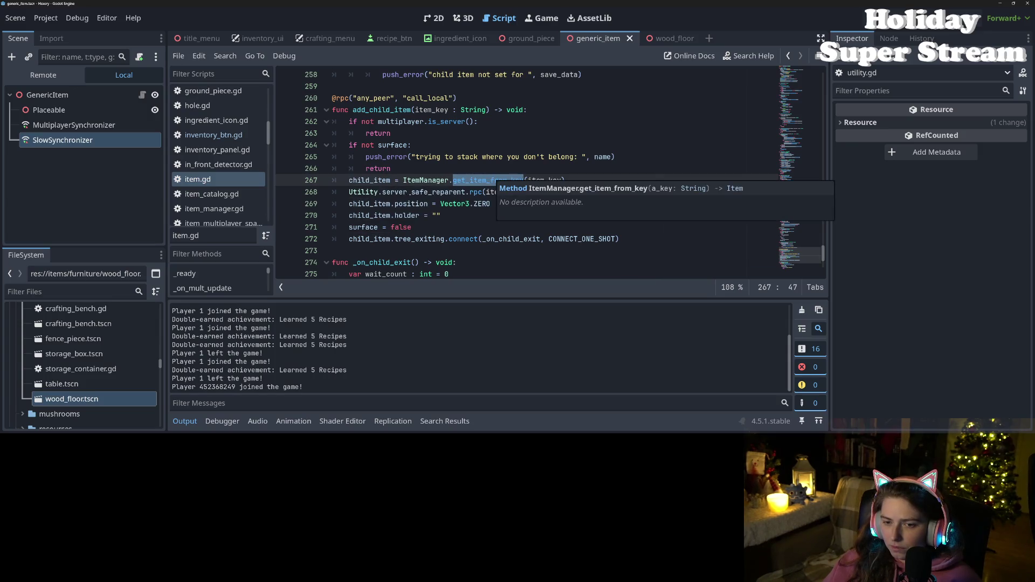
{"action": "left_click", "coordinate": [398, 192]}
{"action": "left_click", "coordinate": [388, 203]}
{"action": "double_click", "coordinate": [407, 215]}
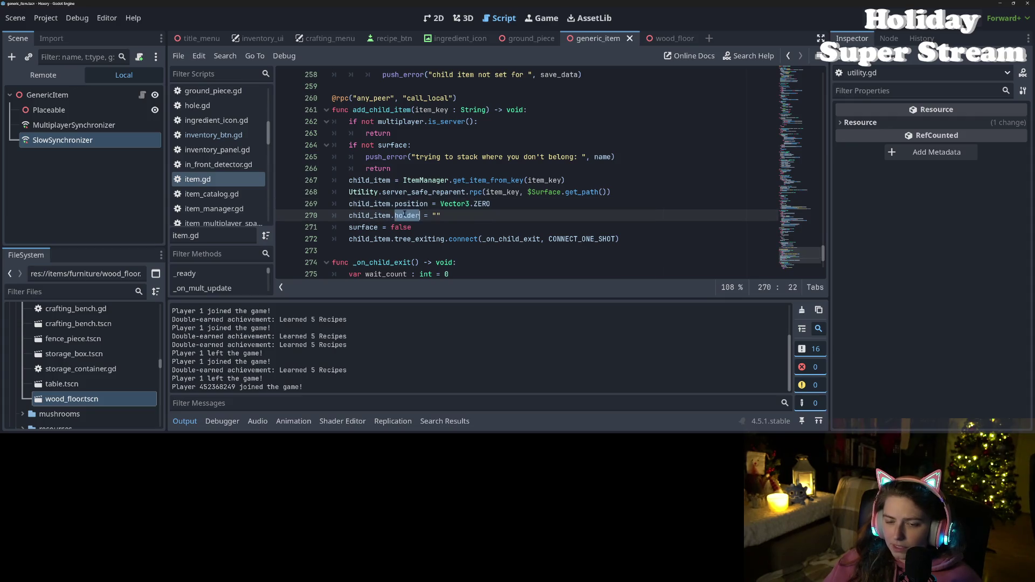
{"action": "left_click", "coordinate": [411, 204]}
{"action": "double_click", "coordinate": [410, 204]}
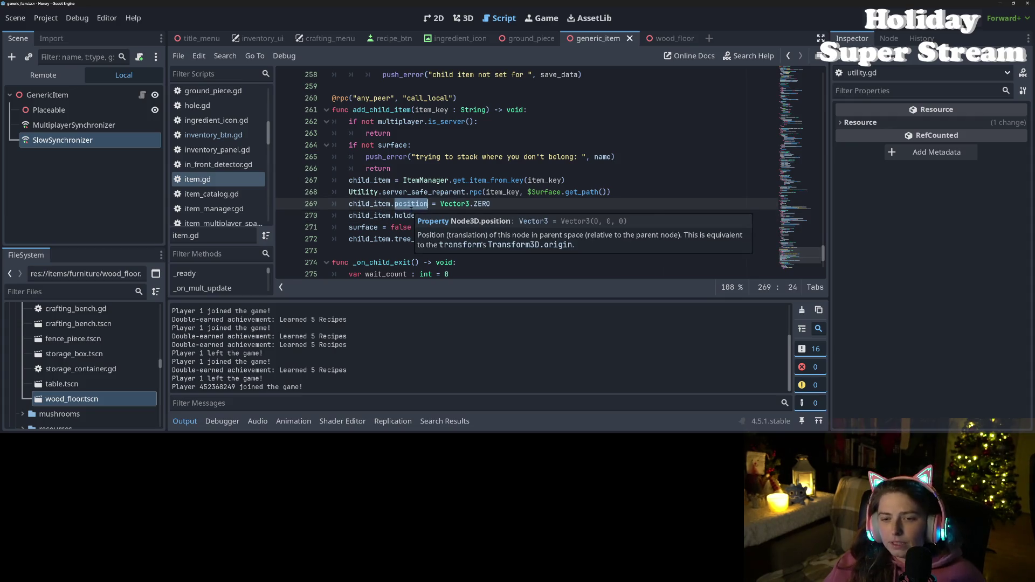
{"action": "mouse_move", "coordinate": [413, 206]}
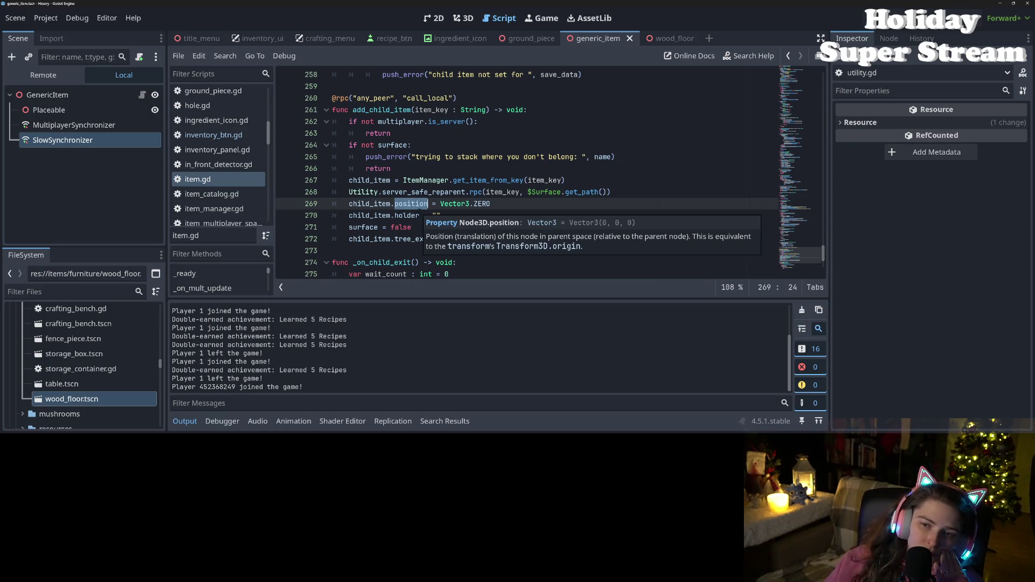
{"action": "left_click", "coordinate": [390, 204]}
{"action": "scroll", "coordinate": [383, 204], "scroll_direction": "up", "scroll_amount": 3}
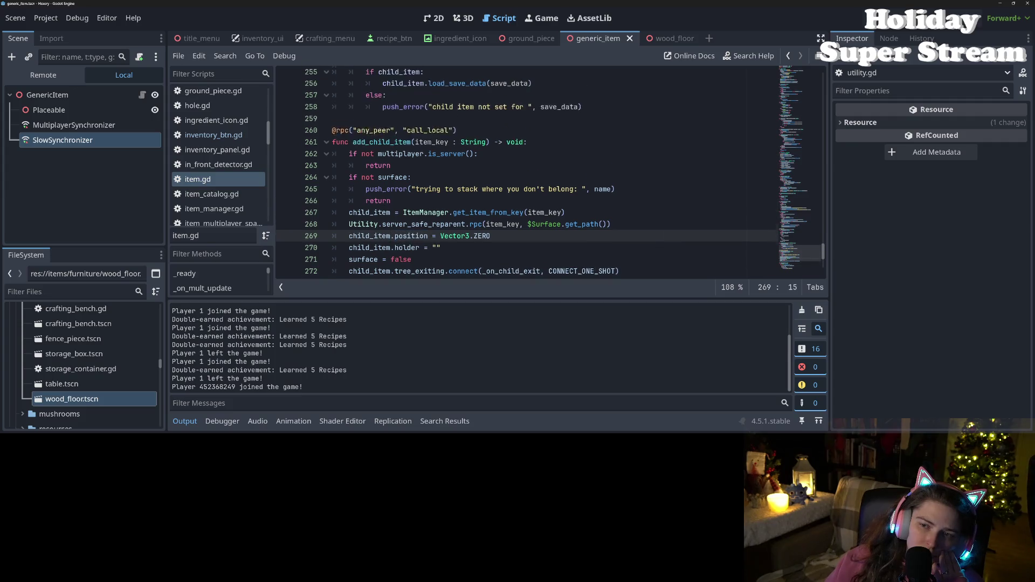
{"action": "scroll", "coordinate": [383, 204], "scroll_direction": "down", "scroll_amount": 3}
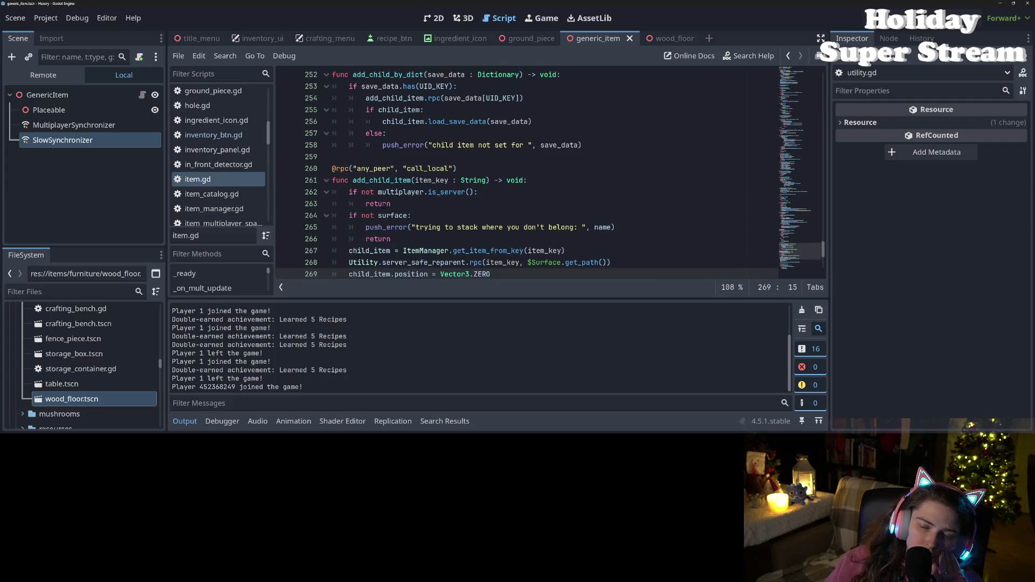
{"action": "scroll", "coordinate": [618, 200], "scroll_direction": "down", "scroll_amount": 1}
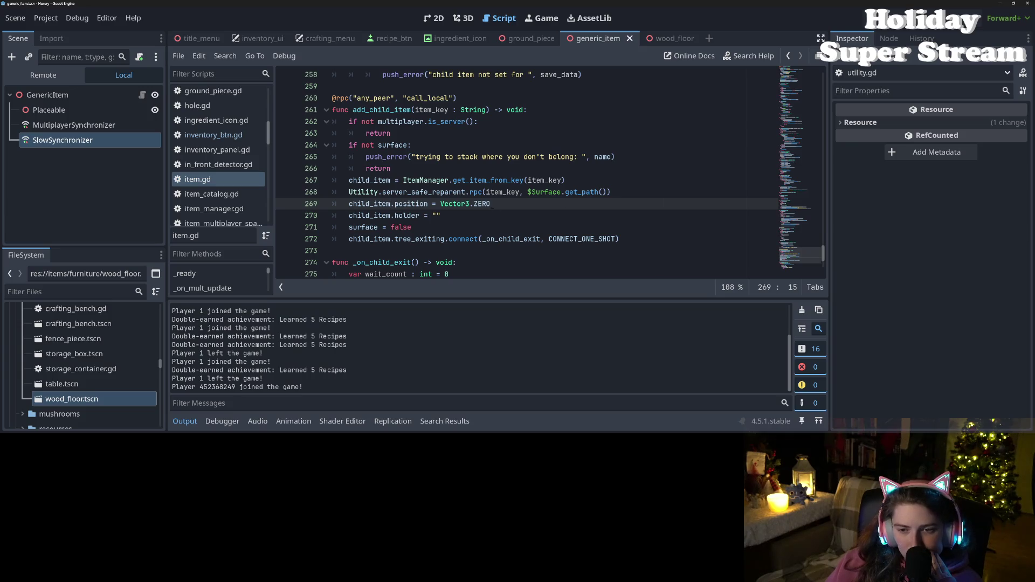
{"action": "scroll", "coordinate": [483, 219], "scroll_direction": "down", "scroll_amount": 3}
{"action": "scroll", "coordinate": [512, 222], "scroll_direction": "down", "scroll_amount": 1}
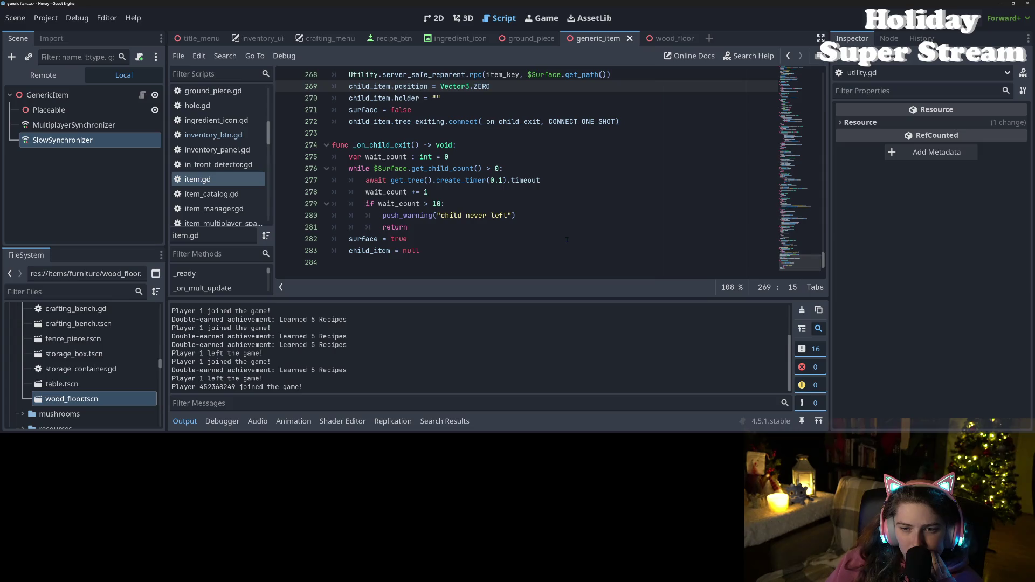
{"action": "scroll", "coordinate": [567, 239], "scroll_direction": "up", "scroll_amount": 3}
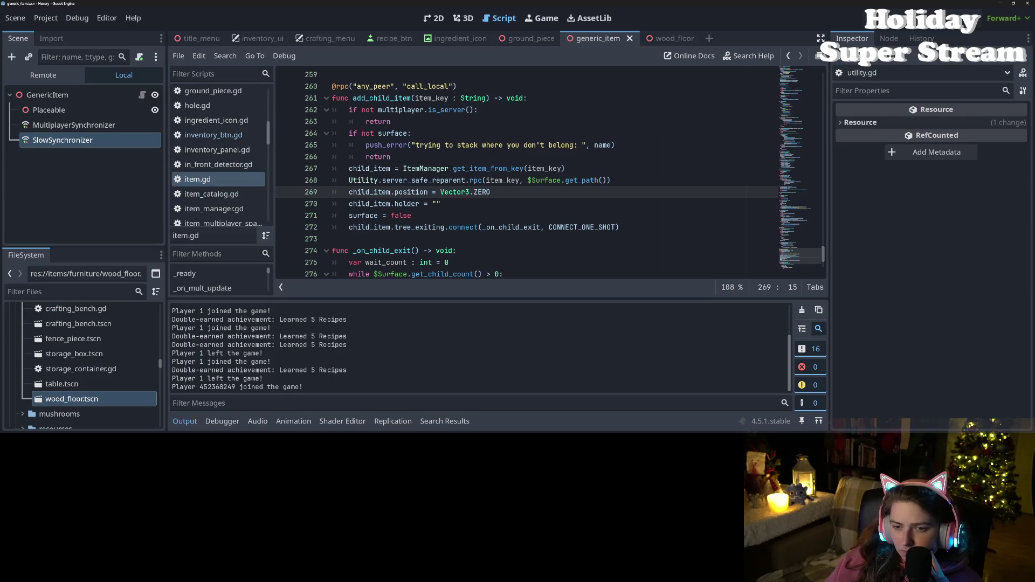
{"action": "double_click", "coordinate": [424, 180]}
{"action": "scroll", "coordinate": [424, 180], "scroll_direction": "up", "scroll_amount": 6}
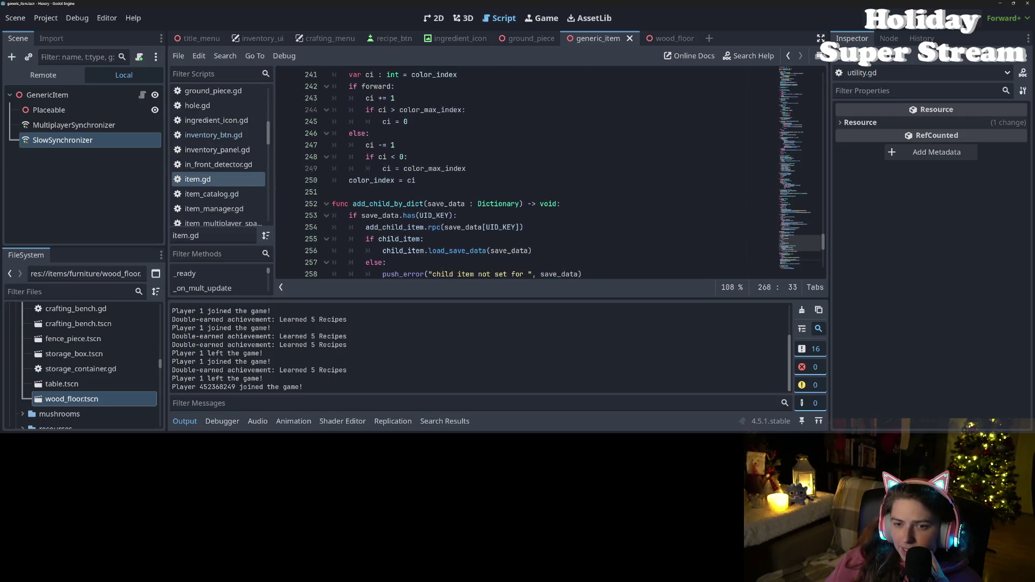
- Add print("not targetting surface") under the surface check on line 230 and save item.gd
{"action": "scroll", "coordinate": [464, 207], "scroll_direction": "up", "scroll_amount": 7}
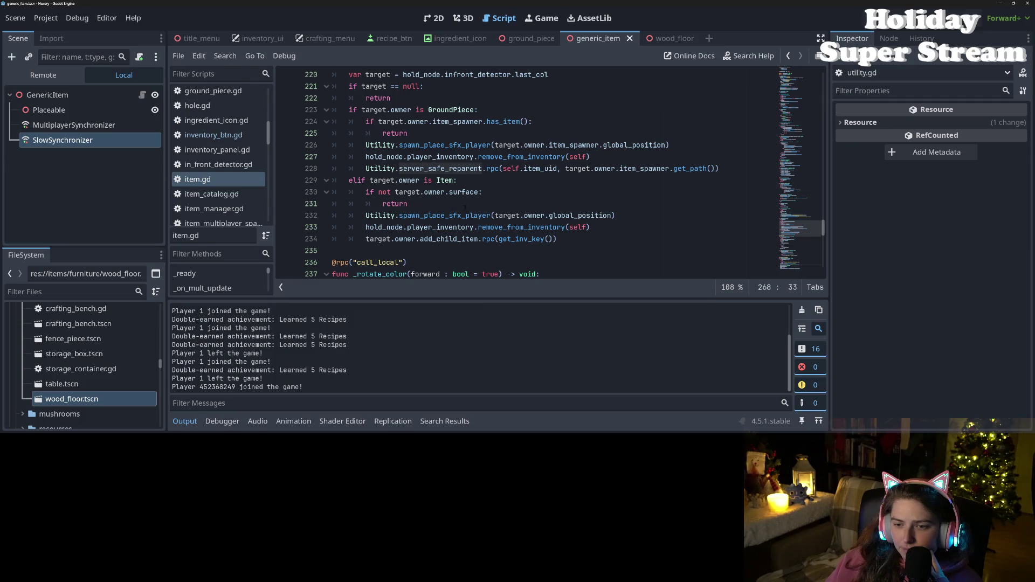
{"action": "left_click", "coordinate": [494, 227]}
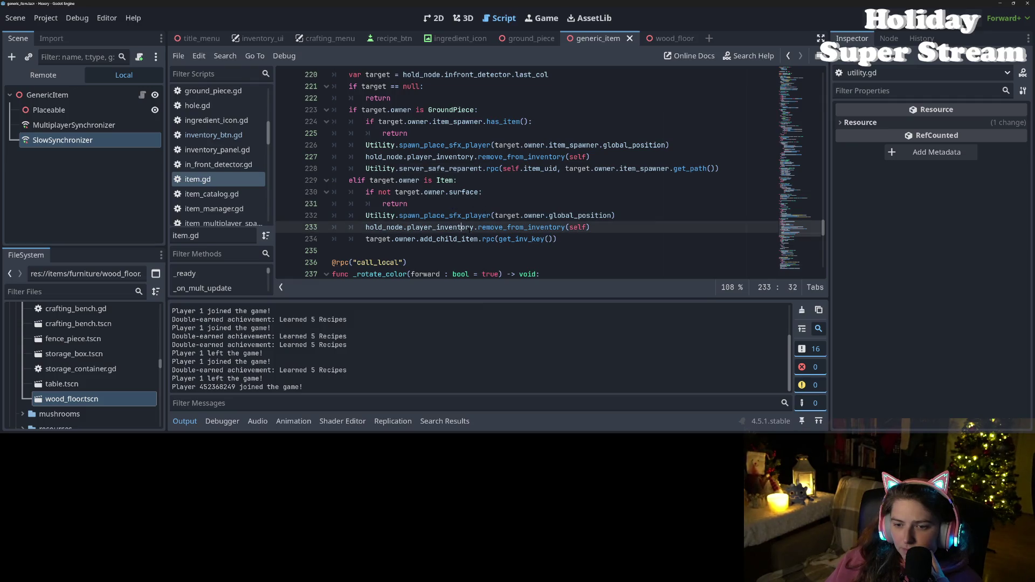
{"action": "mouse_move", "coordinate": [494, 228]}
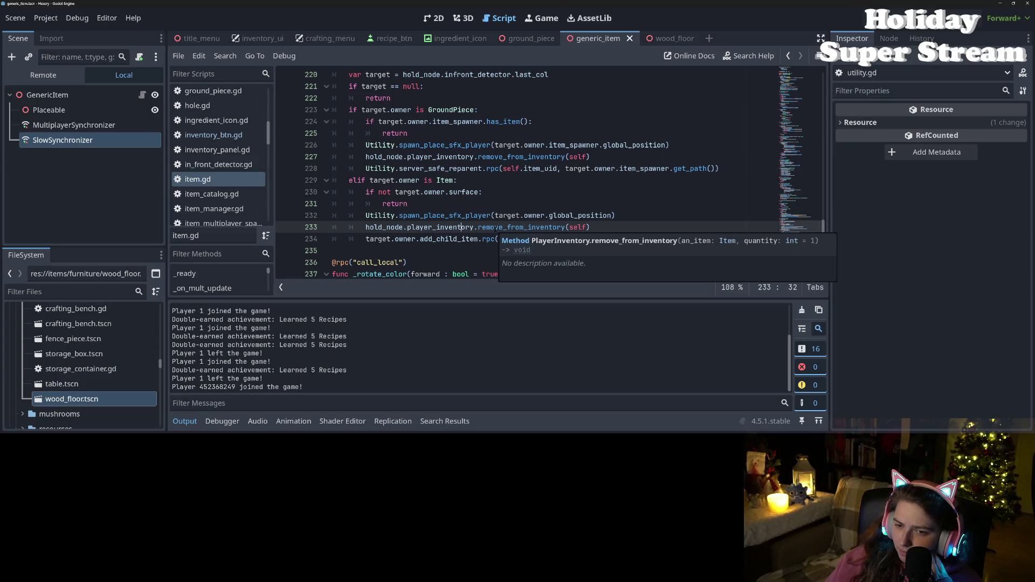
{"action": "double_click", "coordinate": [454, 192]}
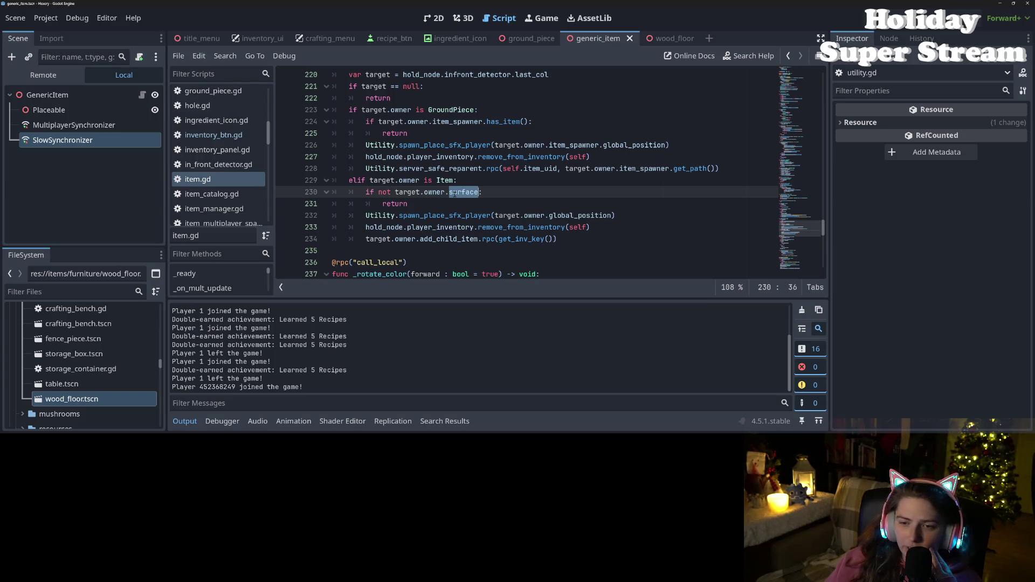
{"action": "left_click", "coordinate": [504, 192]}
{"action": "key", "text": "Return"}
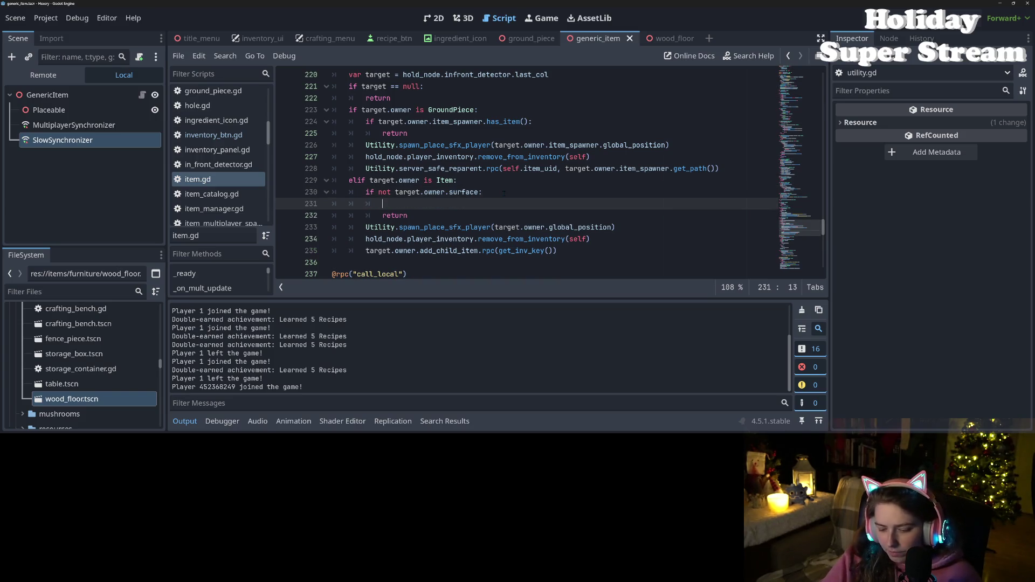
{"action": "type", "text": "print(\""}
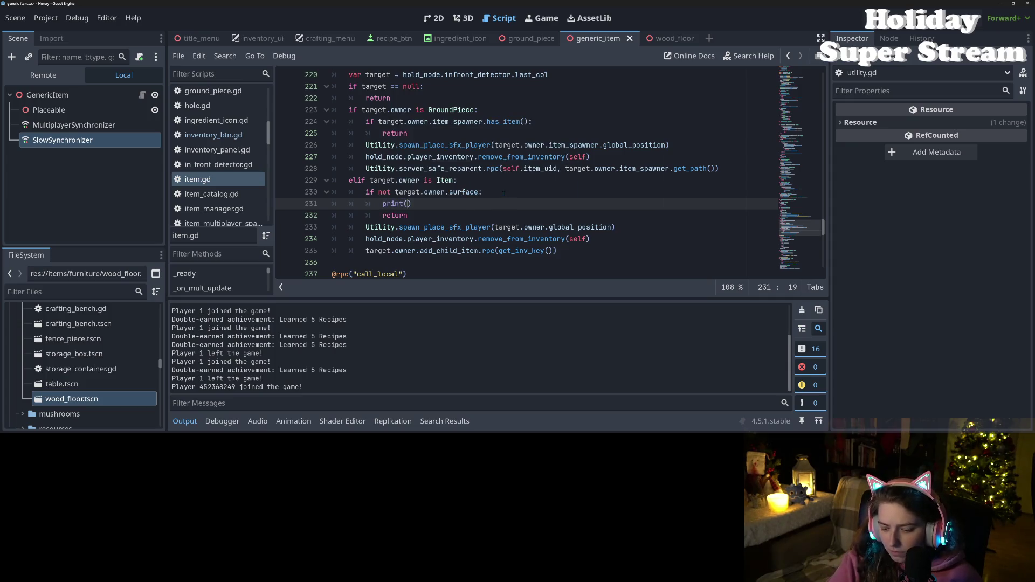
{"action": "type", "text": "not targetit"}
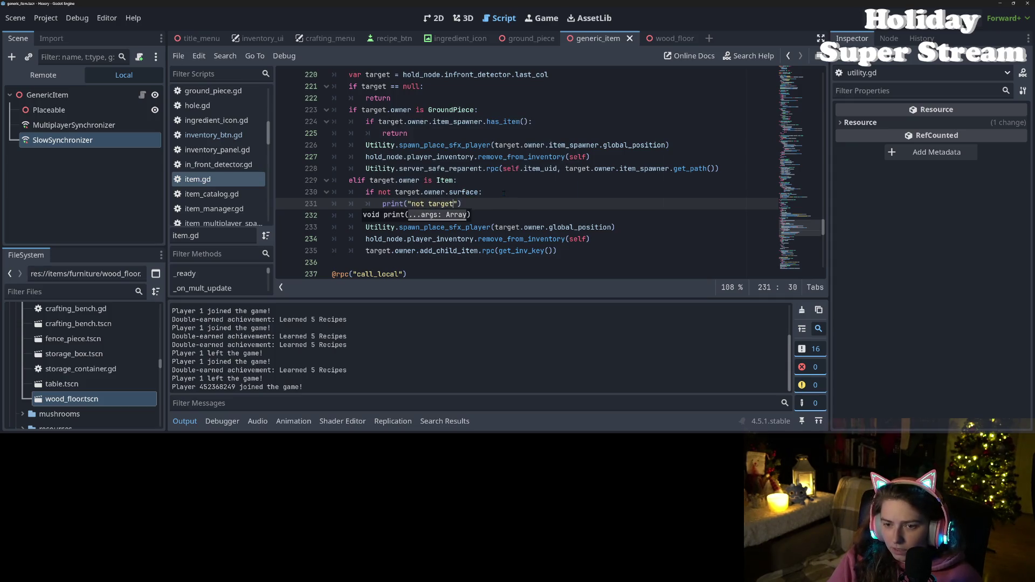
{"action": "key", "text": "BackSpace"}
{"action": "key", "text": "BackSpace"}
{"action": "type", "text": "ting surface"}
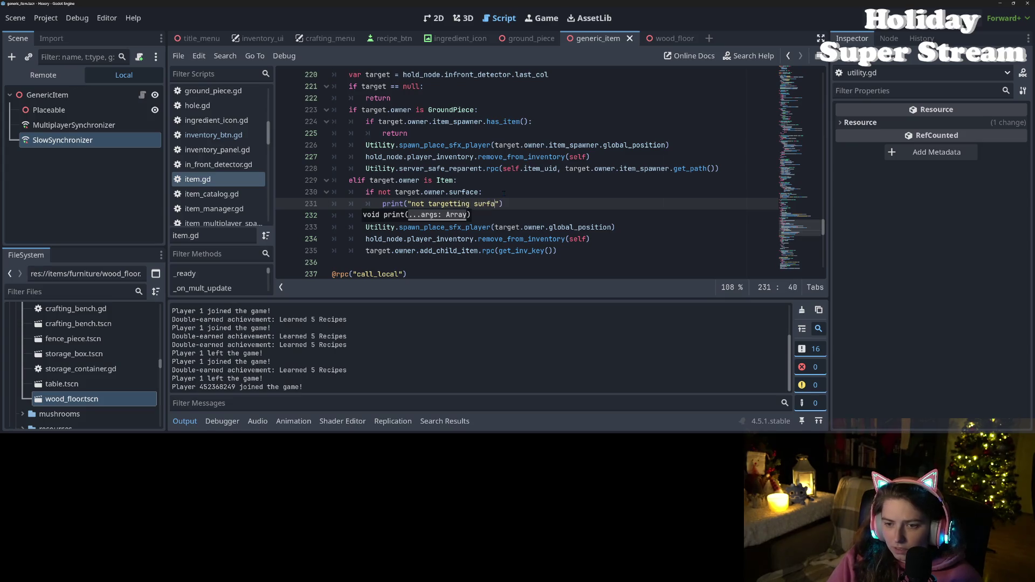
{"action": "key", "text": "ctrl+s"}
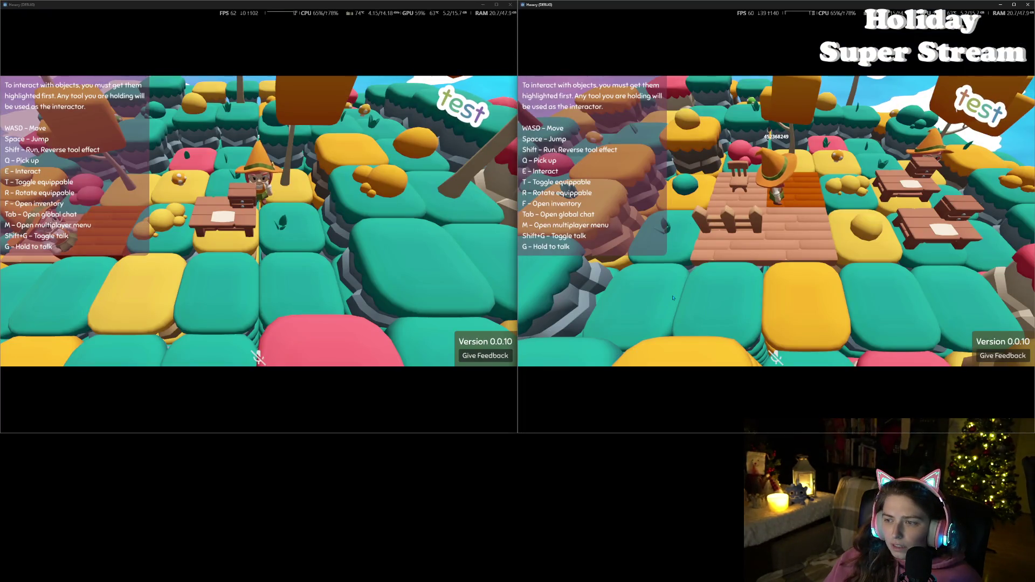
- Pick an inventory item and place it on the wooden floor while watching the Output log
{"action": "key", "text": "d"}
{"action": "key", "text": "f"}
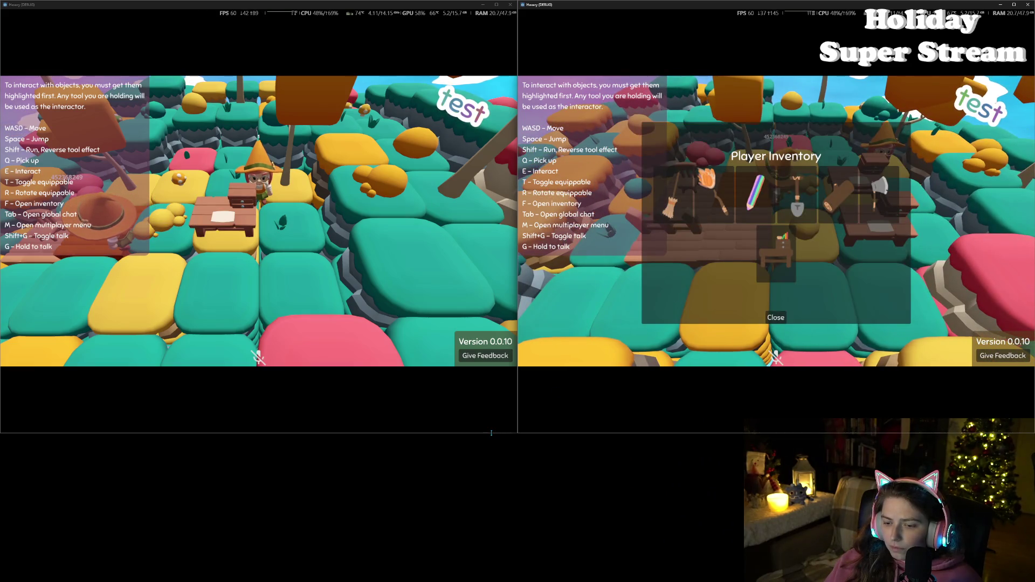
{"action": "left_click_drag", "start_coordinate": [492, 432], "coordinate": [492, 252]}
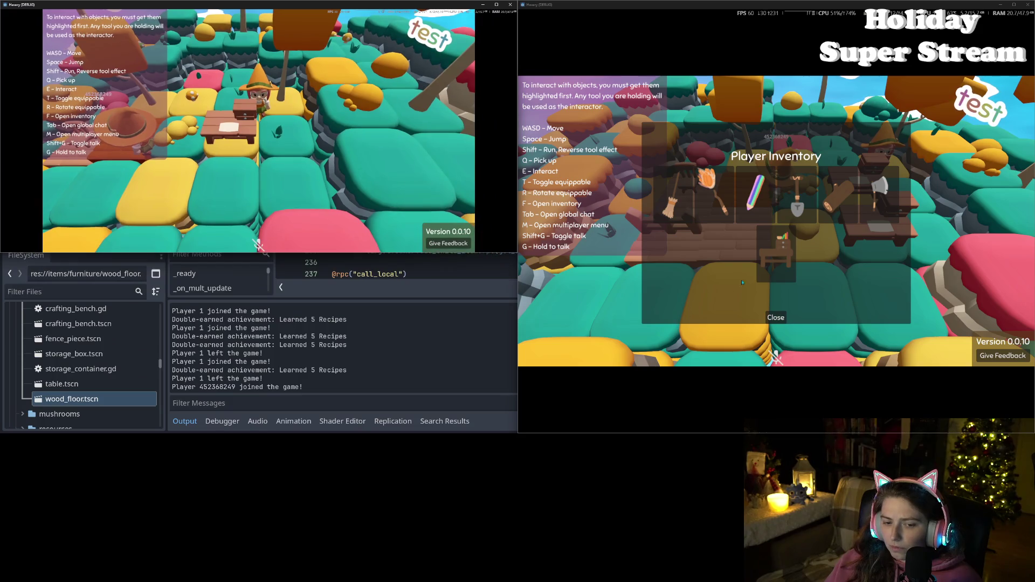
{"action": "left_click", "coordinate": [777, 252]}
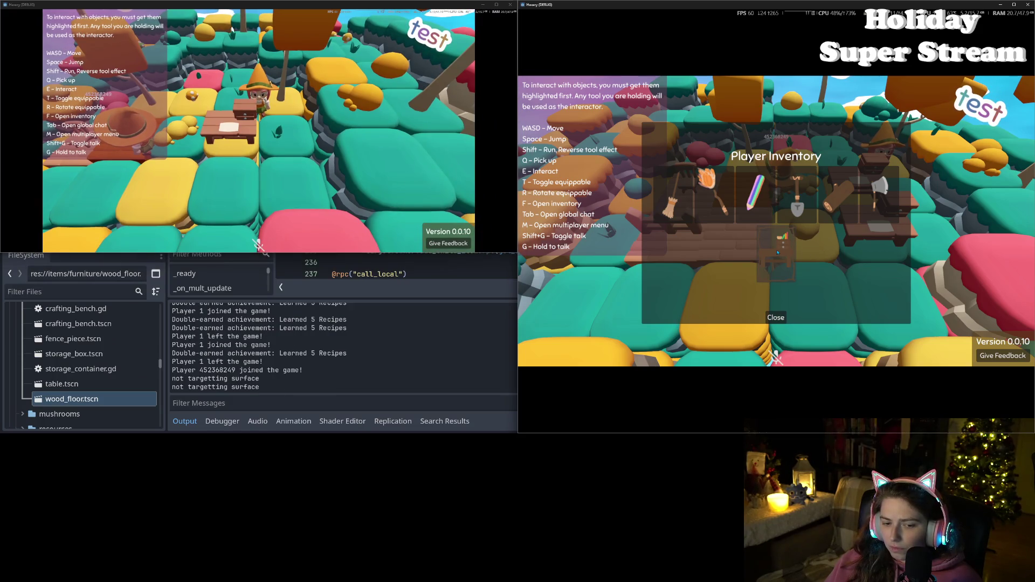
{"action": "left_click", "coordinate": [778, 318]}
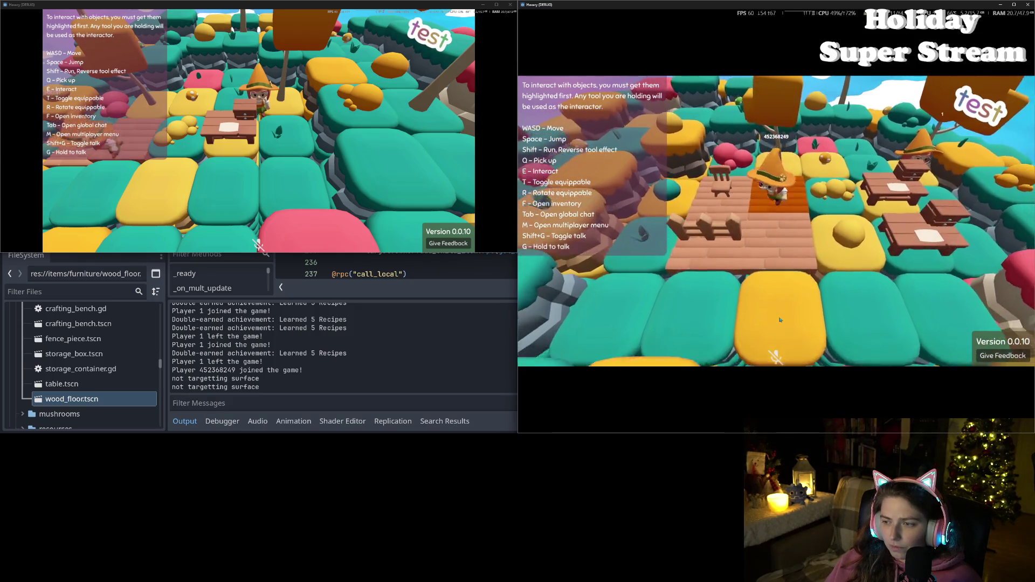
{"action": "key", "text": "f"}
{"action": "left_click", "coordinate": [786, 259]}
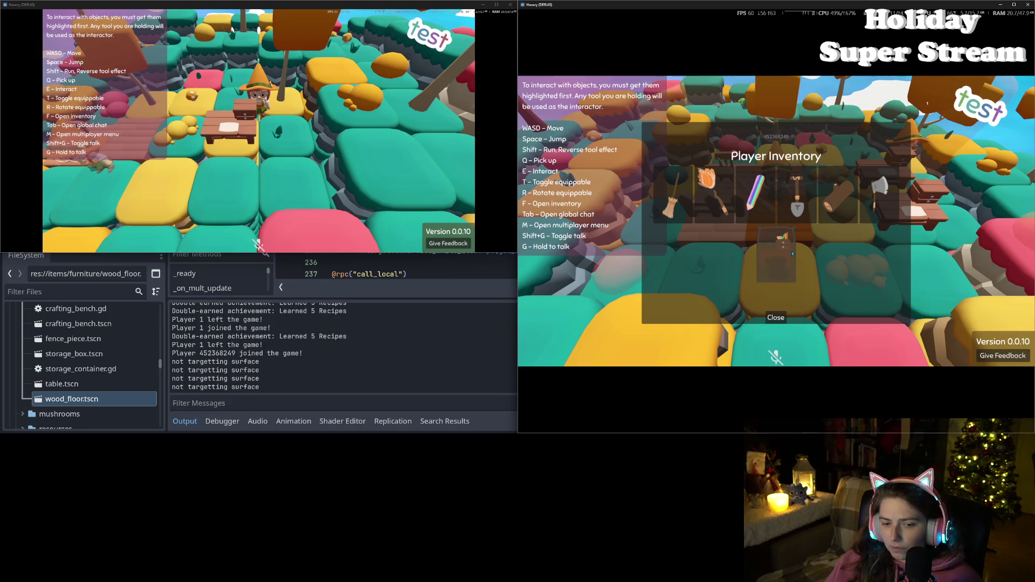
{"action": "left_click", "coordinate": [778, 317]}
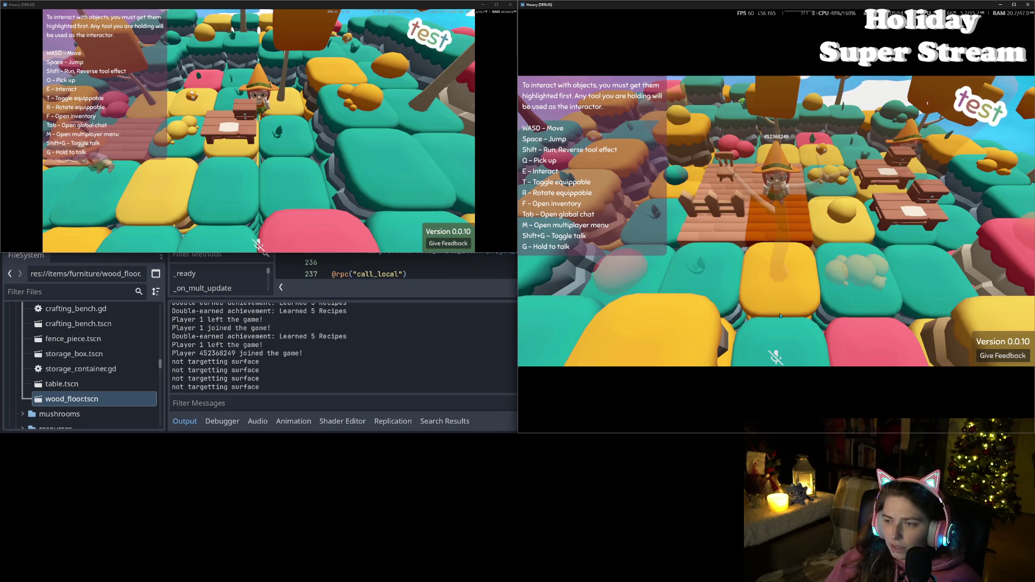
{"action": "key", "text": "q"}
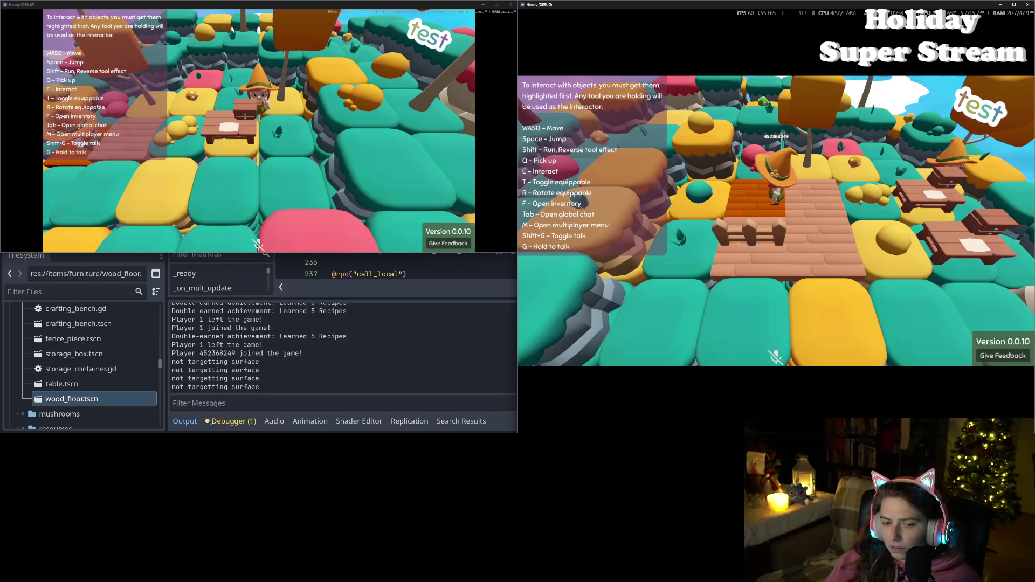
{"action": "left_click", "coordinate": [224, 421]}
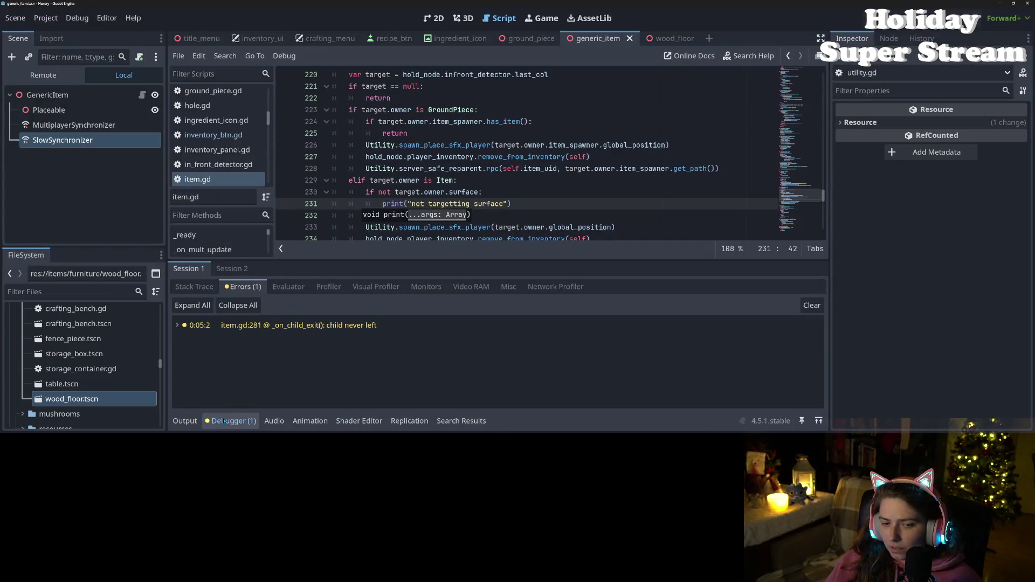
{"action": "double_click", "coordinate": [236, 325]}
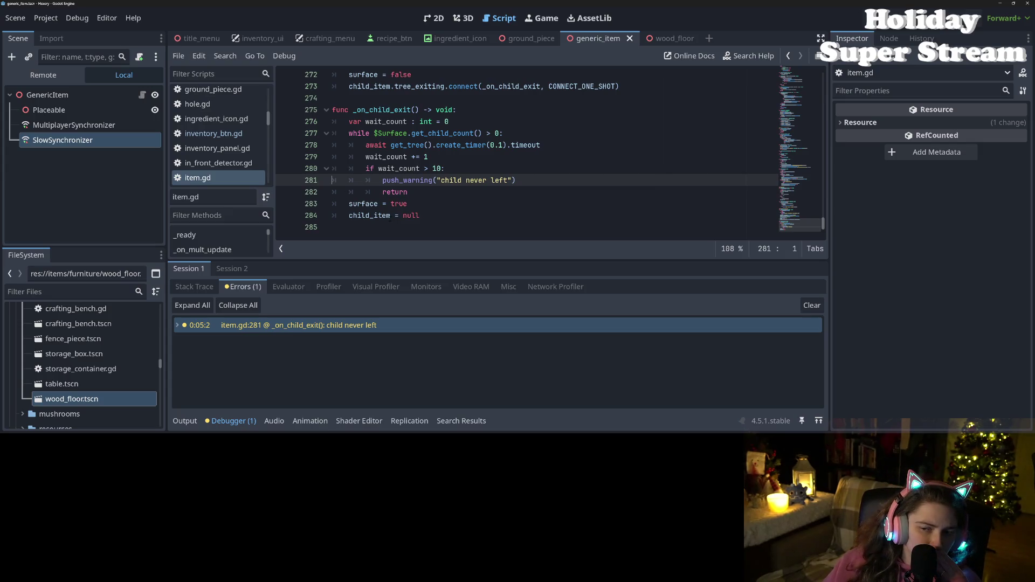
{"action": "left_click", "coordinate": [390, 216]}
{"action": "left_click", "coordinate": [398, 168]}
{"action": "left_click", "coordinate": [394, 133]}
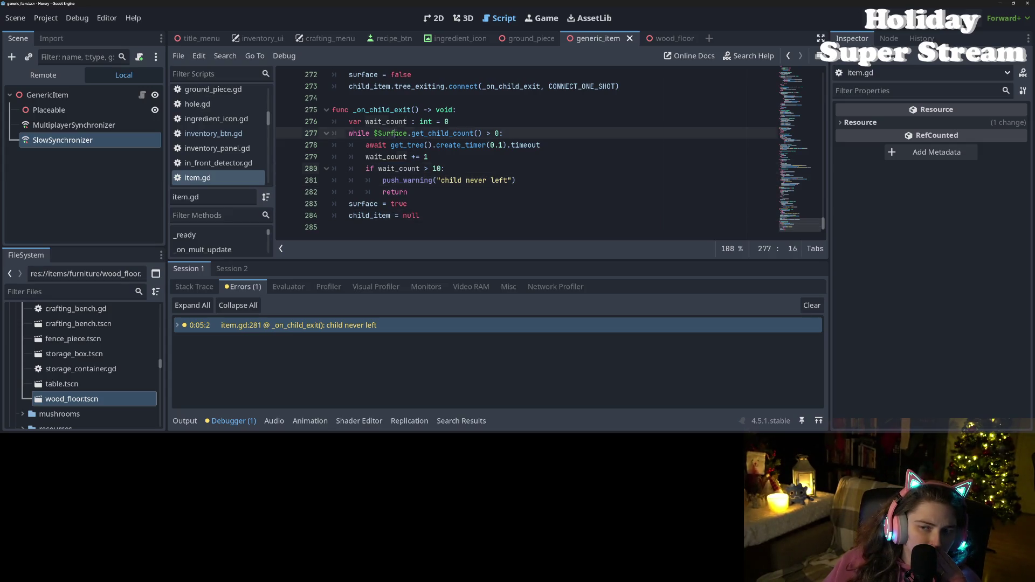
{"action": "double_click", "coordinate": [395, 134]}
{"action": "scroll", "coordinate": [393, 162], "scroll_direction": "up", "scroll_amount": 3}
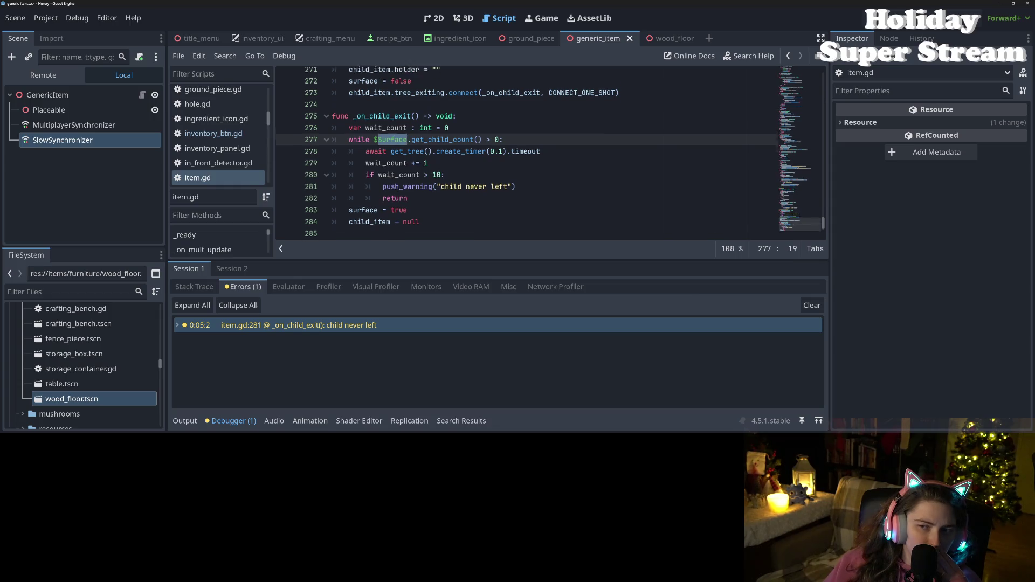
{"action": "left_click", "coordinate": [416, 168]}
{"action": "scroll", "coordinate": [416, 168], "scroll_direction": "up", "scroll_amount": 2}
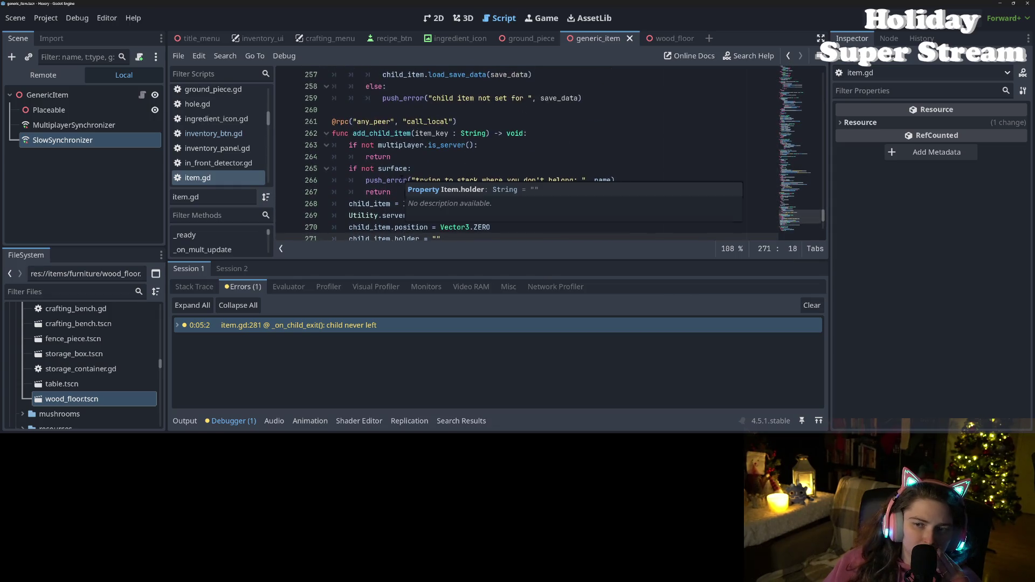
{"action": "scroll", "coordinate": [403, 237], "scroll_direction": "down", "scroll_amount": 5}
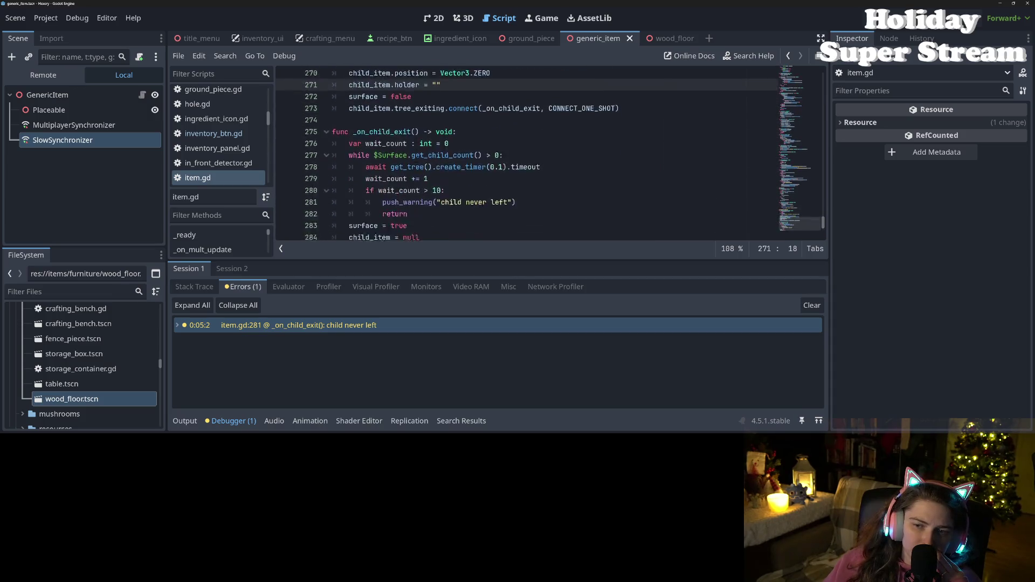
{"action": "double_click", "coordinate": [396, 111]}
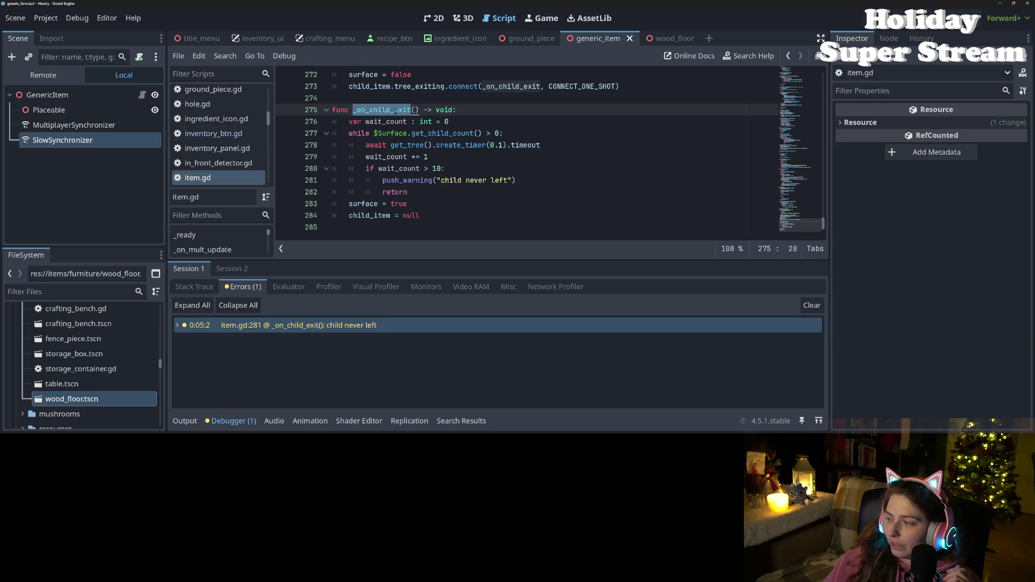
{"action": "scroll", "coordinate": [527, 194], "scroll_direction": "up", "scroll_amount": 7}
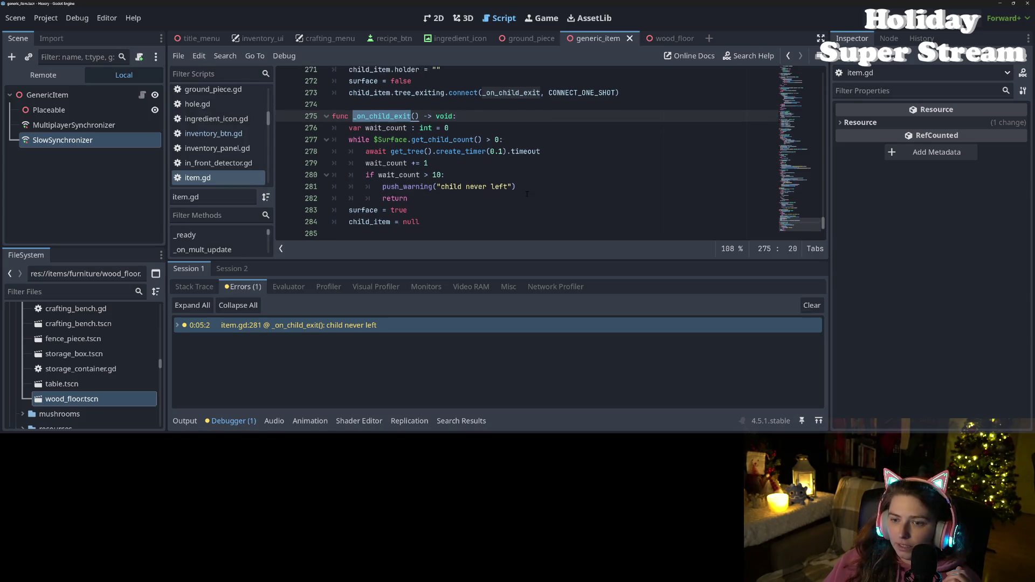
{"action": "scroll", "coordinate": [526, 194], "scroll_direction": "up", "scroll_amount": 3}
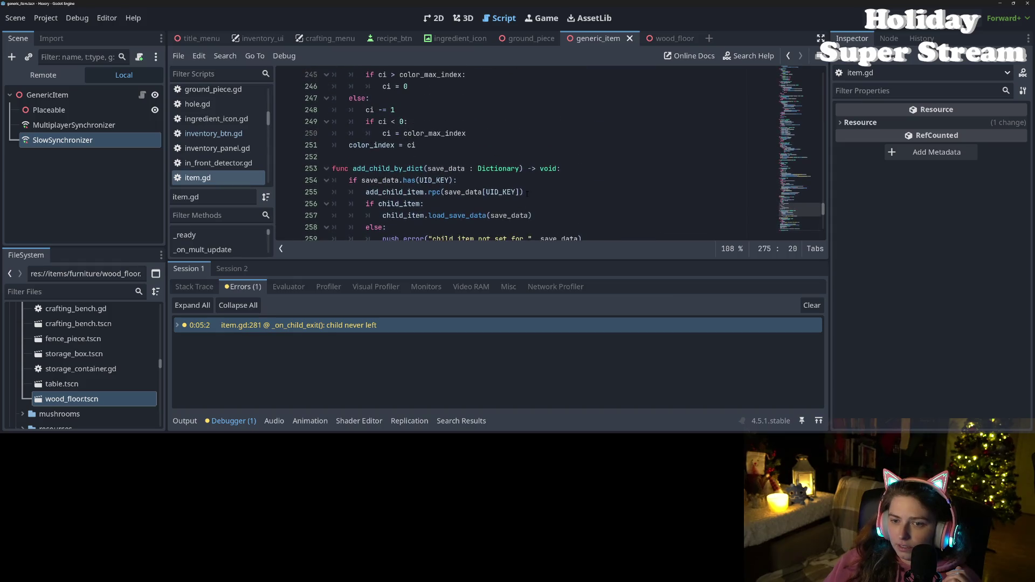
{"action": "scroll", "coordinate": [527, 194], "scroll_direction": "down", "scroll_amount": 2}
{"action": "scroll", "coordinate": [527, 194], "scroll_direction": "down", "scroll_amount": 7}
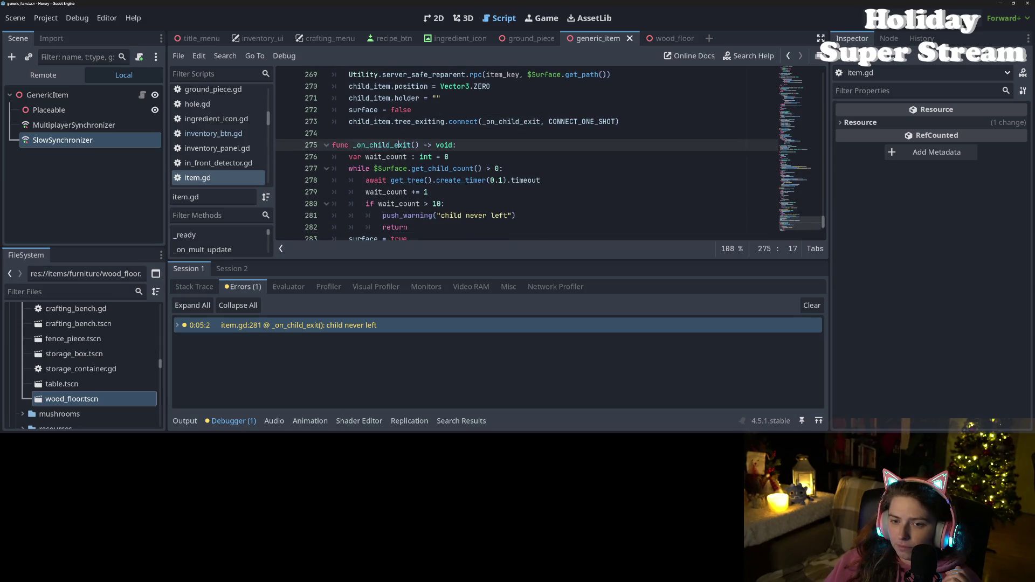
{"action": "scroll", "coordinate": [398, 156], "scroll_direction": "down", "scroll_amount": 1}
{"action": "scroll", "coordinate": [526, 153], "scroll_direction": "up", "scroll_amount": 3}
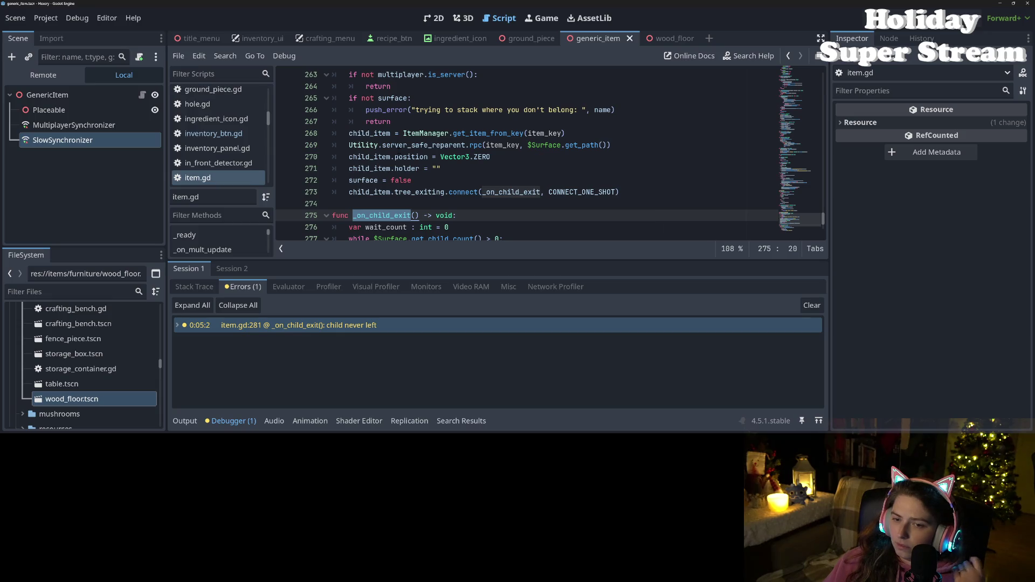
{"action": "scroll", "coordinate": [543, 152], "scroll_direction": "down", "scroll_amount": 3}
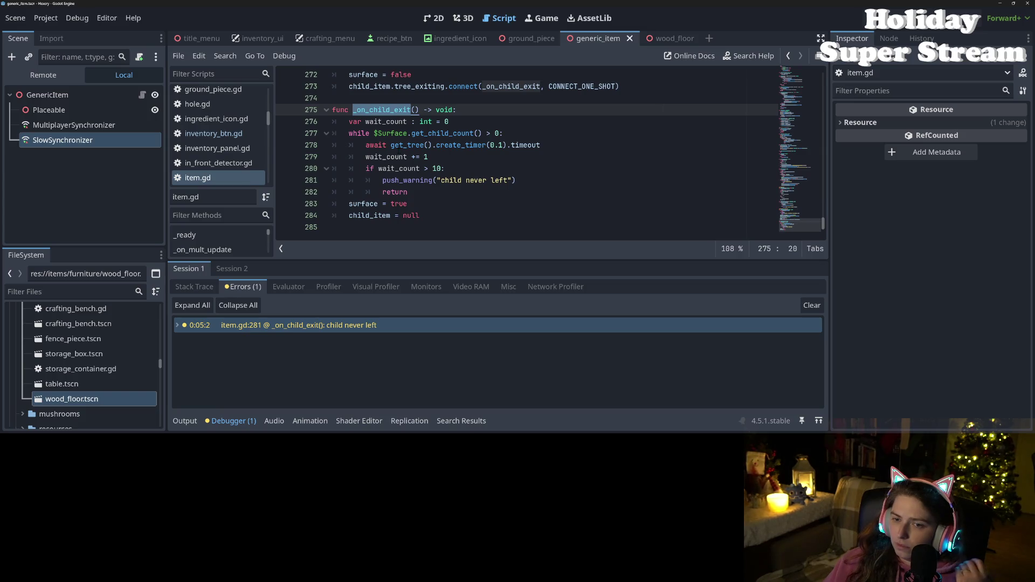
- Review the Surface wait loop, timer, warning and return on lines 277–282
{"action": "double_click", "coordinate": [397, 133]}
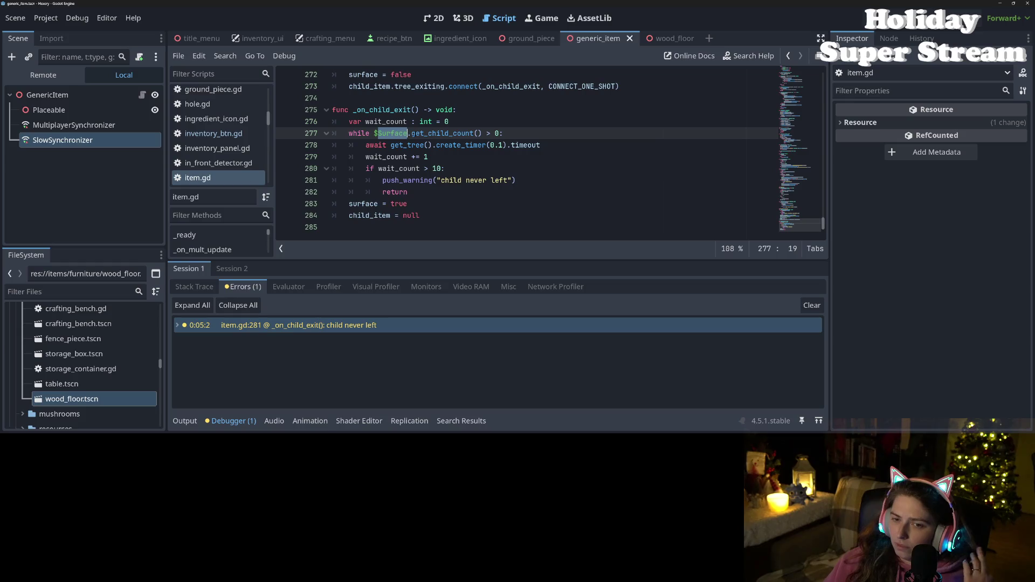
{"action": "double_click", "coordinate": [427, 133]}
{"action": "left_click", "coordinate": [390, 145]}
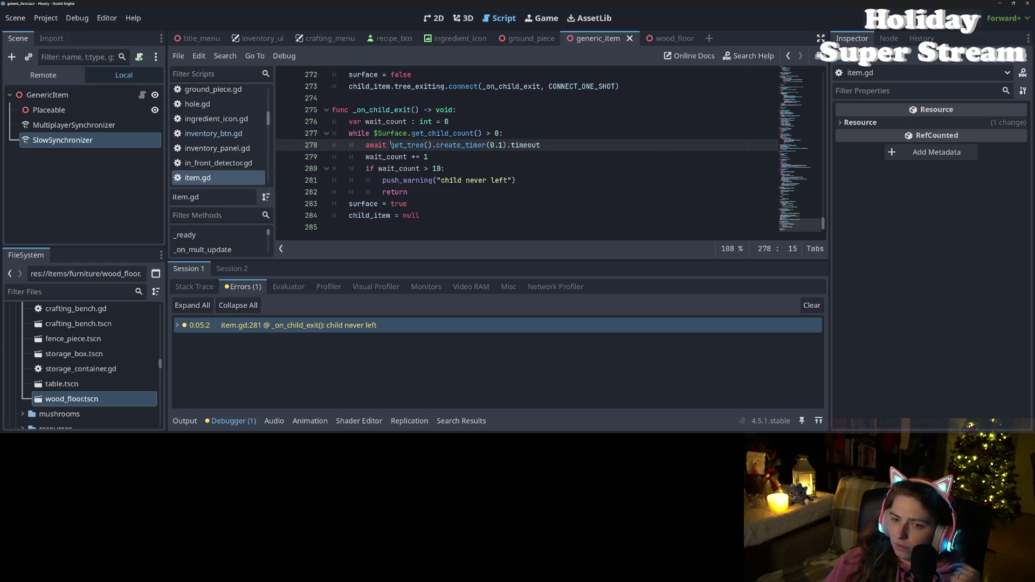
{"action": "mouse_move", "coordinate": [392, 145]}
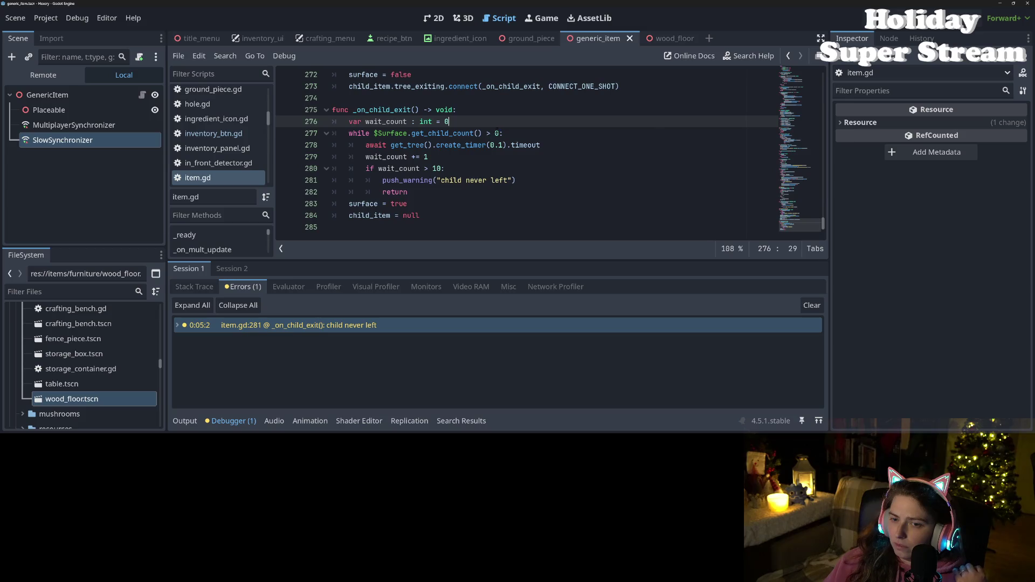
{"action": "mouse_move", "coordinate": [486, 145]}
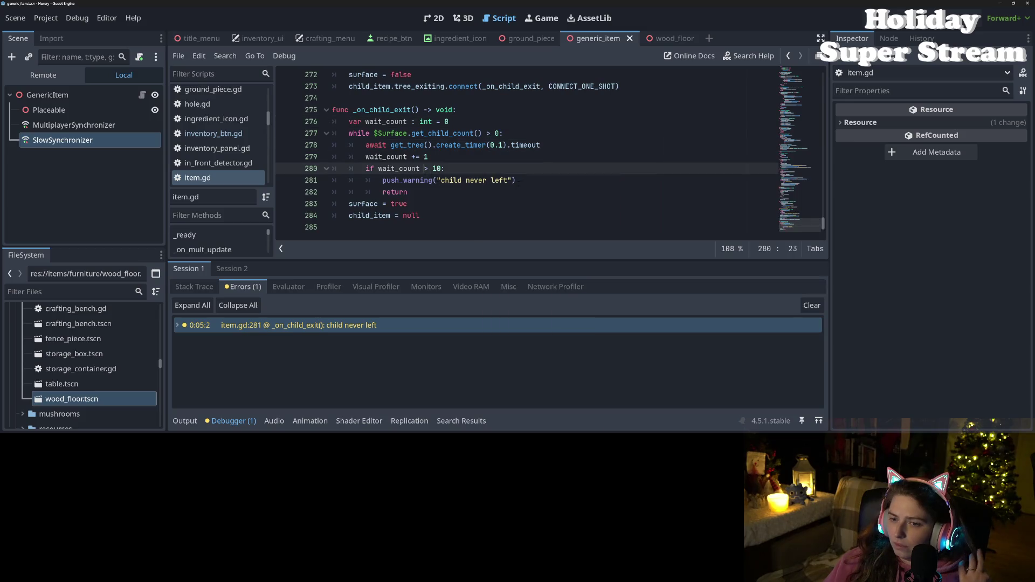
{"action": "left_click", "coordinate": [546, 180]}
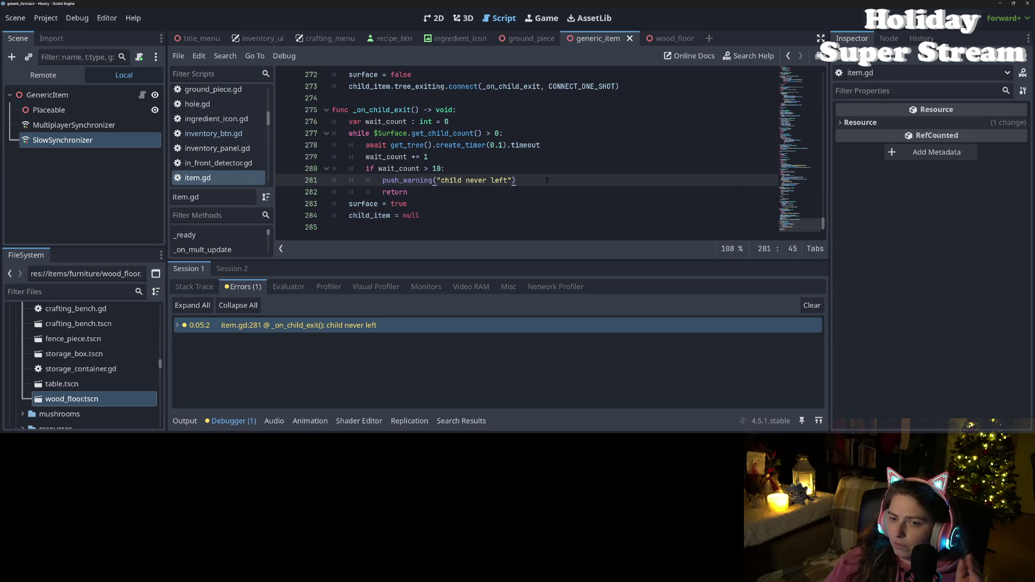
{"action": "left_click", "coordinate": [407, 193]}
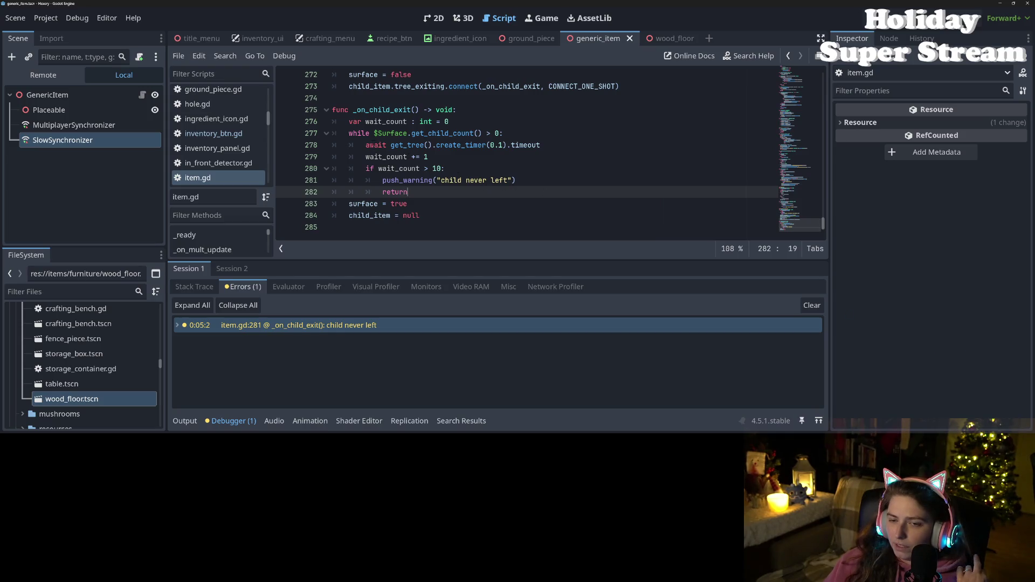
- Change the line 277 loop condition from > 0 to > 1 and run the game
{"action": "double_click", "coordinate": [379, 133]}
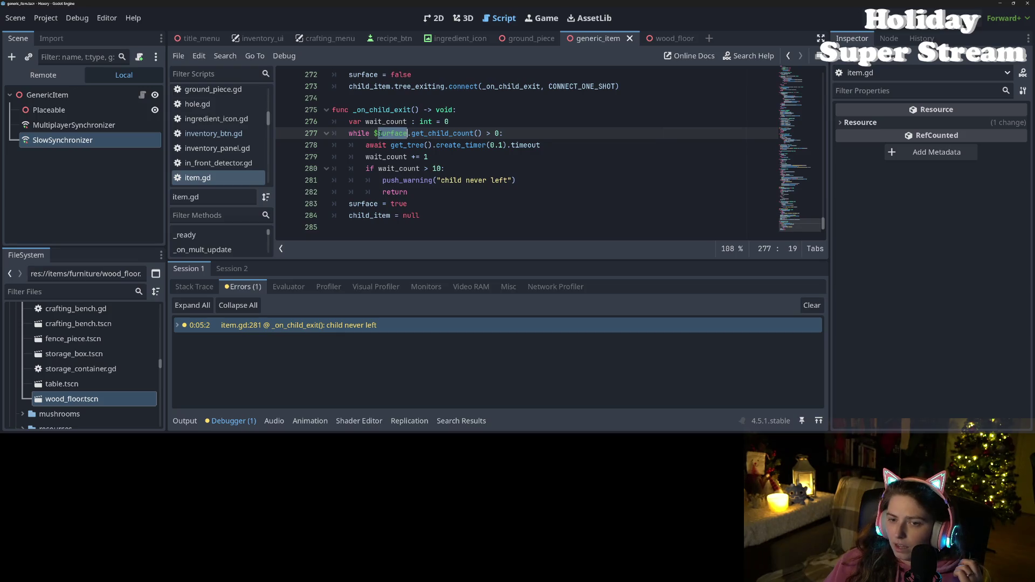
{"action": "left_click", "coordinate": [495, 133]}
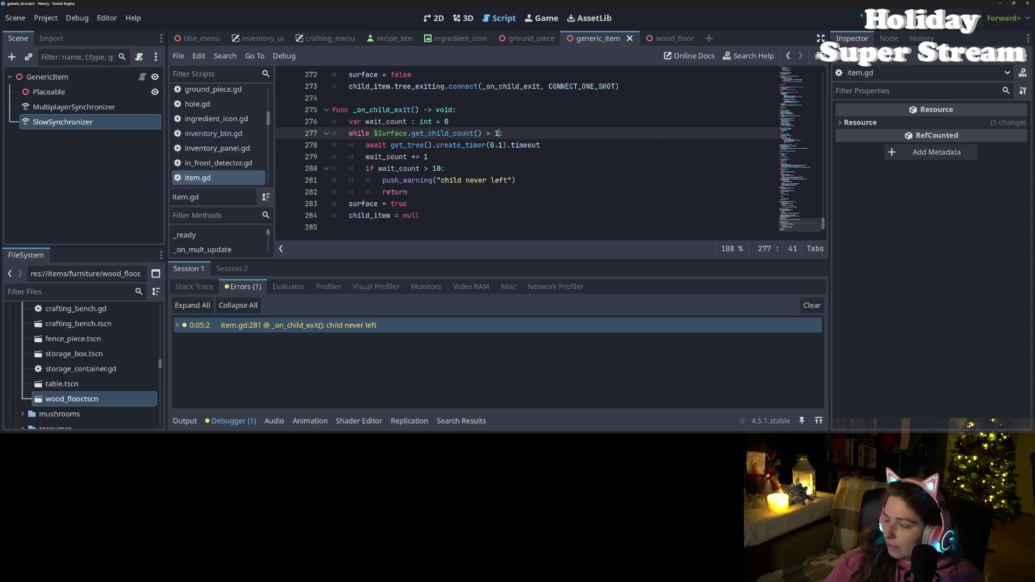
{"action": "key", "text": "F5"}
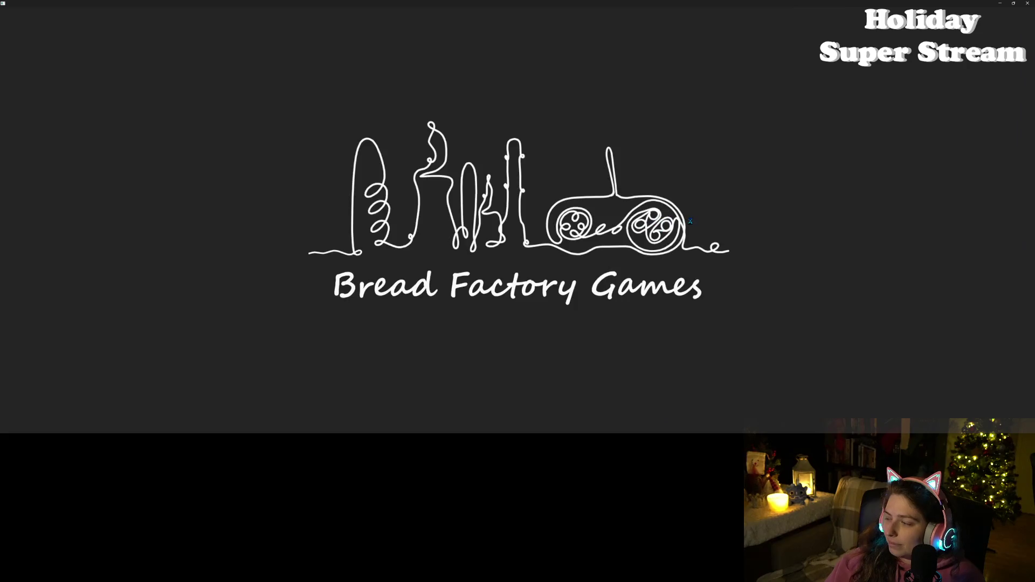
- Tile the two game windows side by side, loading sdfaef on the left and test on the right
{"action": "key", "text": "super+Left"}
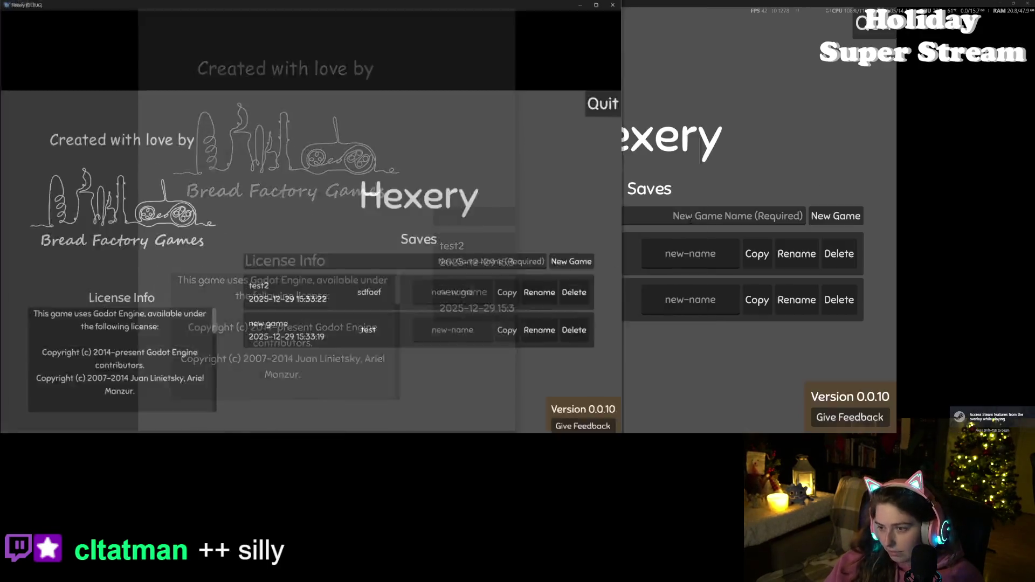
{"action": "left_click", "coordinate": [660, 161]}
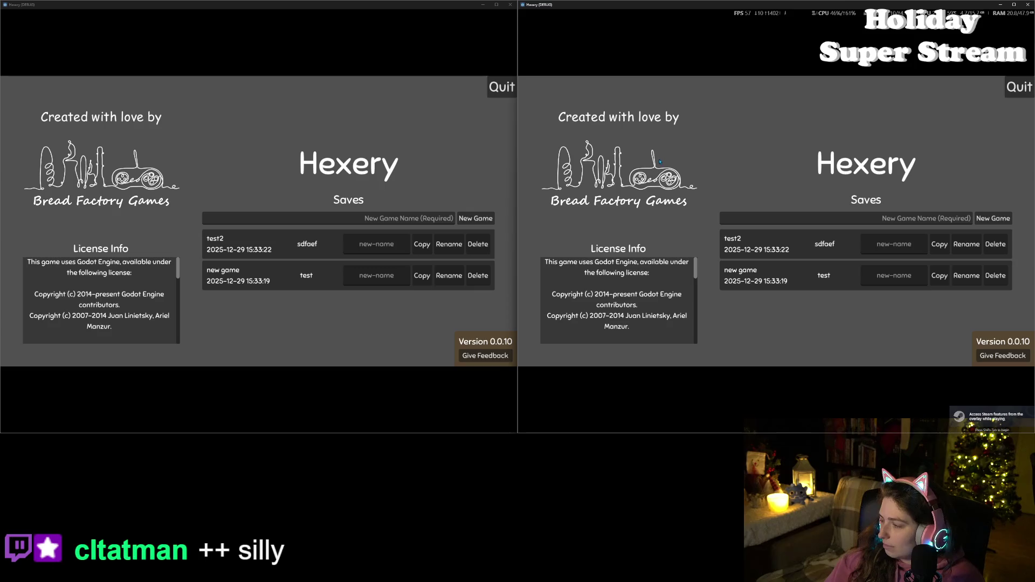
{"action": "left_click", "coordinate": [342, 255]}
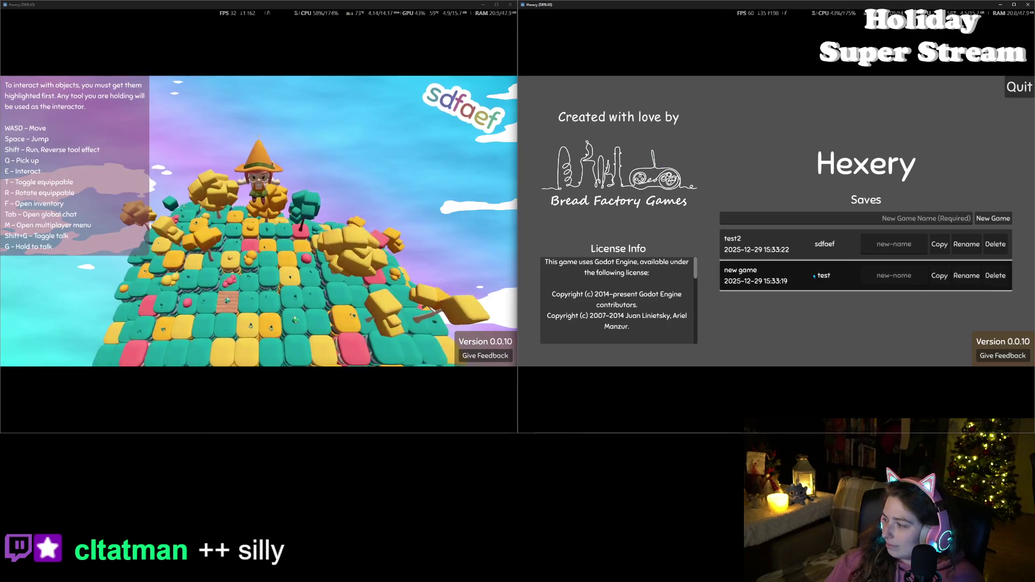
{"action": "left_click", "coordinate": [814, 276]}
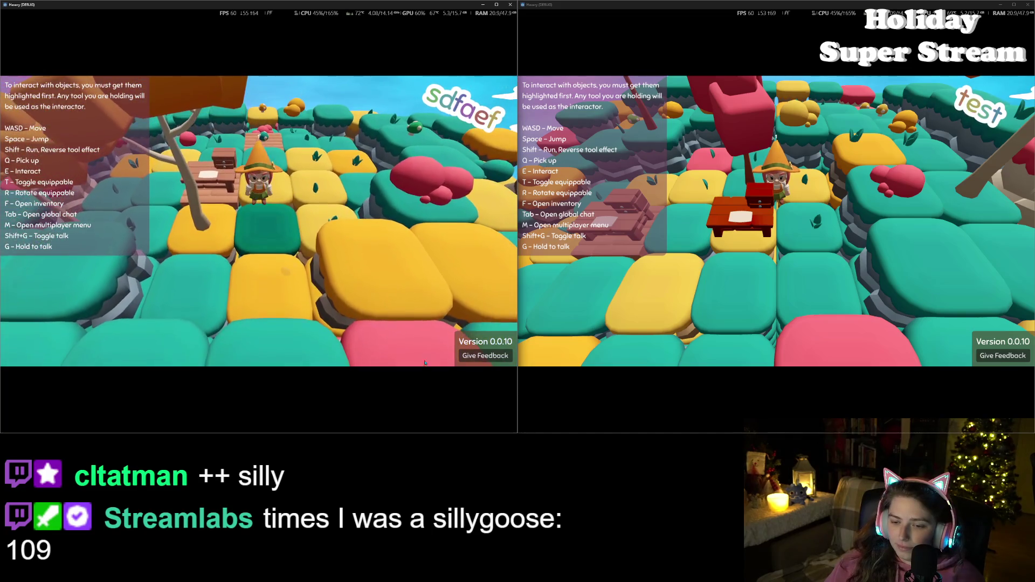
- Shorten both game windows, host a local game from the right instance and join from the left
{"action": "left_click_drag", "start_coordinate": [406, 433], "coordinate": [377, 238]}
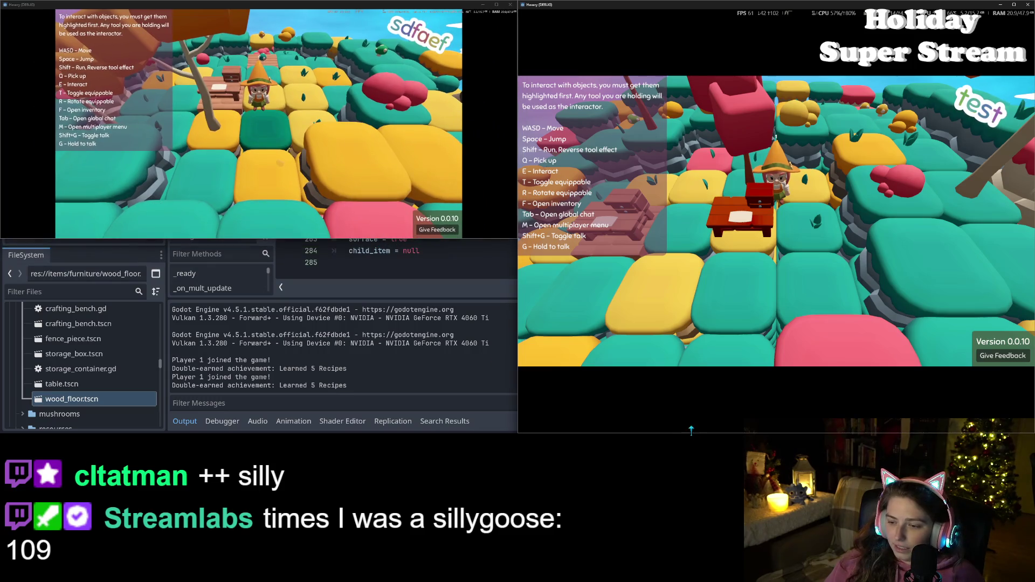
{"action": "left_click_drag", "start_coordinate": [691, 429], "coordinate": [658, 237]}
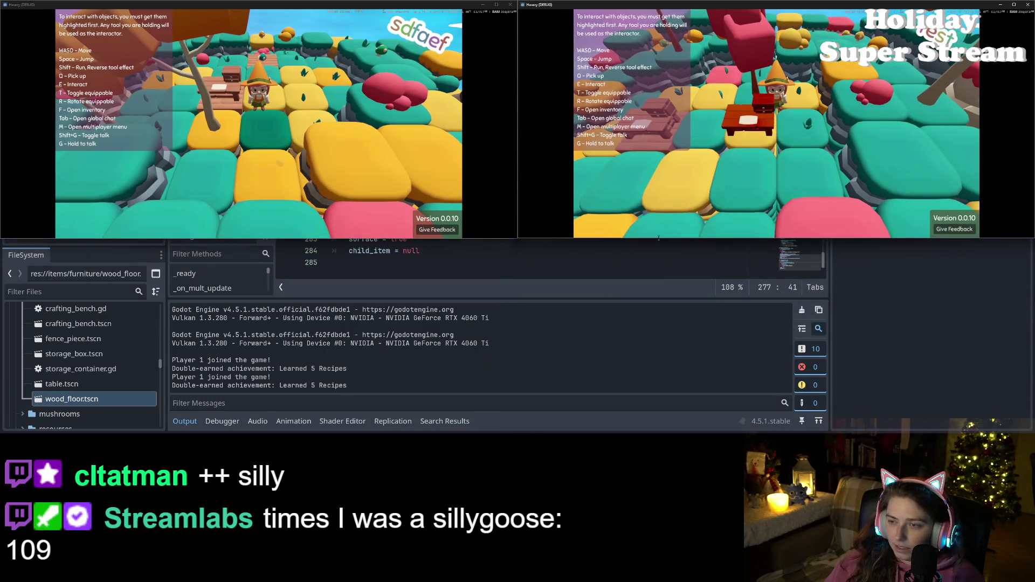
{"action": "key", "text": "w"}
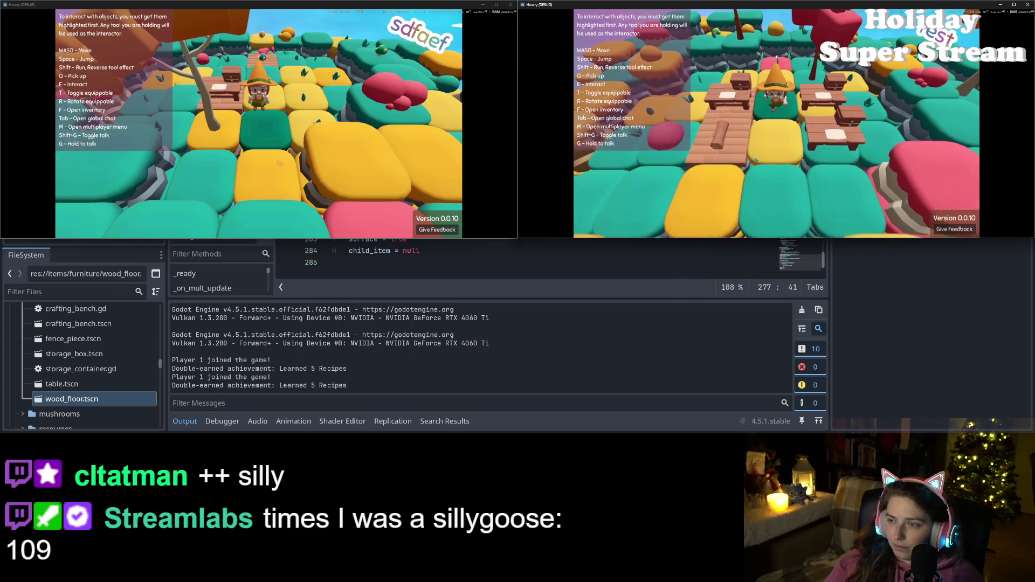
{"action": "key", "text": "f"}
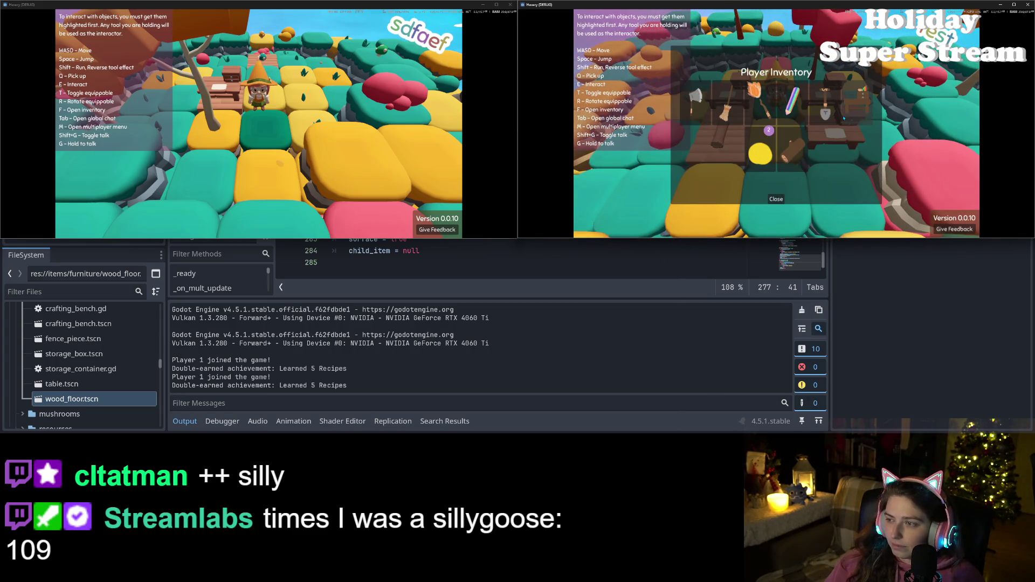
{"action": "key", "text": "m"}
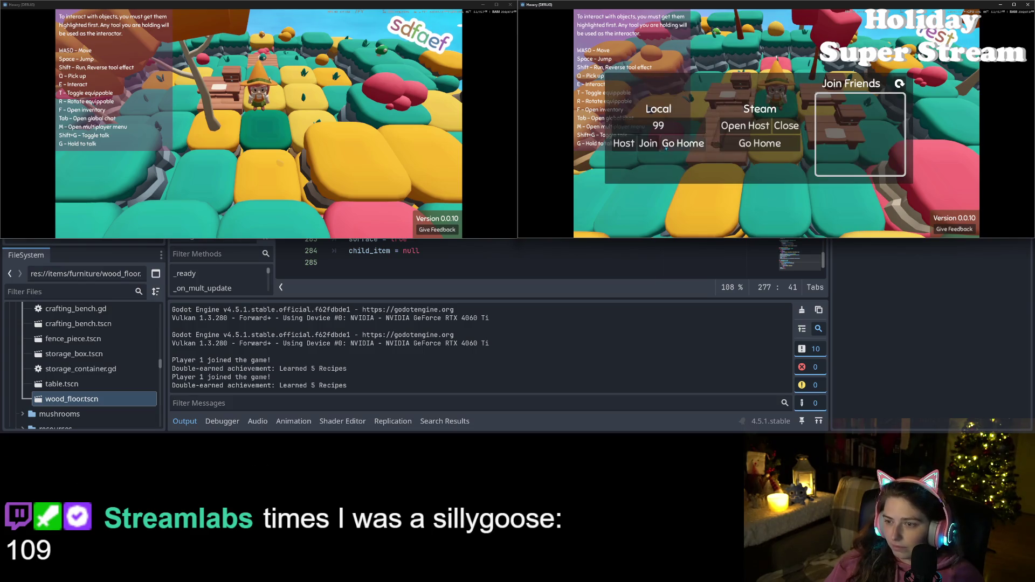
{"action": "left_click", "coordinate": [624, 143]}
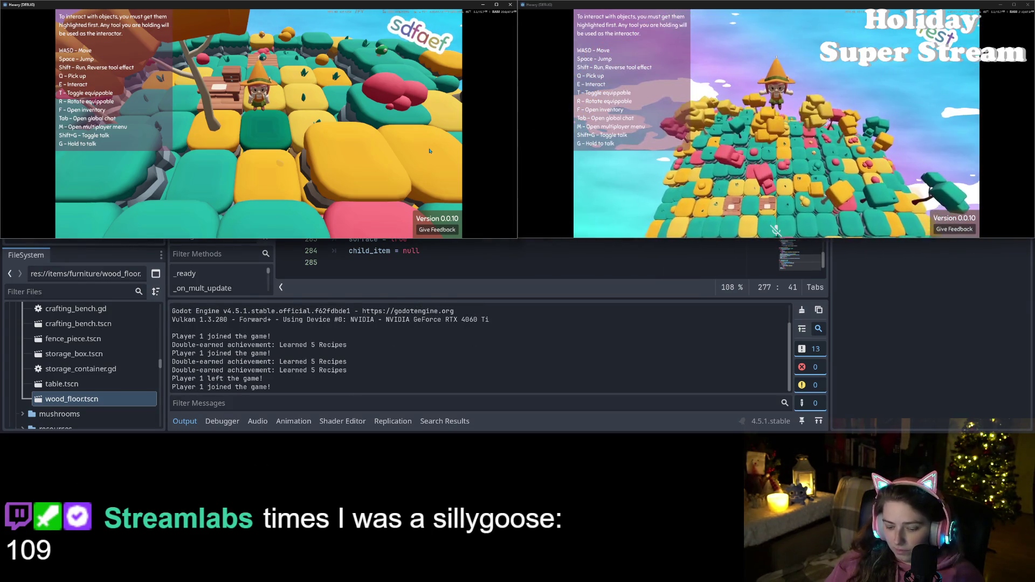
{"action": "key", "text": "m"}
{"action": "left_click", "coordinate": [126, 140]}
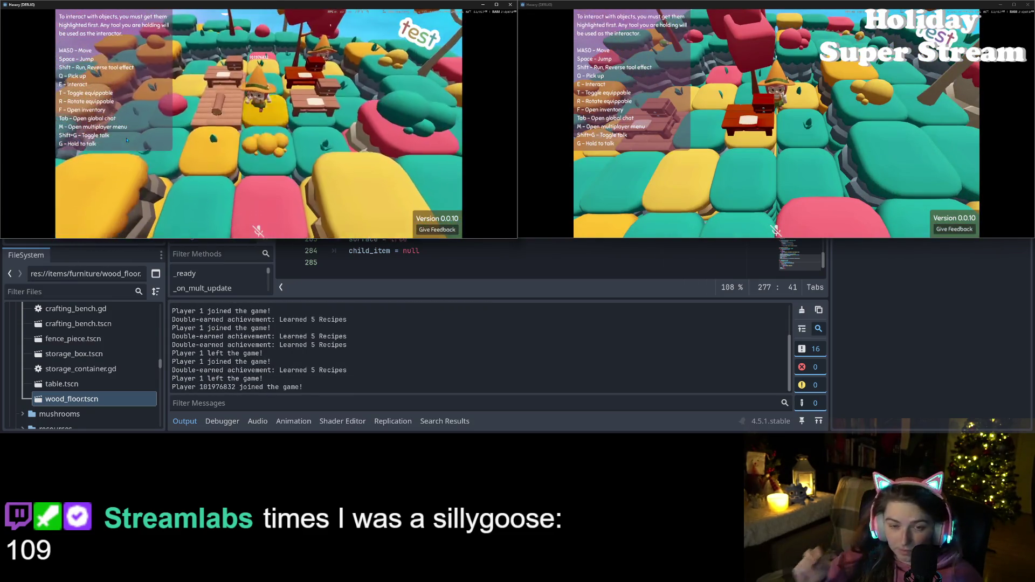
- Open the left game's inventory, then return to the editor to see the storage_container.gd line 91 error
{"action": "key", "text": "f"}
{"action": "key", "text": "f"}
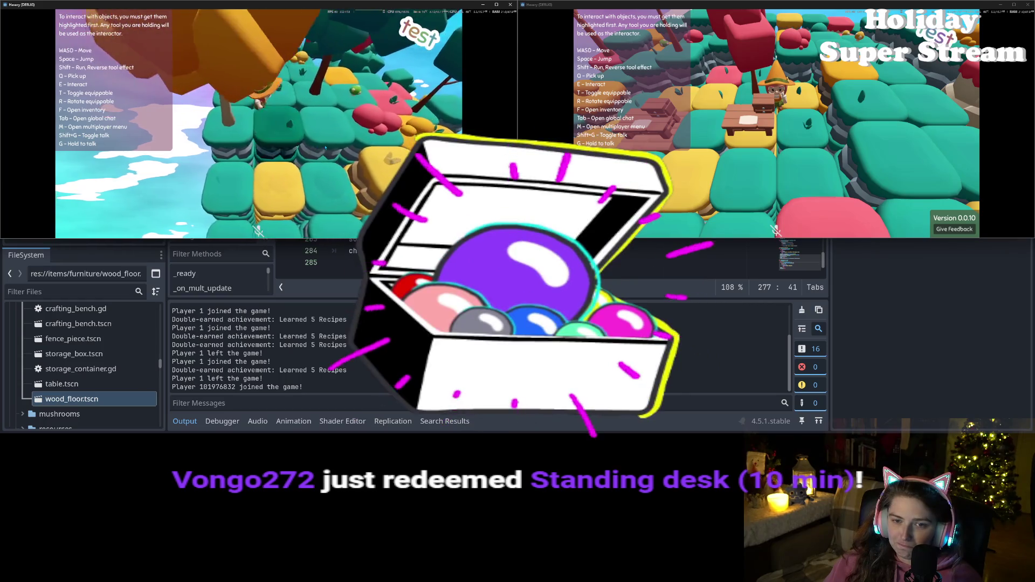
{"action": "key", "text": "f"}
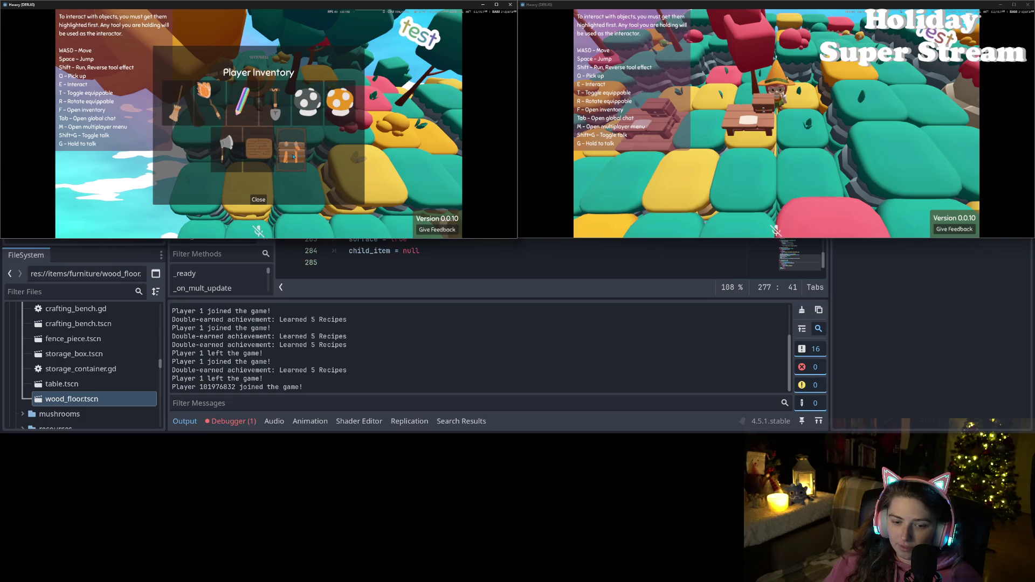
{"action": "left_click", "coordinate": [245, 426]}
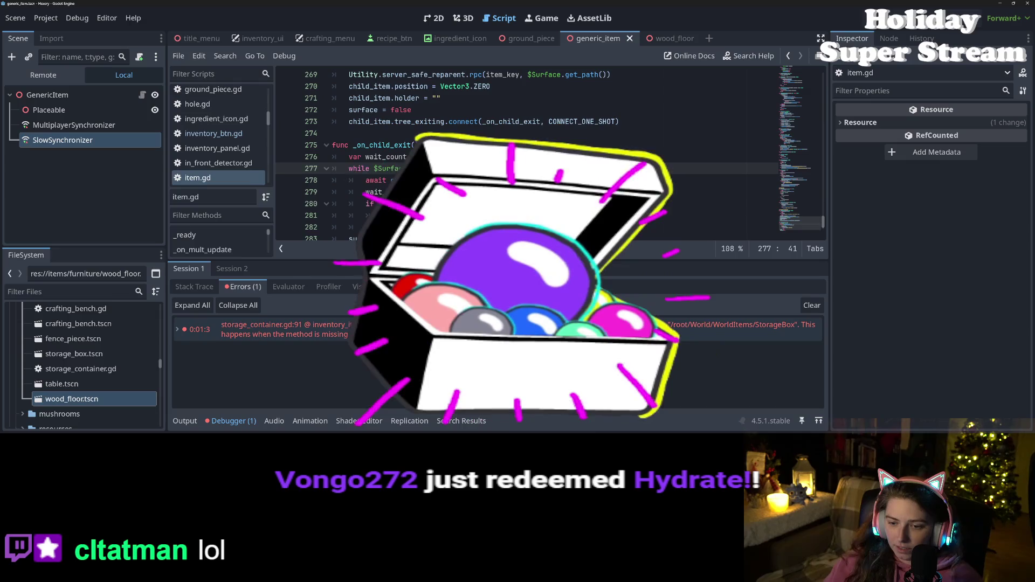
- Remove .rpc from the try_place_item call on storage_container.gd line 91 and save
{"action": "left_click", "coordinate": [243, 326]}
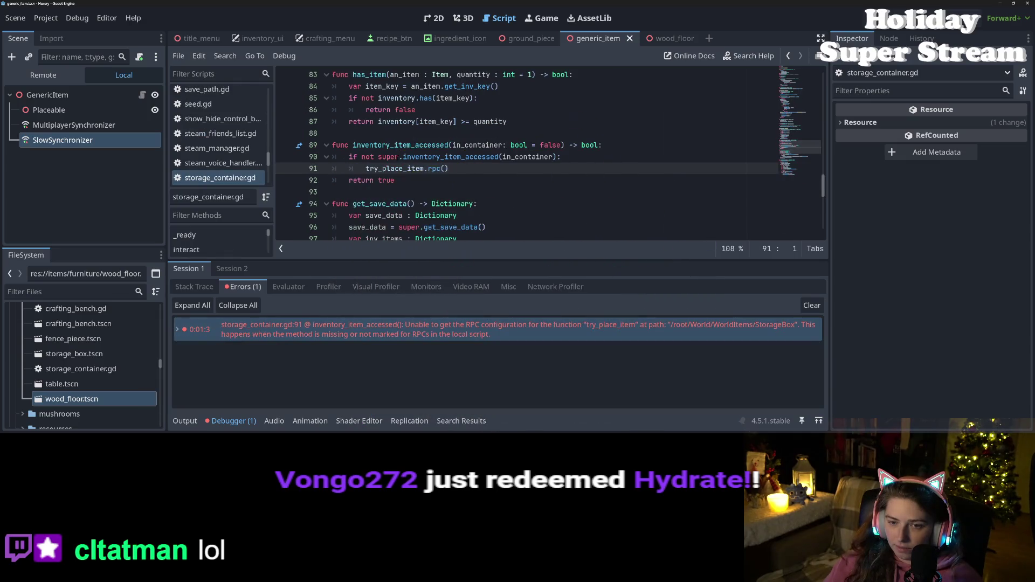
{"action": "double_click", "coordinate": [409, 169]}
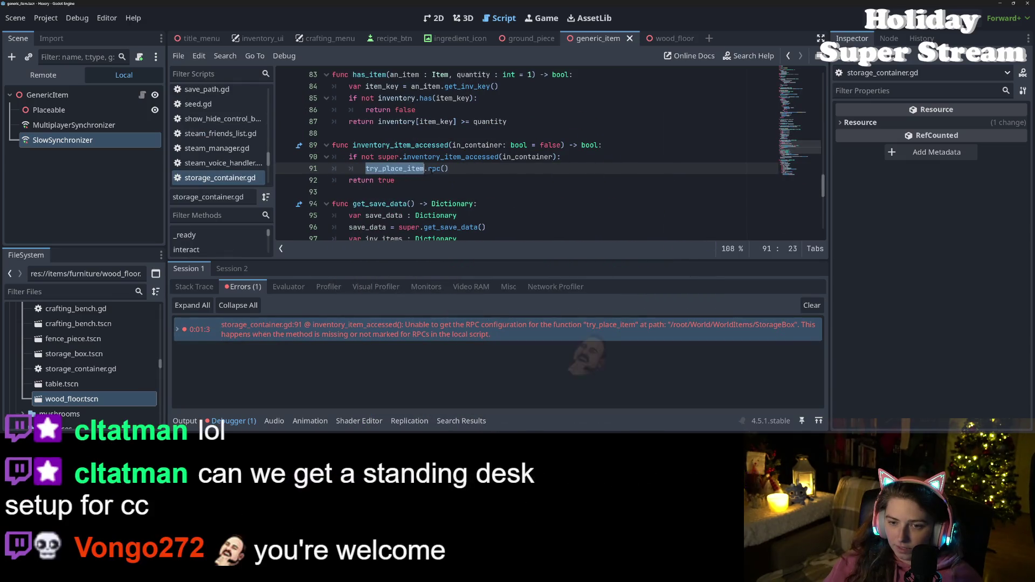
{"action": "double_click", "coordinate": [434, 169]}
{"action": "key", "text": "BackSpace"}
{"action": "key", "text": "BackSpace"}
{"action": "key", "text": "ctrl+s"}
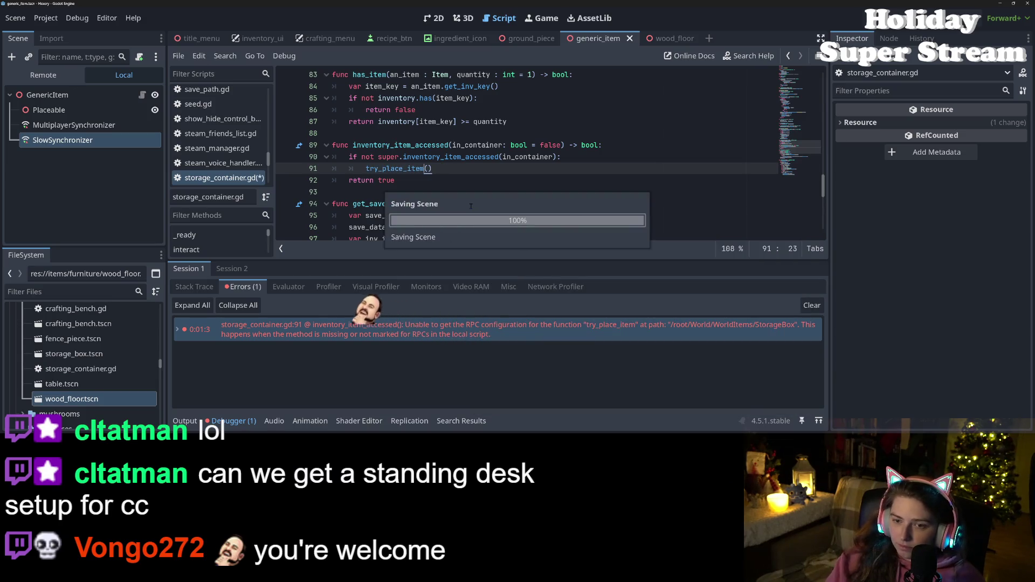
{"action": "left_click", "coordinate": [450, 192]}
- Search the whole project for try_place_item with Find in Files
{"action": "double_click", "coordinate": [415, 169]}
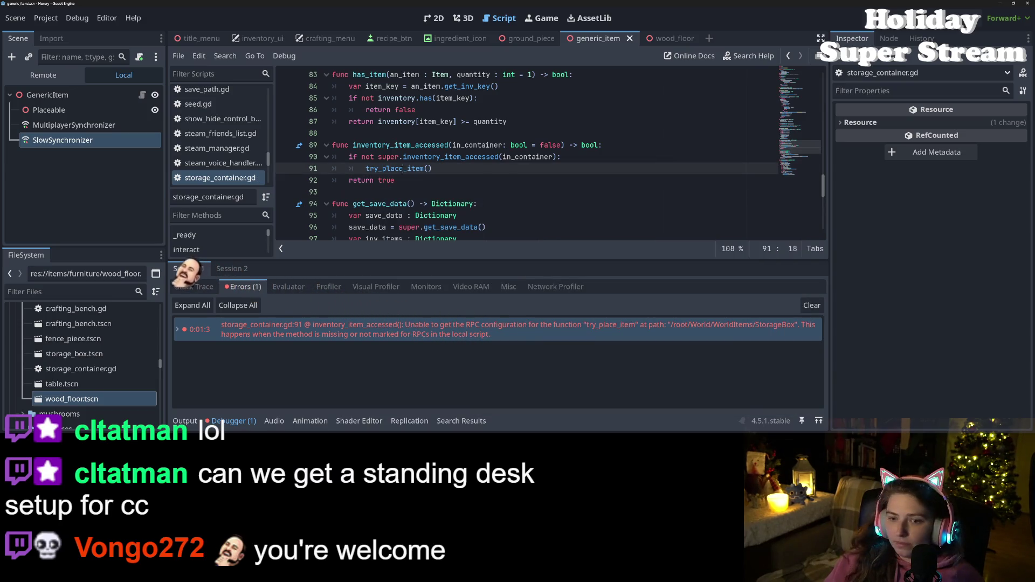
{"action": "key", "text": "ctrl+shift+f"}
{"action": "key", "text": "Return"}
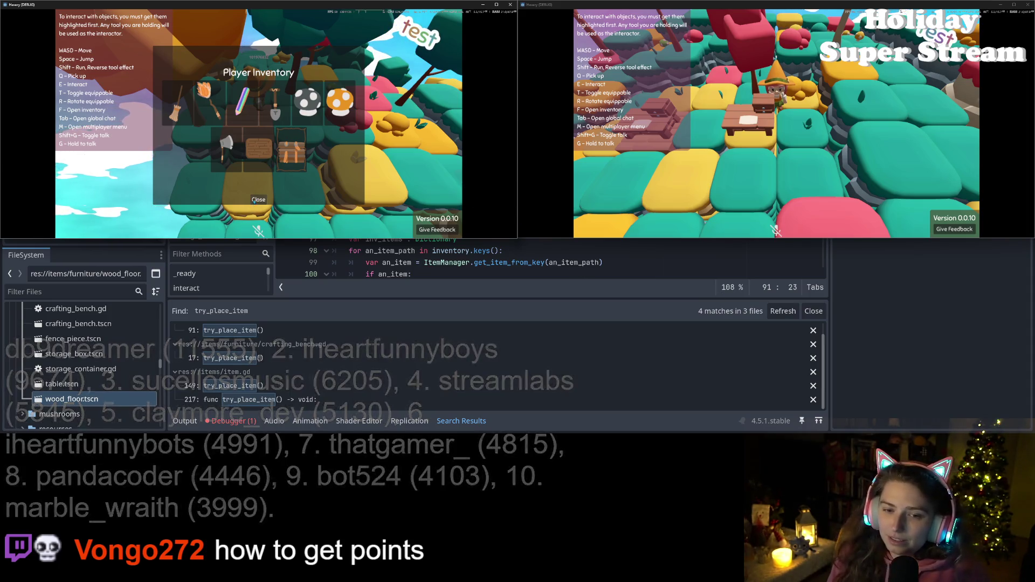
- Take the wood floor item from the inventory and set it down in the game world
{"action": "key", "text": "f"}
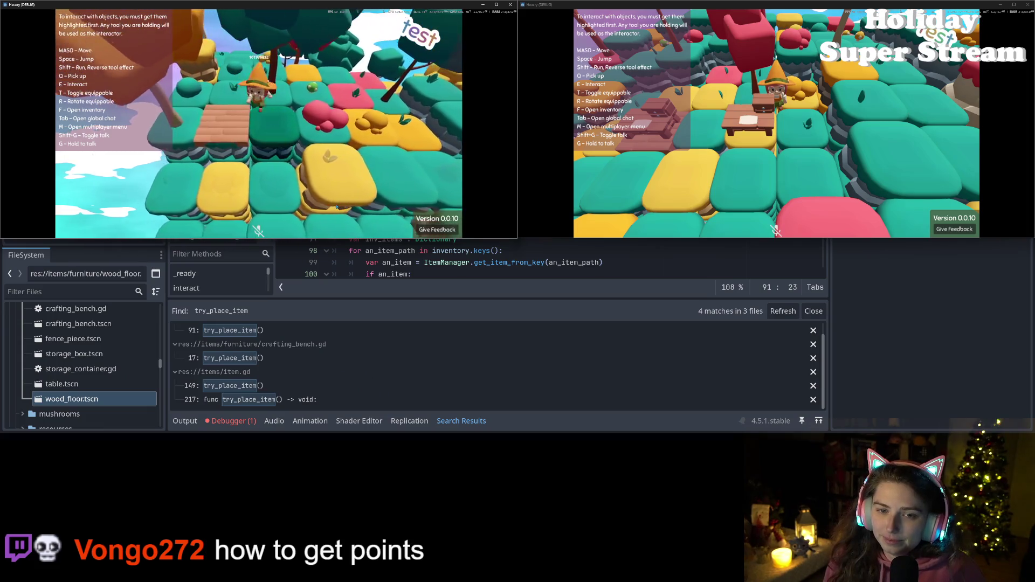
{"action": "key", "text": "f"}
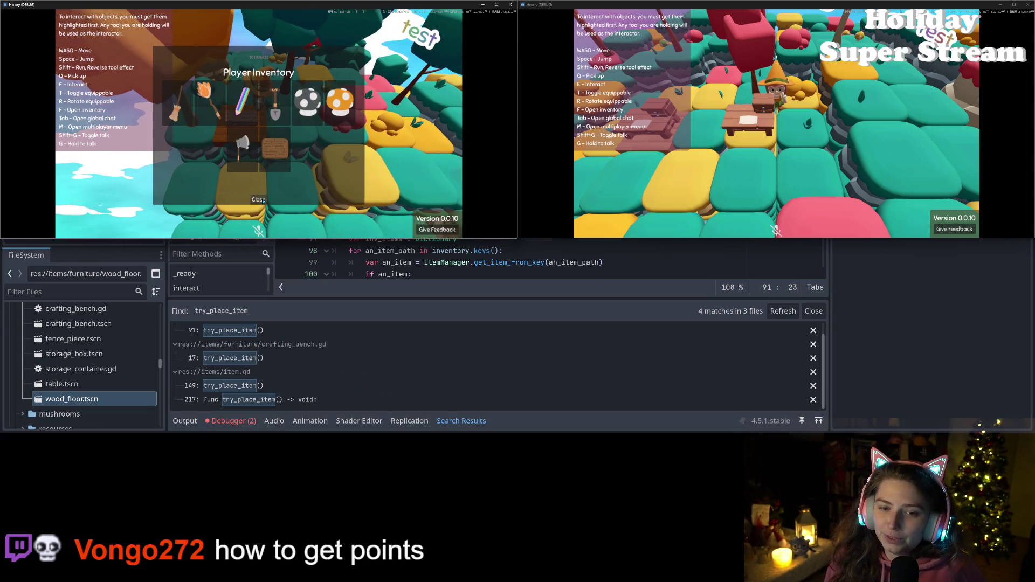
{"action": "left_click", "coordinate": [258, 199]}
{"action": "key", "text": "f"}
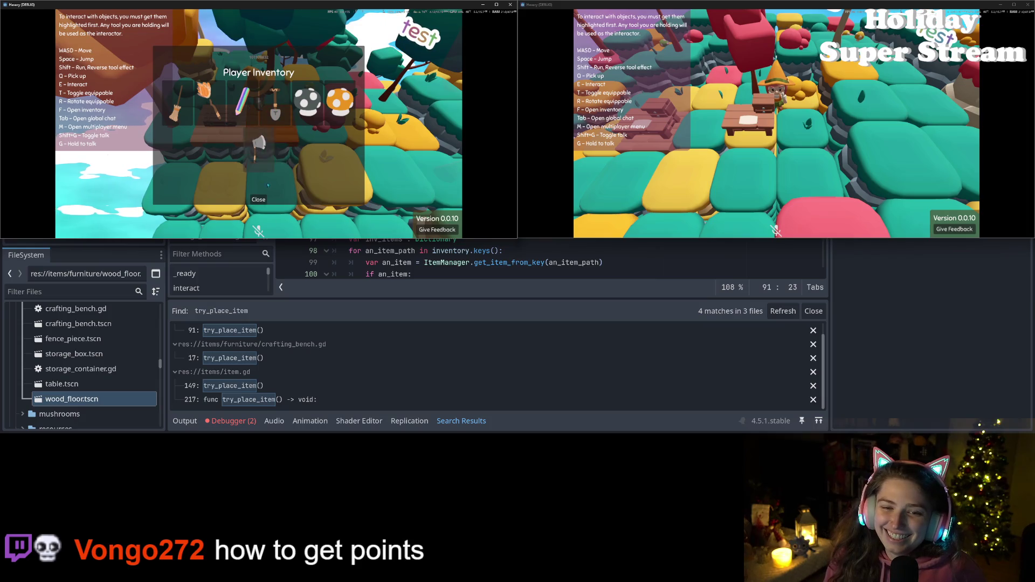
{"action": "left_click", "coordinate": [266, 200]}
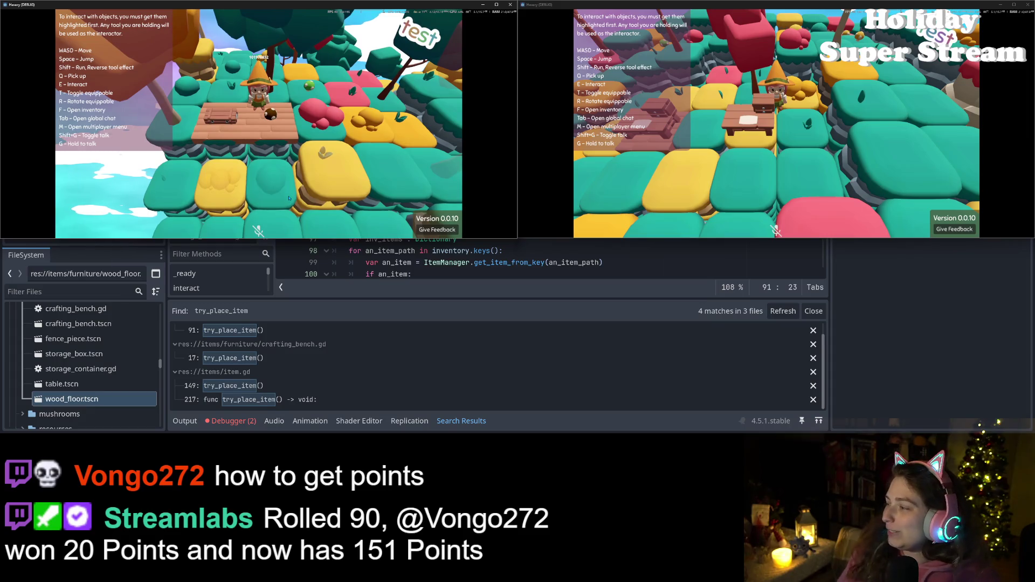
- Walk the second player left, back and around the tiles to view the placed item
{"action": "key", "text": "a"}
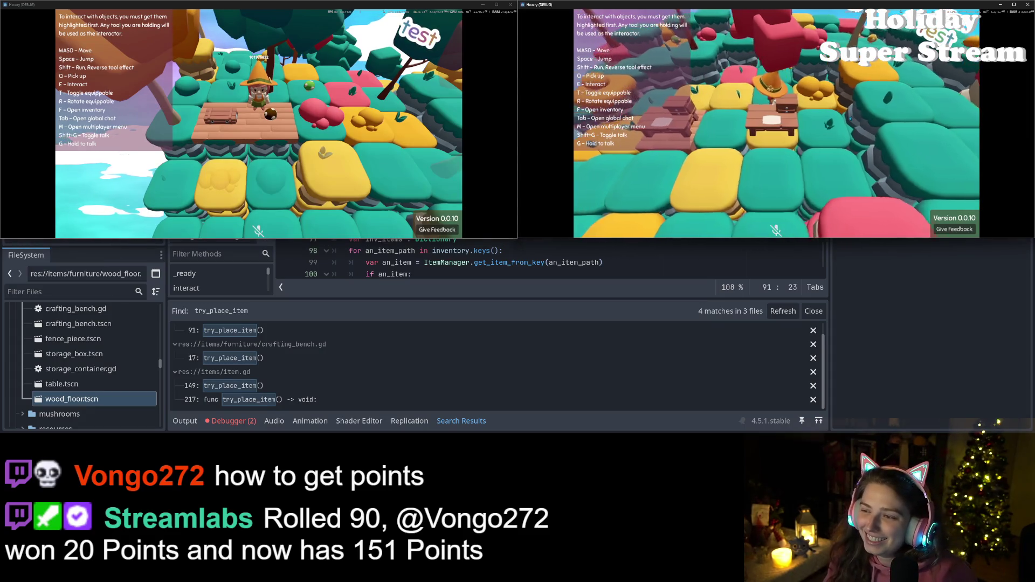
{"action": "key", "text": "a"}
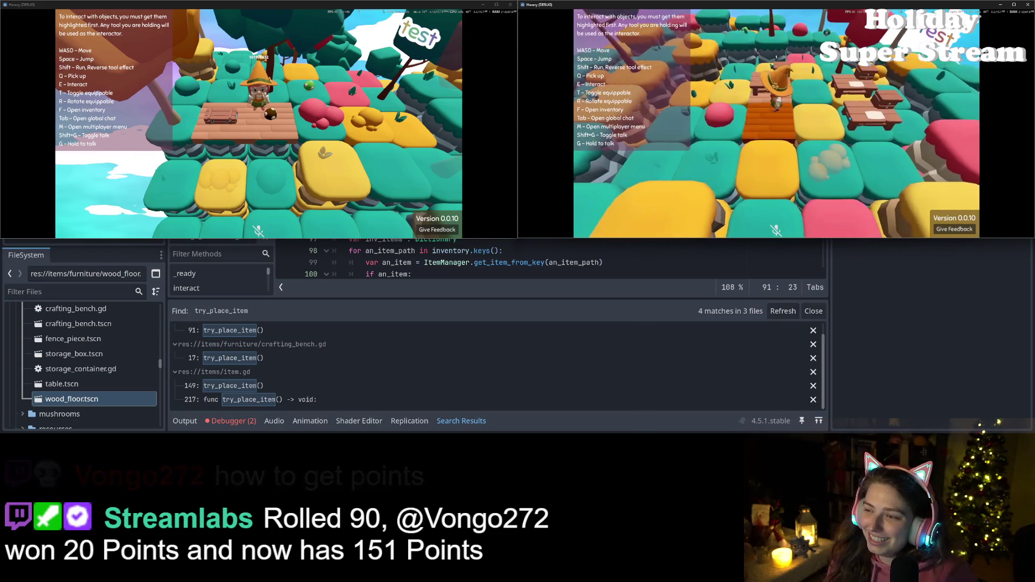
{"action": "key", "text": "a"}
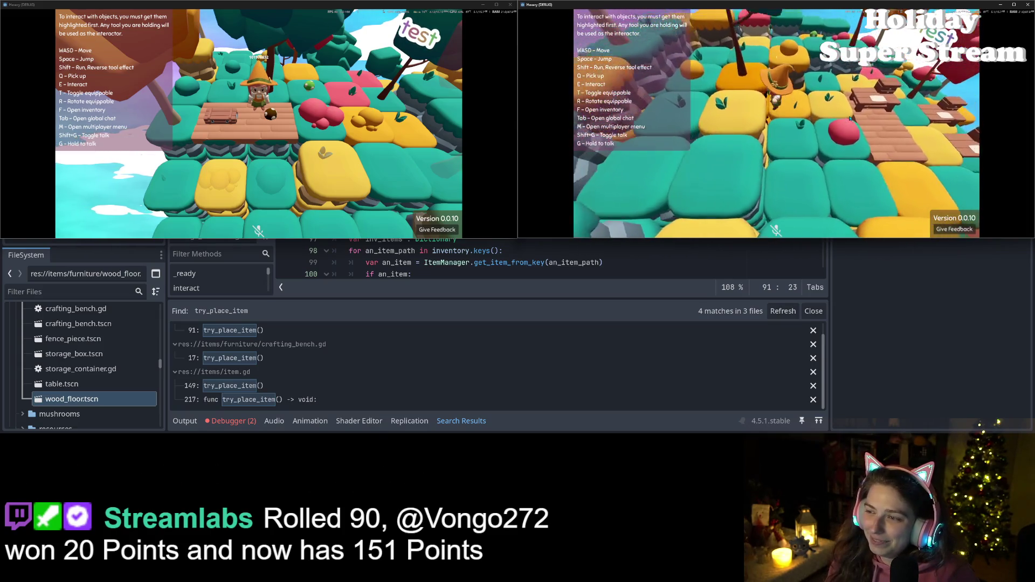
{"action": "key", "text": "a"}
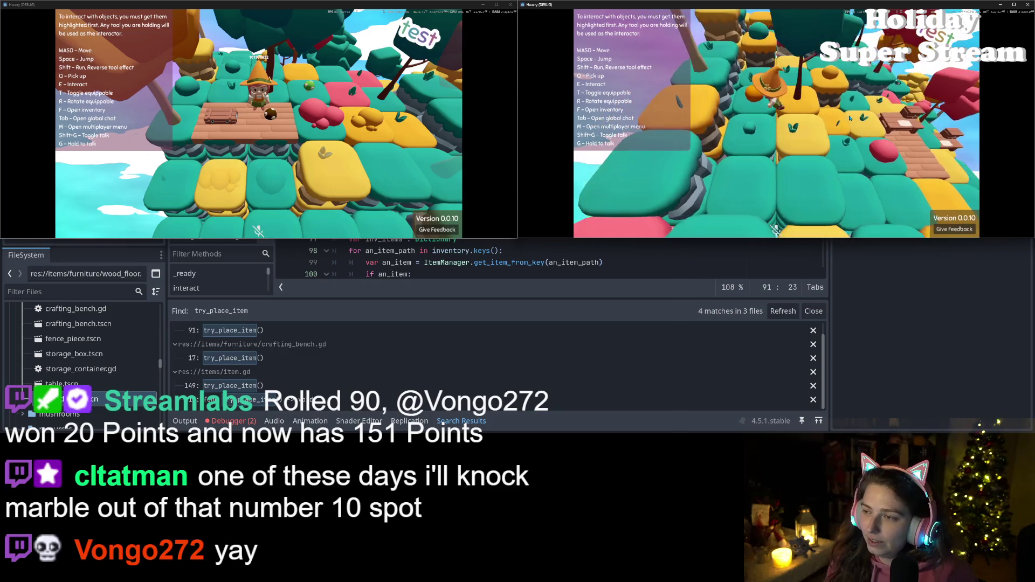
{"action": "key", "text": "d"}
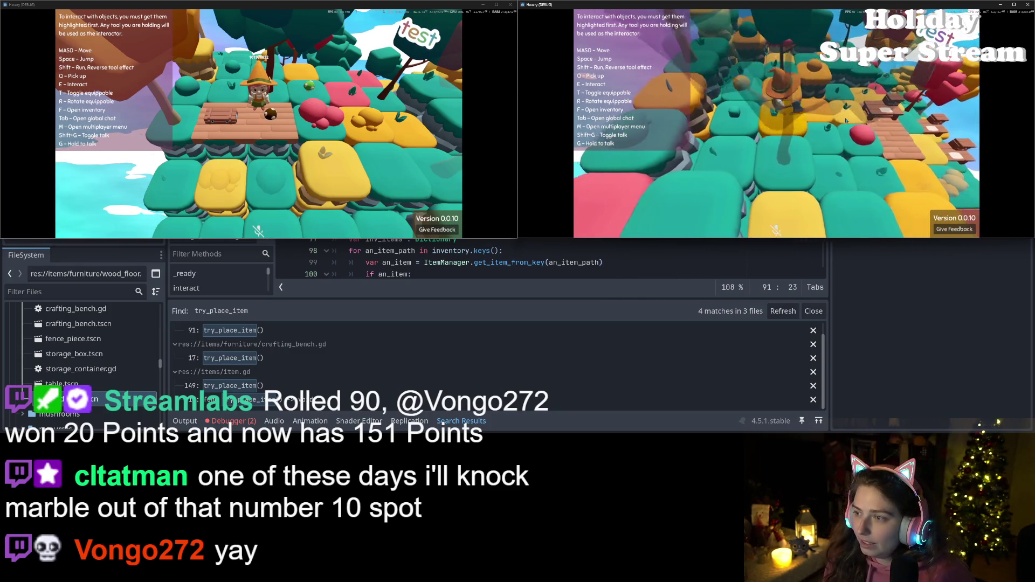
{"action": "key", "text": "s"}
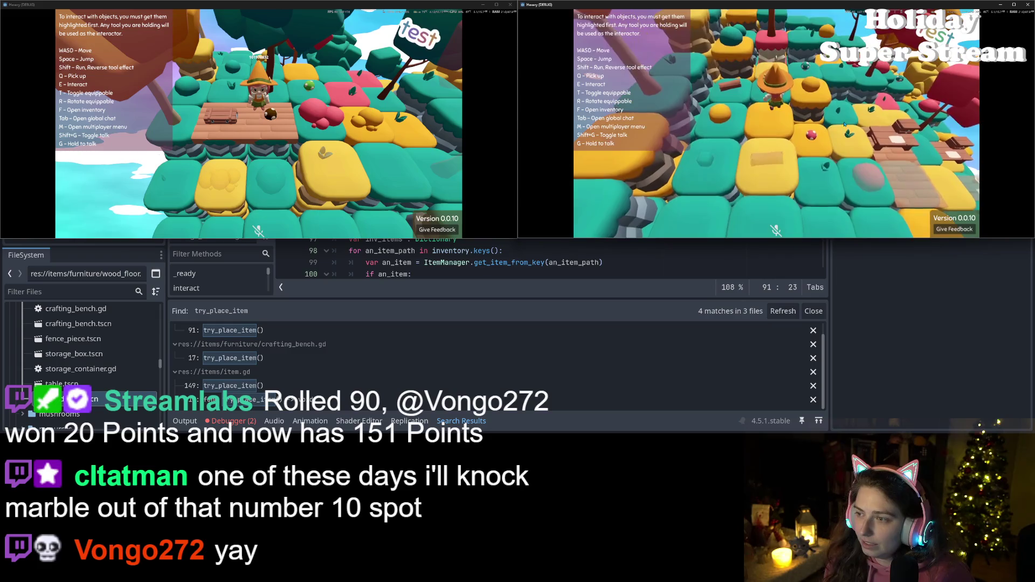
{"action": "key", "text": "w"}
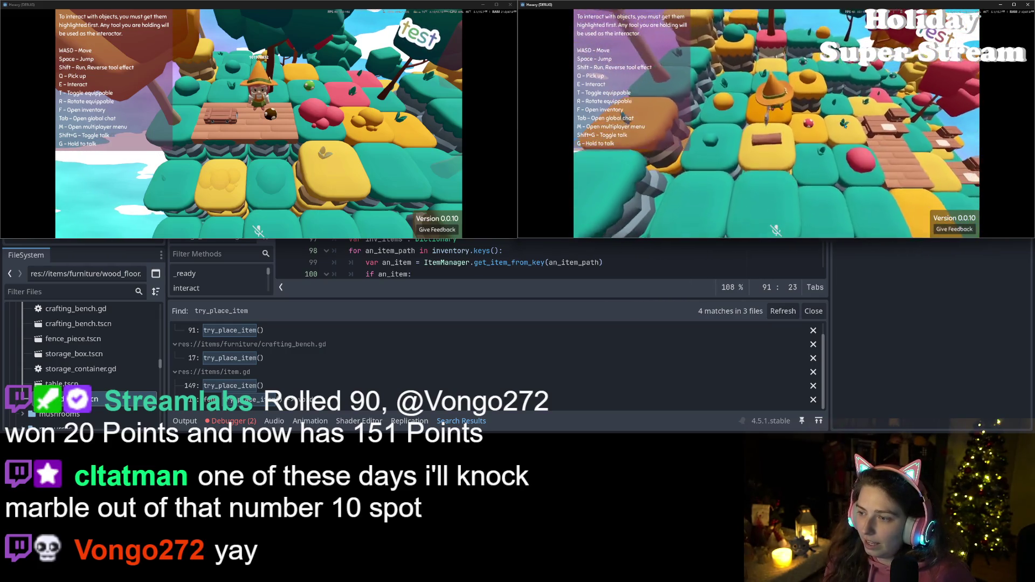
{"action": "key", "text": "s"}
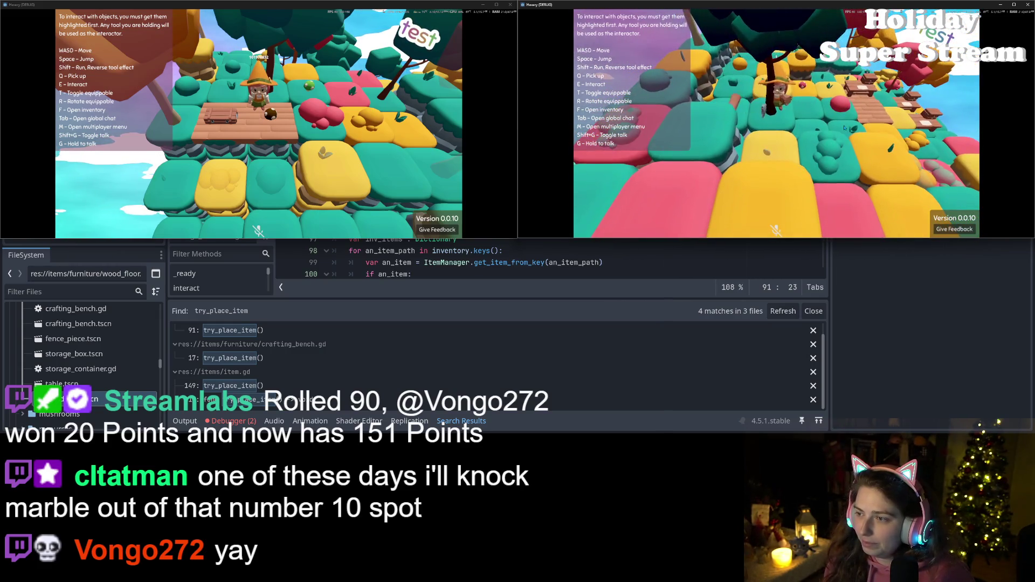
{"action": "key", "text": "s"}
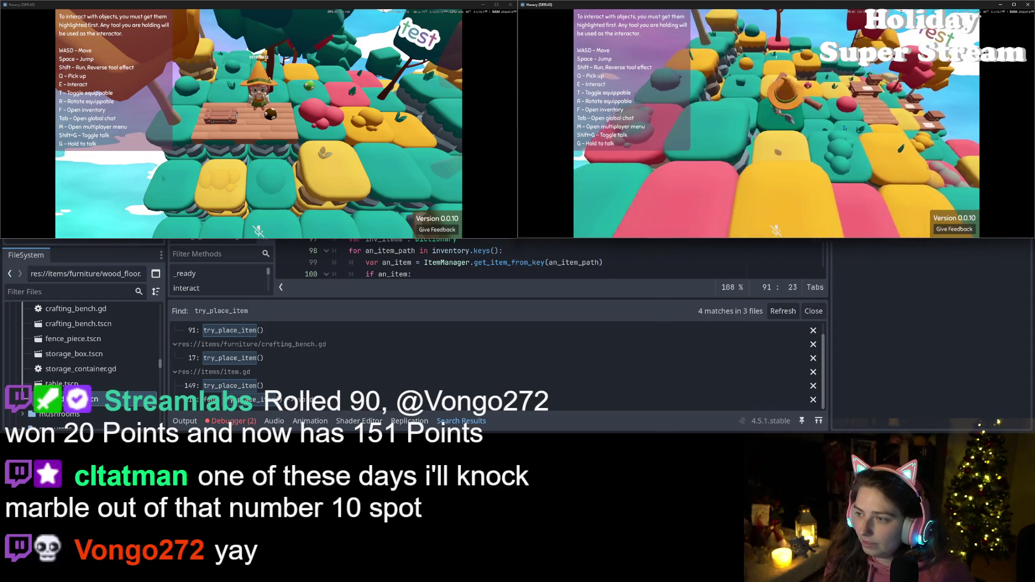
{"action": "key", "text": "w"}
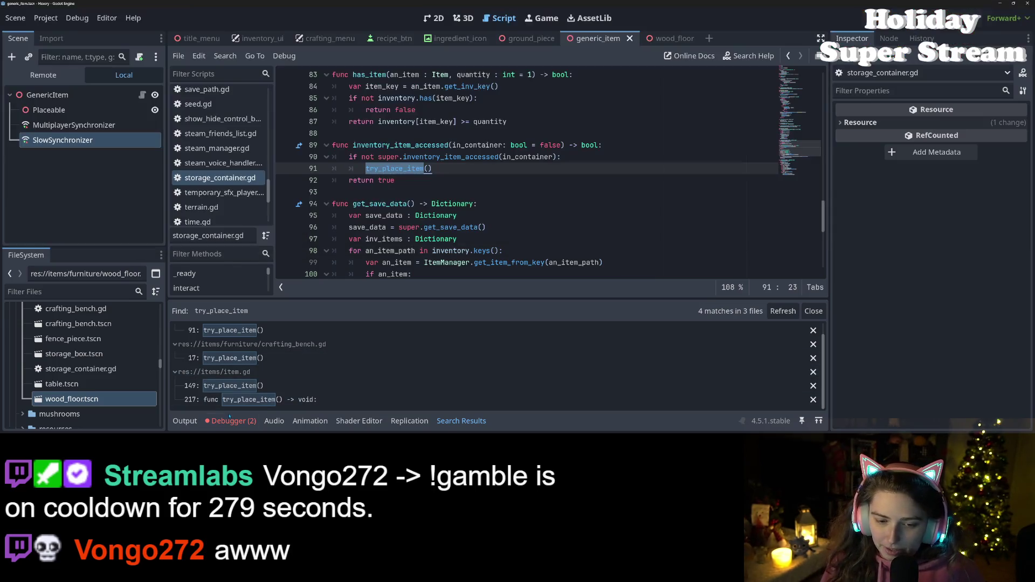
- Show Session 2's errors and jump to the item.gd line 266 stacking error in add_child_item
{"action": "left_click", "coordinate": [231, 421]}
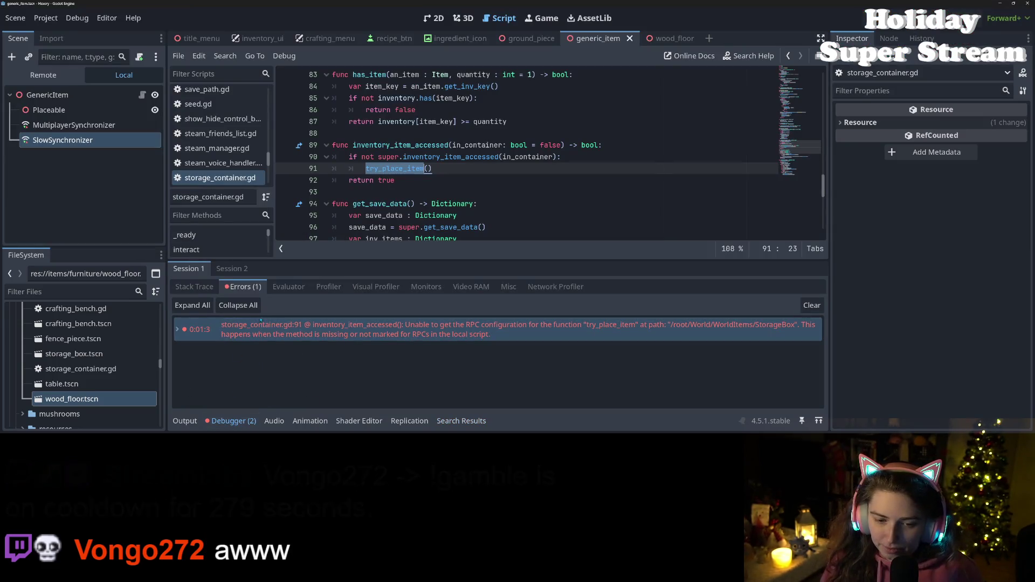
{"action": "left_click", "coordinate": [231, 269]}
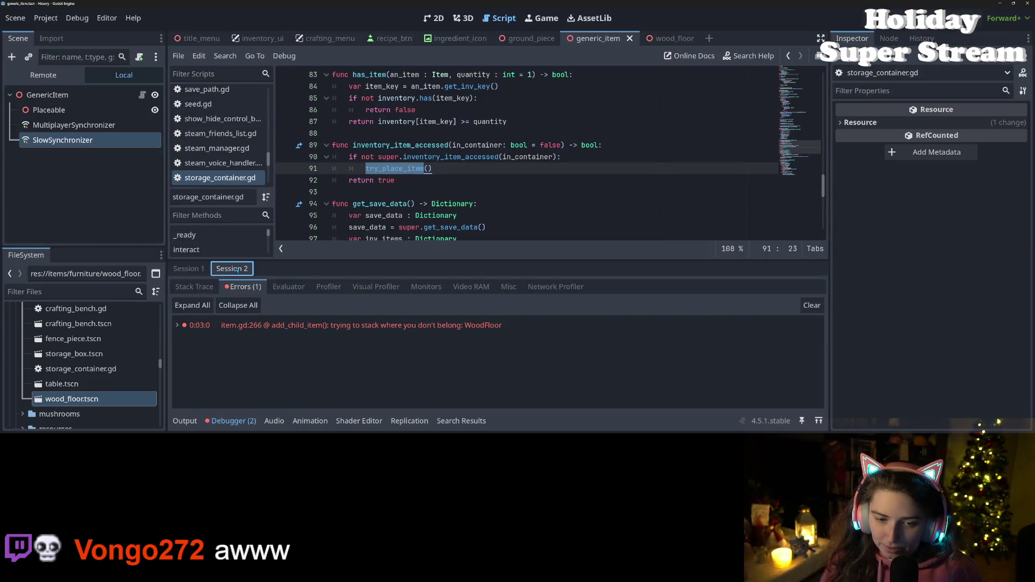
{"action": "left_click", "coordinate": [267, 330]}
{"action": "double_click", "coordinate": [267, 331]}
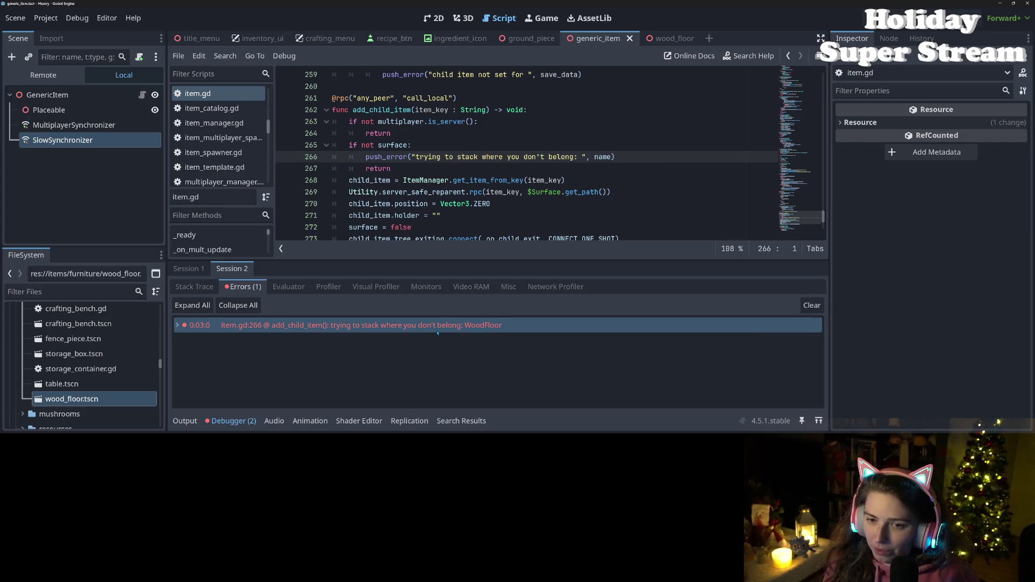
{"action": "scroll", "coordinate": [619, 181], "scroll_direction": "down", "scroll_amount": 3}
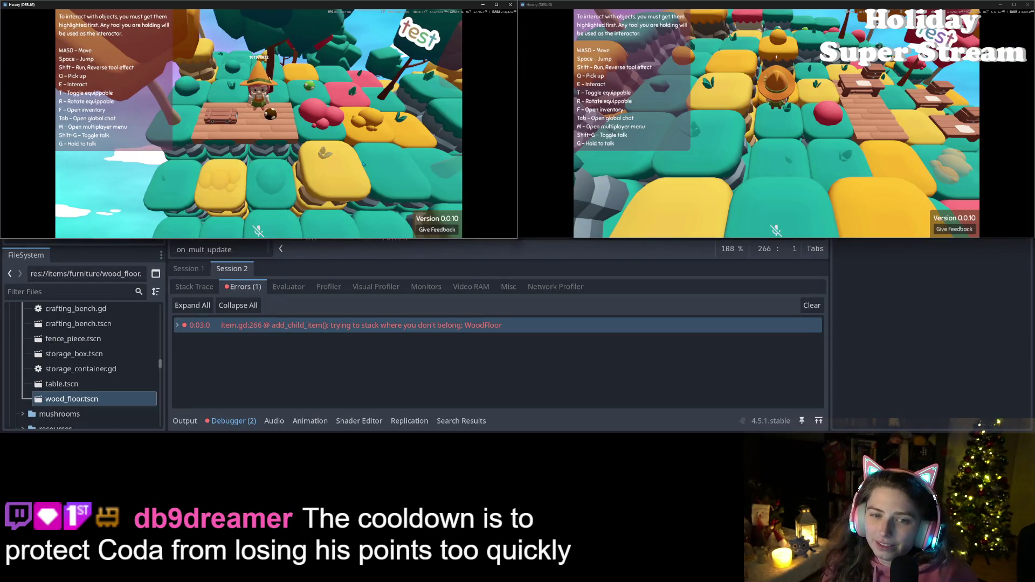
- Move the first player, then switch to the second game window and walk that player toward the wooden path
{"action": "key", "text": "w"}
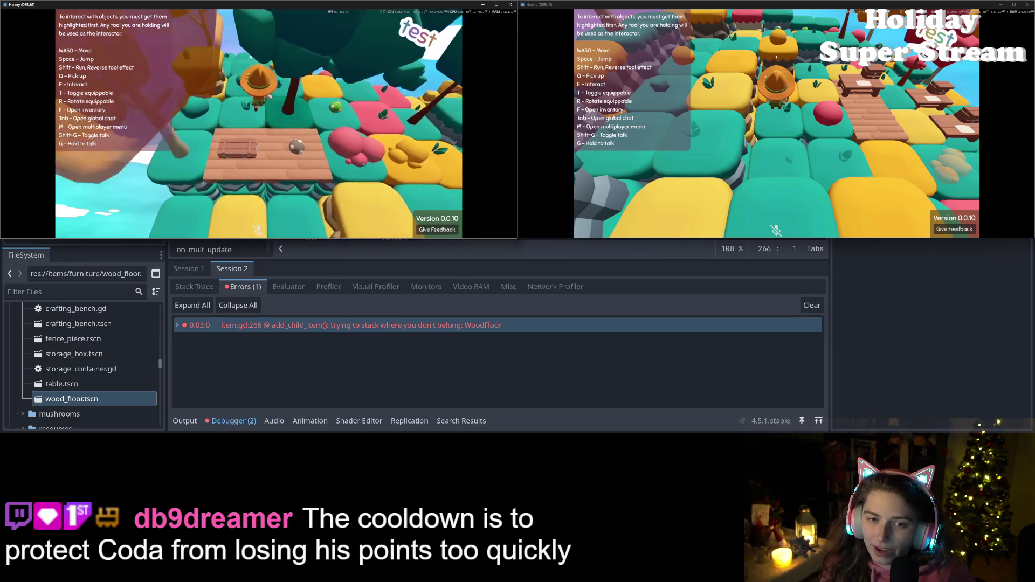
{"action": "key", "text": "s"}
{"action": "left_click", "coordinate": [823, 191]}
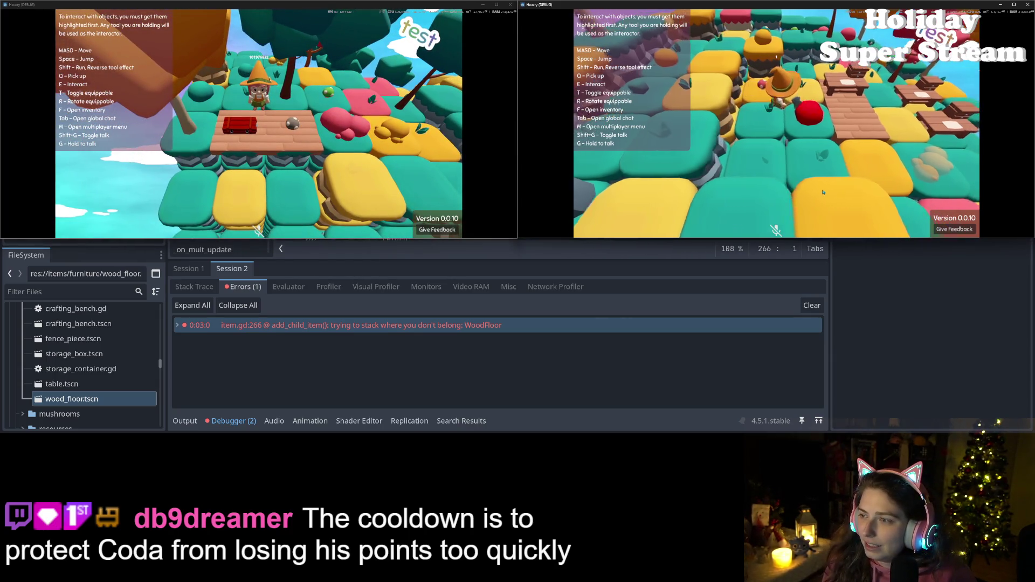
{"action": "key", "text": "a"}
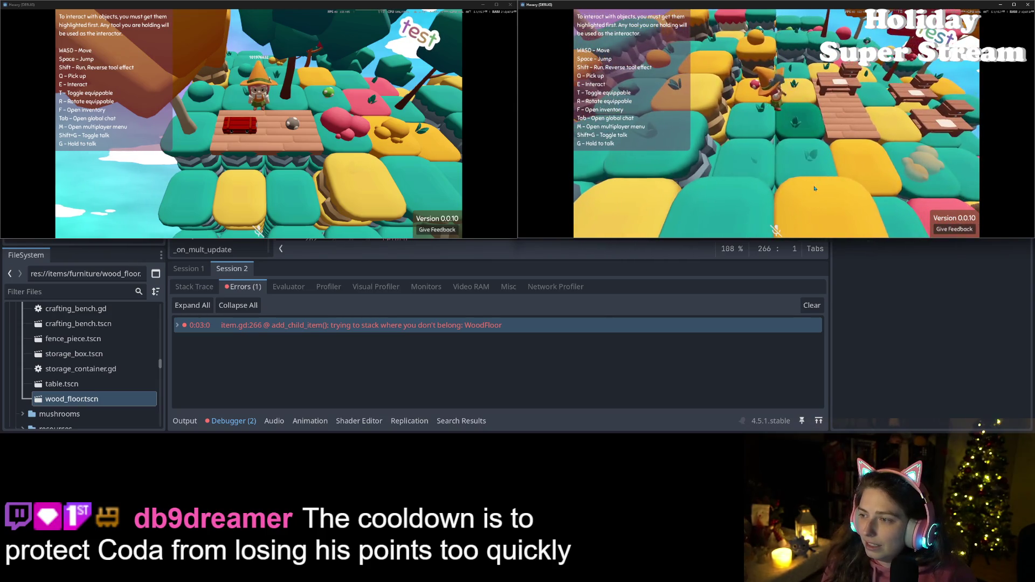
{"action": "key", "text": "d"}
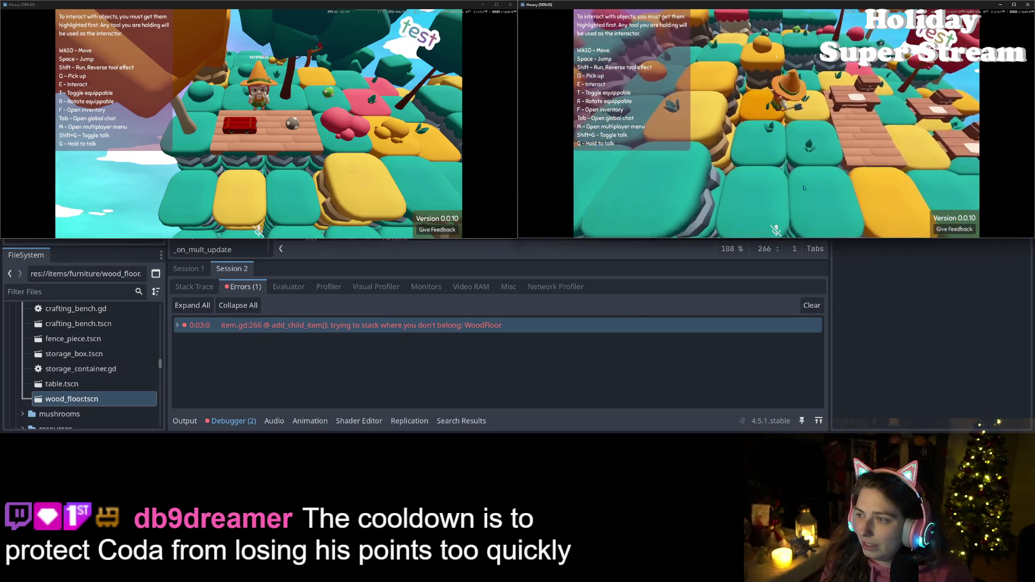
{"action": "key", "text": "d"}
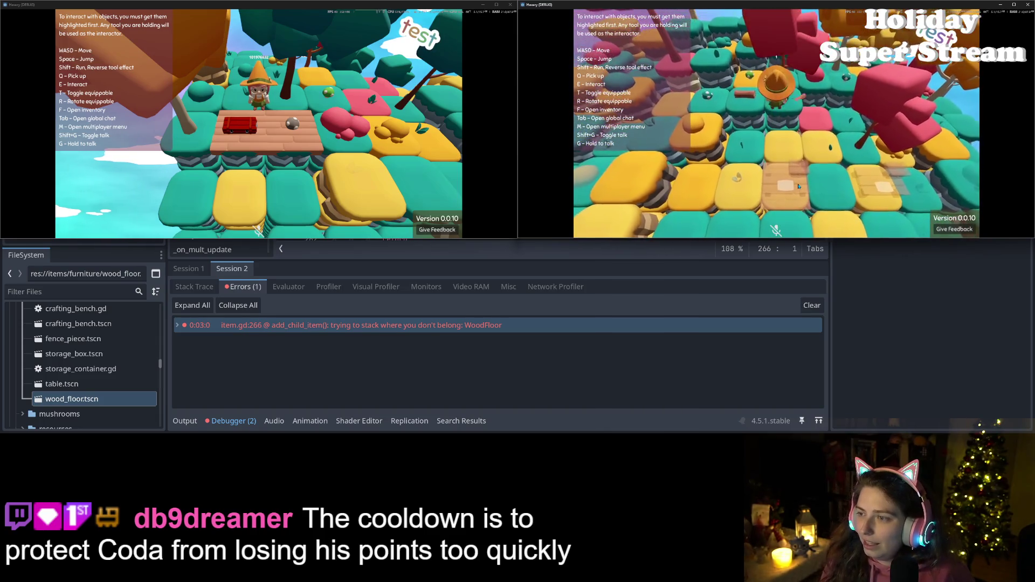
- Steer the second player over the wood floors to the tables and open the crafting menu
{"action": "key", "text": "s"}
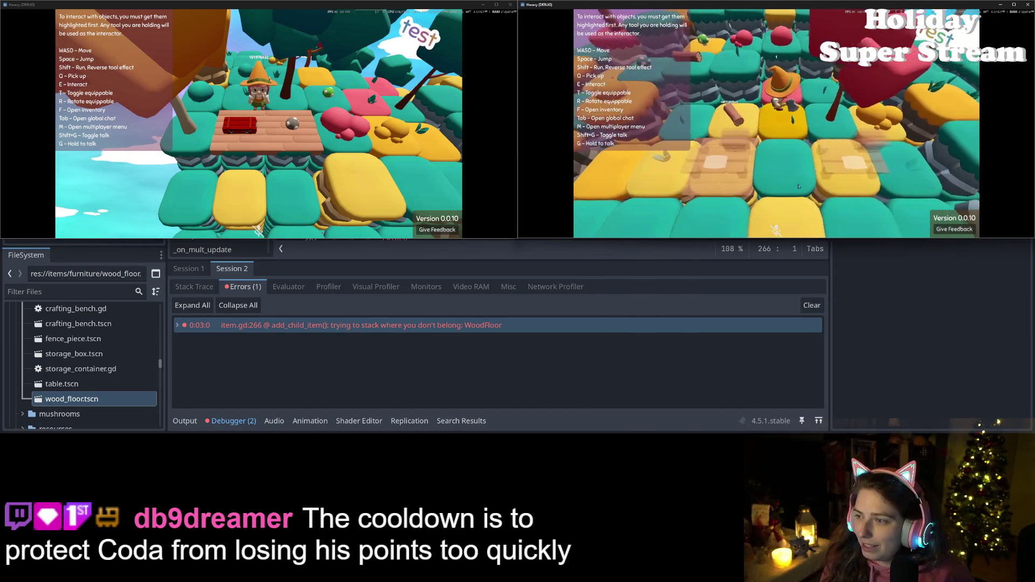
{"action": "key", "text": "a"}
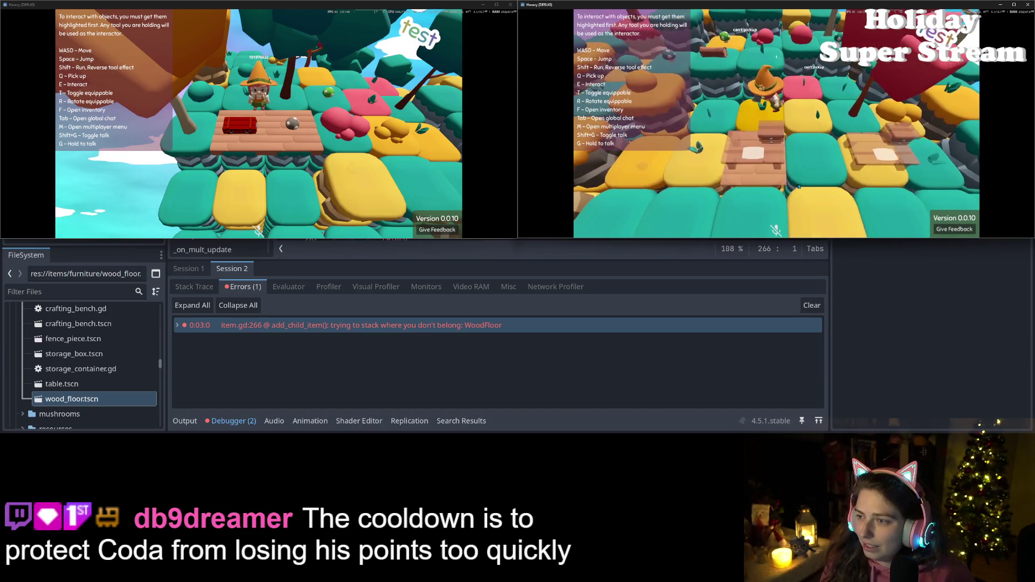
{"action": "key", "text": "w"}
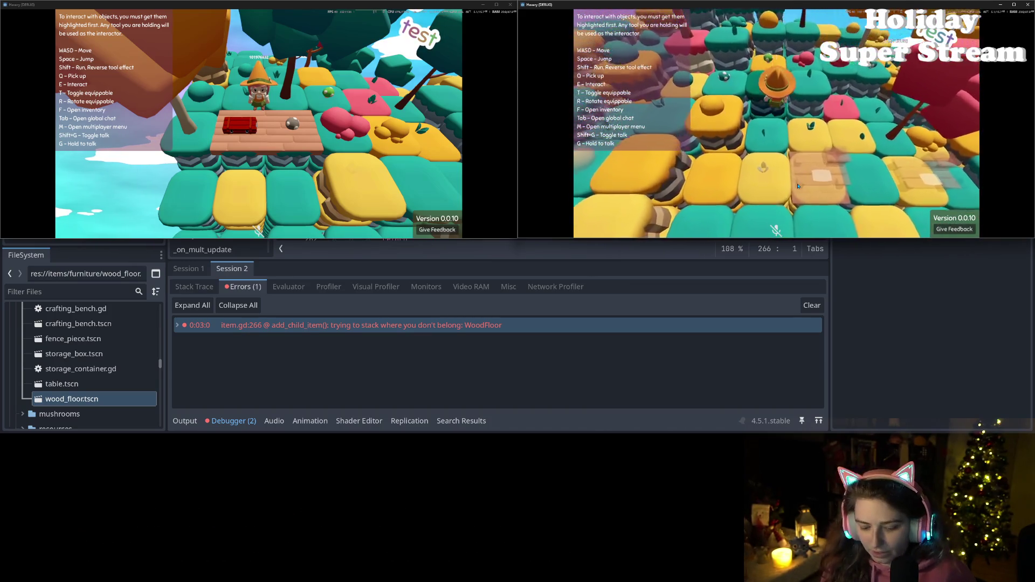
{"action": "key", "text": "w"}
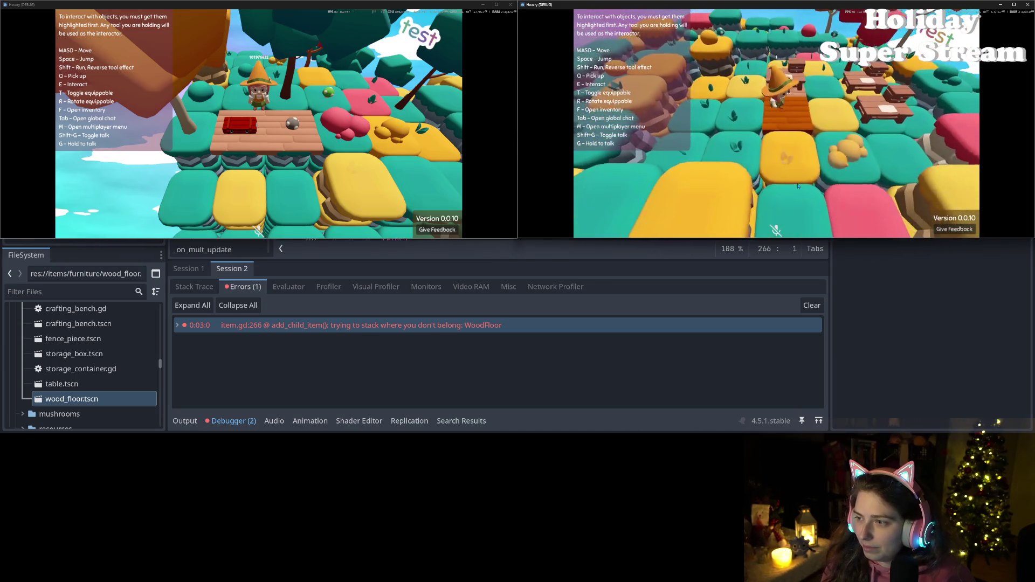
{"action": "key", "text": "e"}
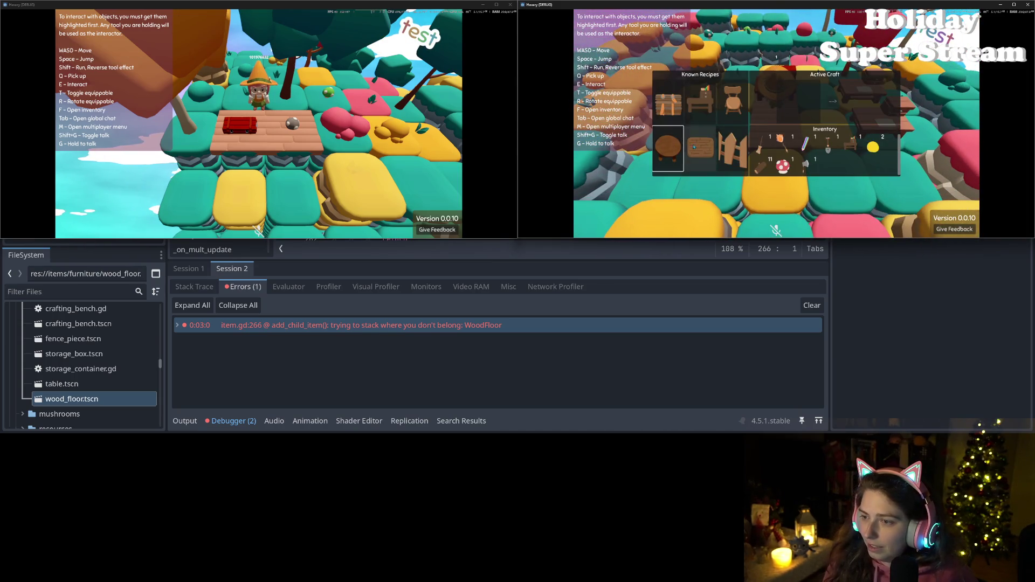
- Craft a wood floor from two logs, pick the round table recipe, then swap crafting for the inventory
{"action": "left_click", "coordinate": [700, 148]}
{"action": "left_click", "coordinate": [828, 102]}
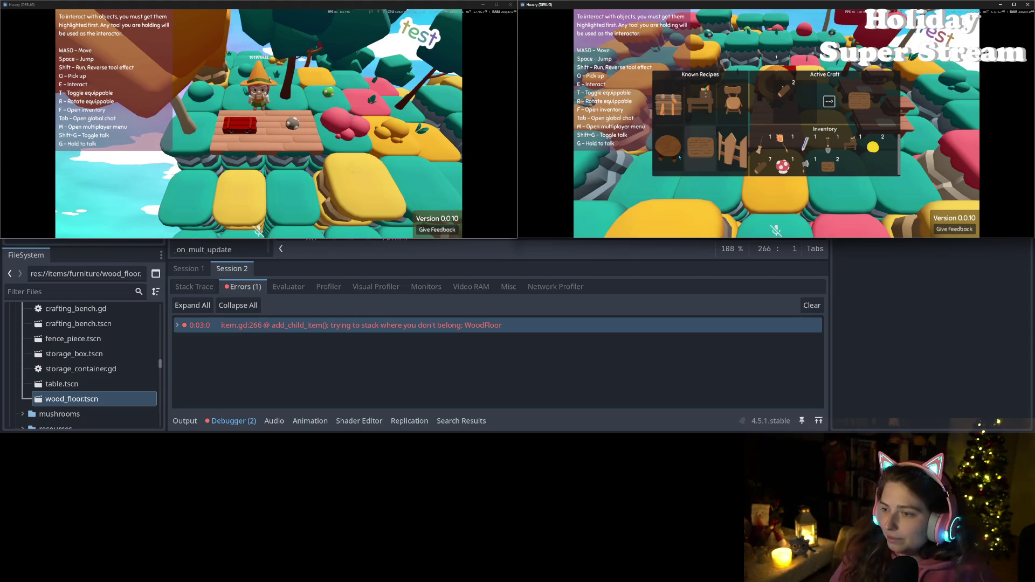
{"action": "left_click", "coordinate": [668, 148]}
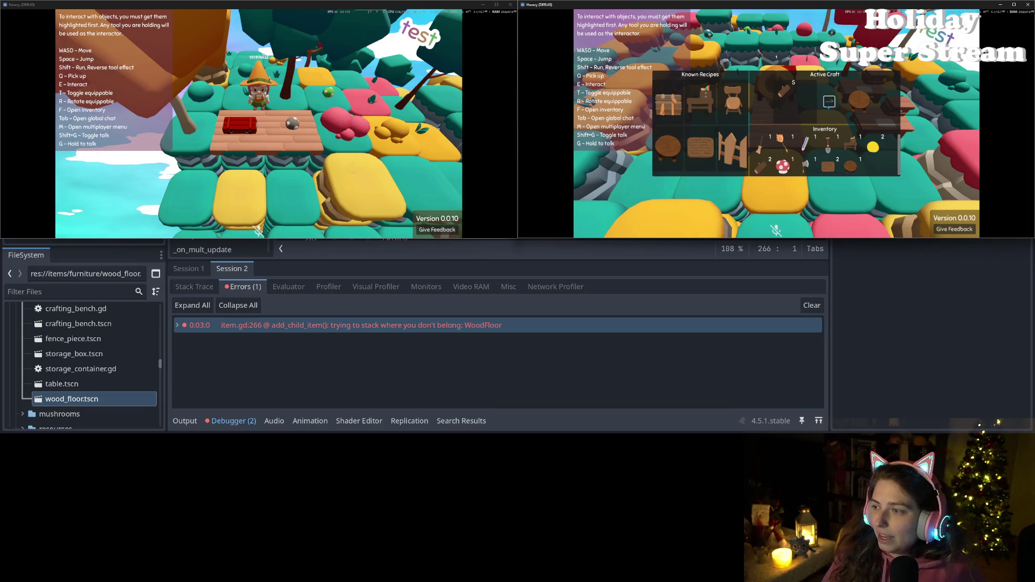
{"action": "key", "text": "Escape"}
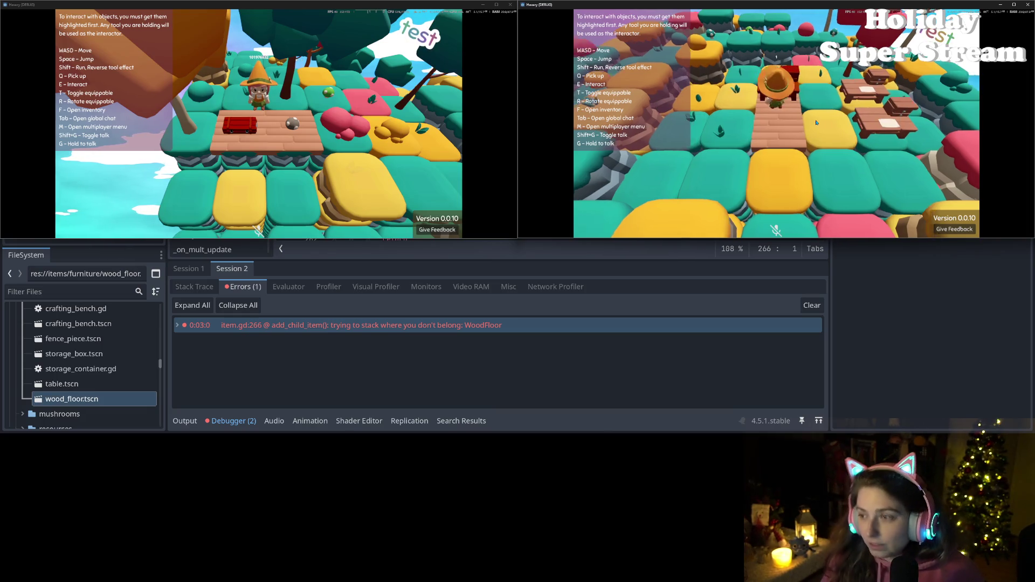
{"action": "key", "text": "f"}
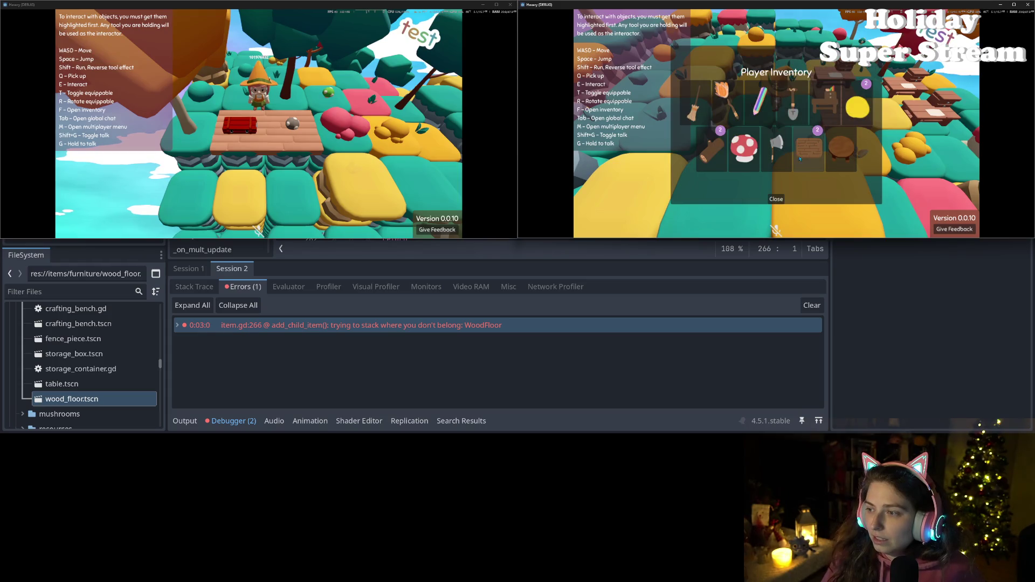
- Close the Player Inventory and zoom the game camera out and back in
{"action": "left_click", "coordinate": [773, 206]}
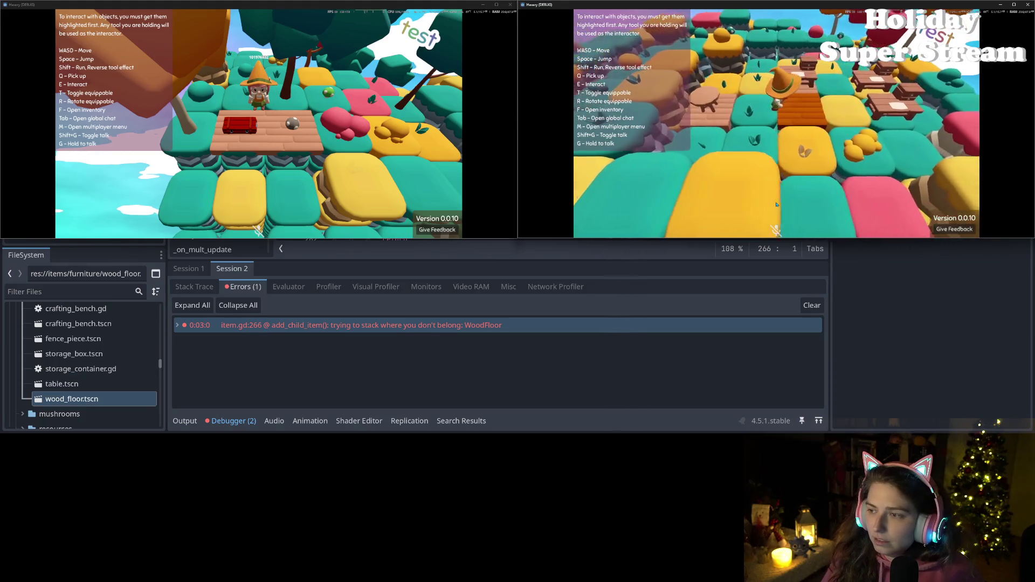
{"action": "key", "text": "f"}
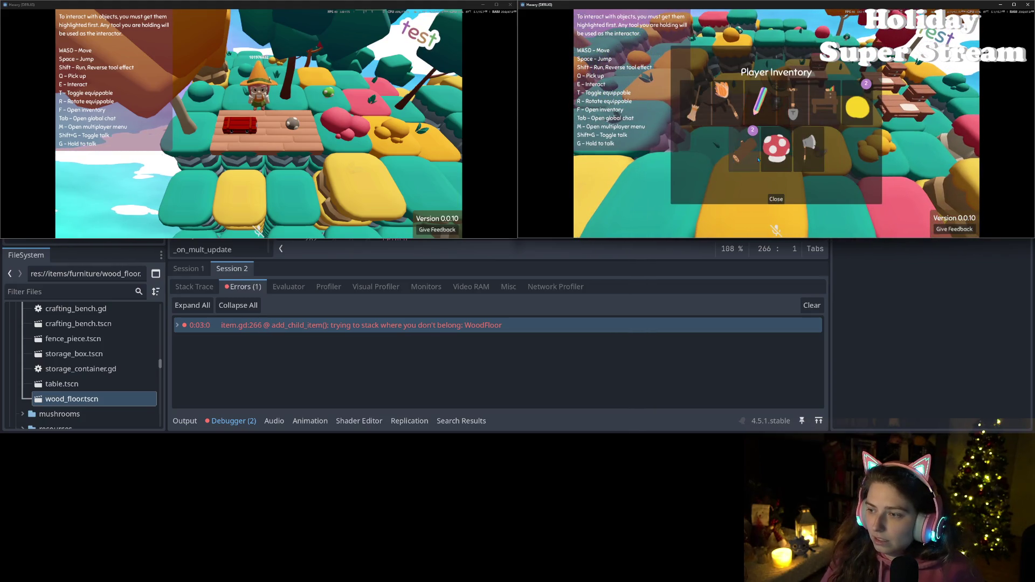
{"action": "left_click", "coordinate": [778, 203]}
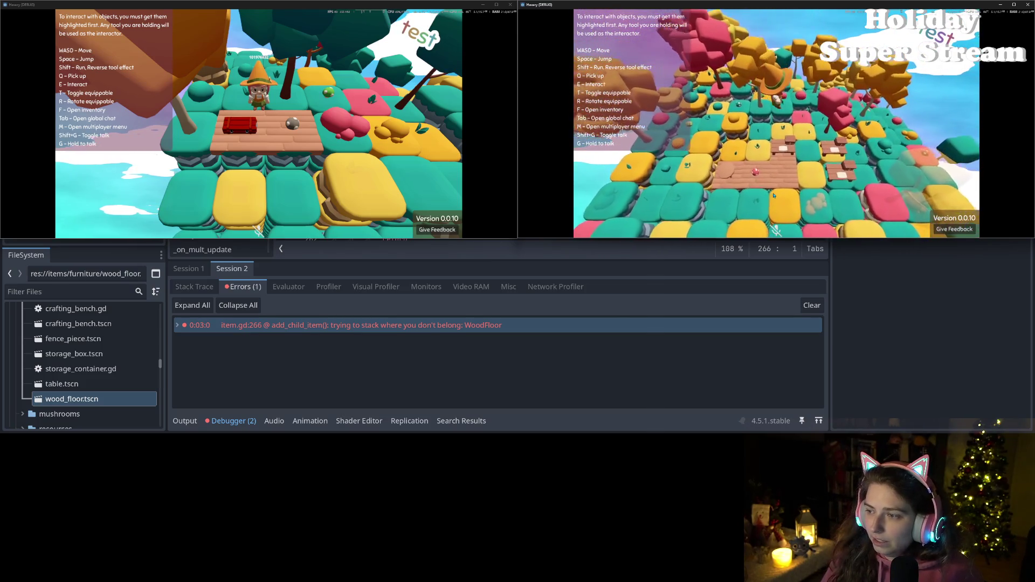
{"action": "scroll", "coordinate": [773, 195], "scroll_direction": "down", "scroll_amount": 3}
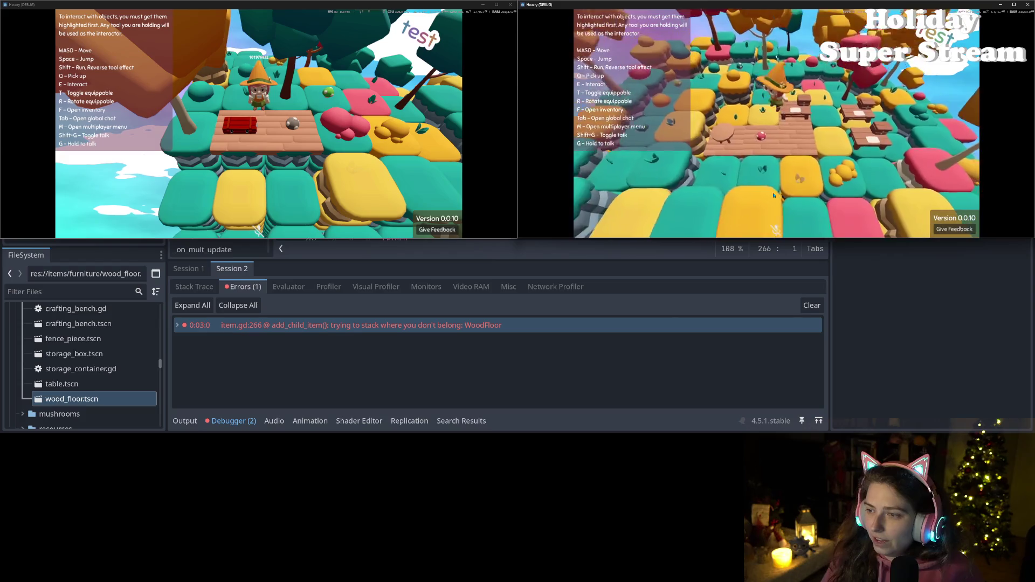
{"action": "scroll", "coordinate": [770, 191], "scroll_direction": "up", "scroll_amount": 3}
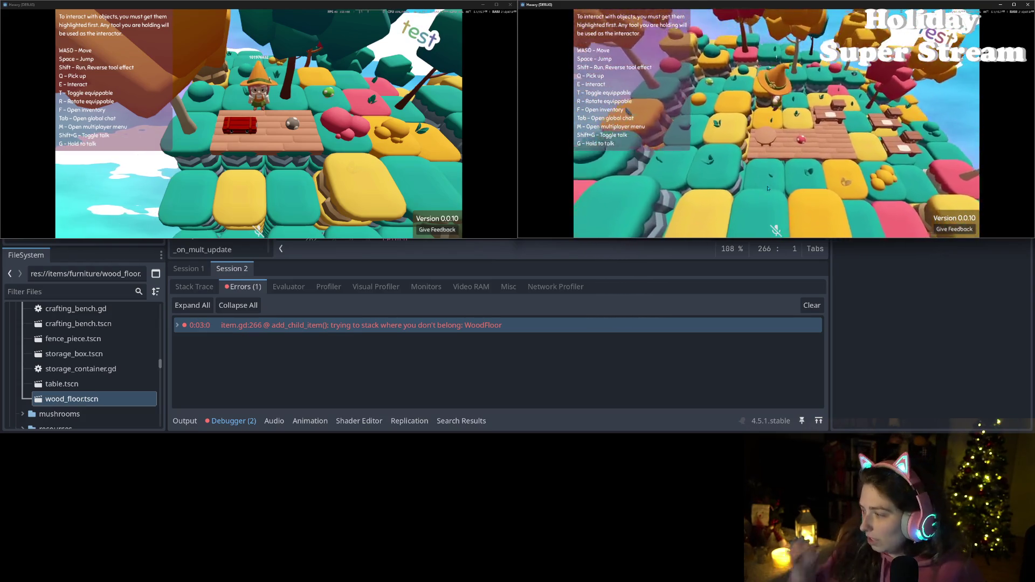
{"action": "scroll", "coordinate": [768, 188], "scroll_direction": "up", "scroll_amount": 2}
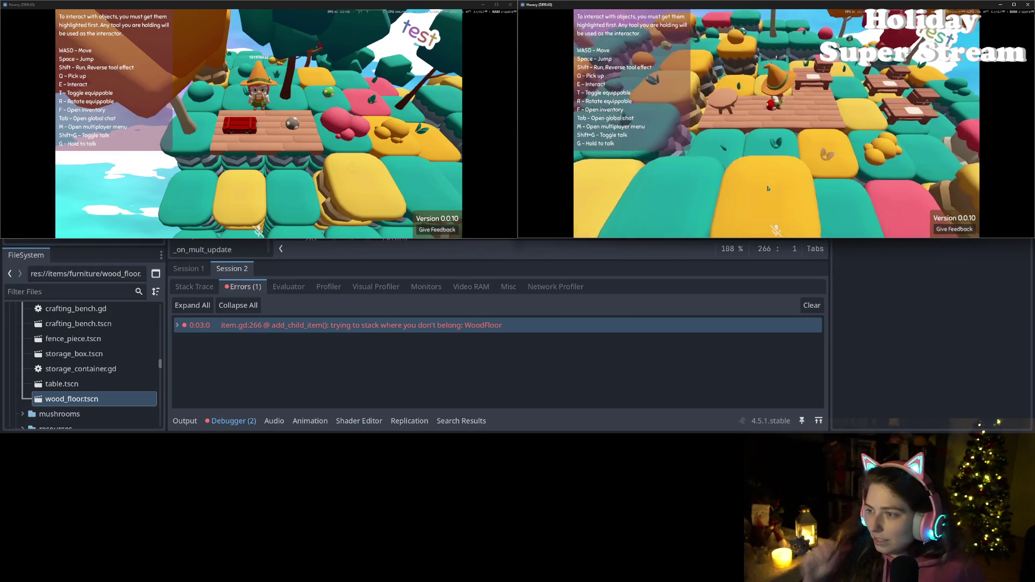
{"action": "scroll", "coordinate": [768, 188], "scroll_direction": "up", "scroll_amount": 2}
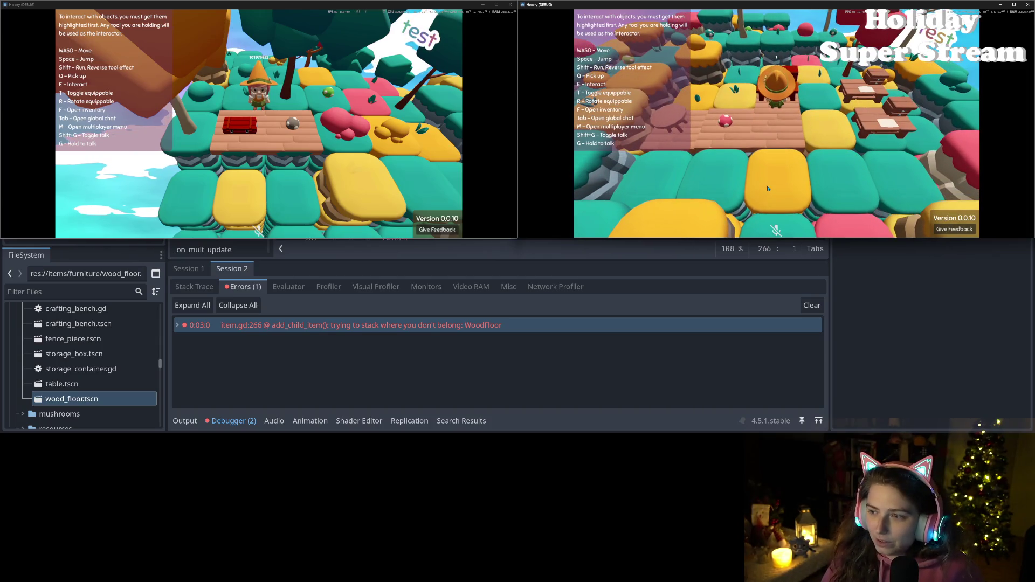
{"action": "scroll", "coordinate": [767, 188], "scroll_direction": "up", "scroll_amount": 1}
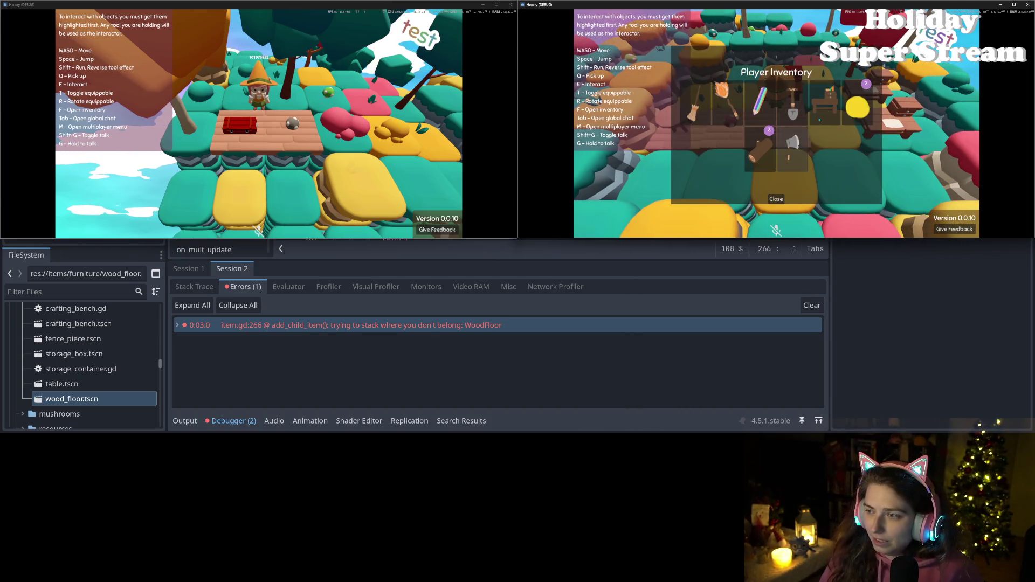
{"action": "left_click", "coordinate": [779, 202]}
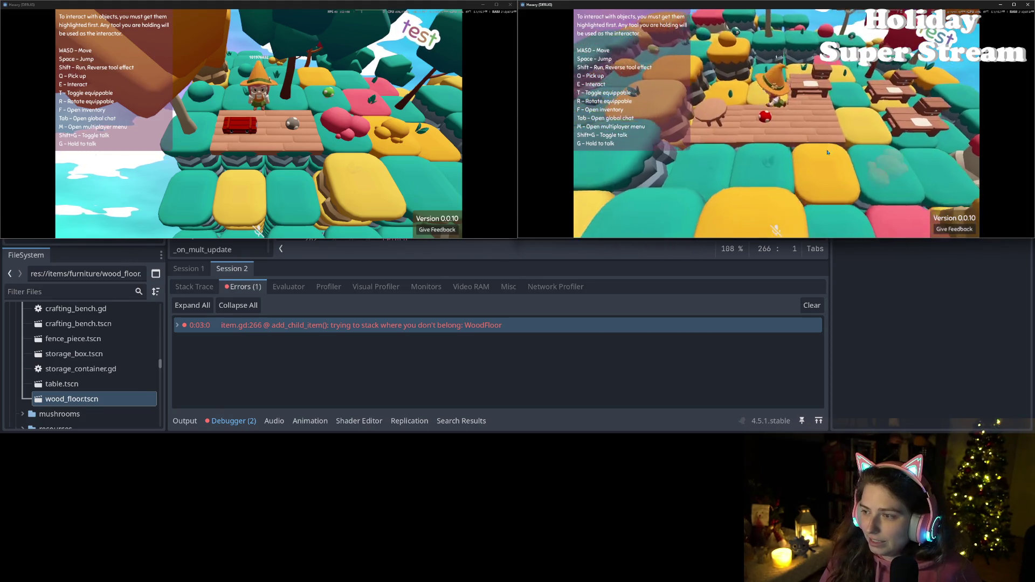
- Toggle the inventory, step right toward the tables, and check the wood floor item
{"action": "key", "text": "f"}
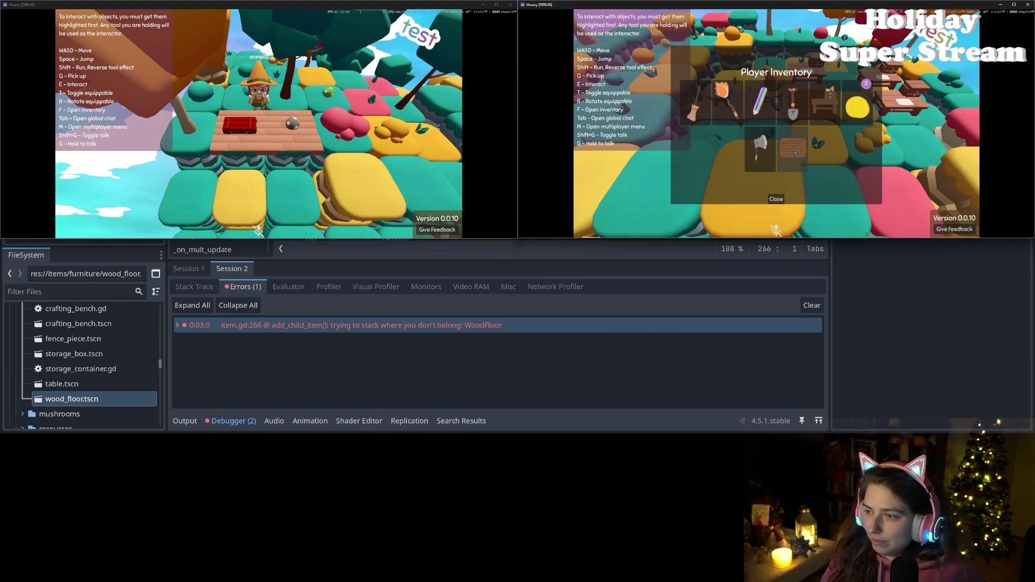
{"action": "left_click", "coordinate": [780, 200]}
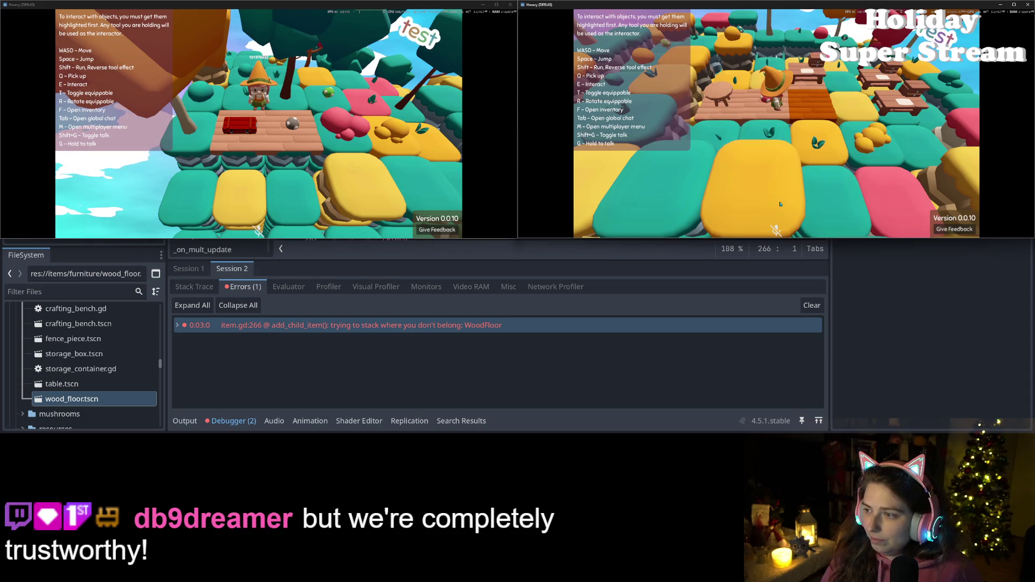
{"action": "key", "text": "f"}
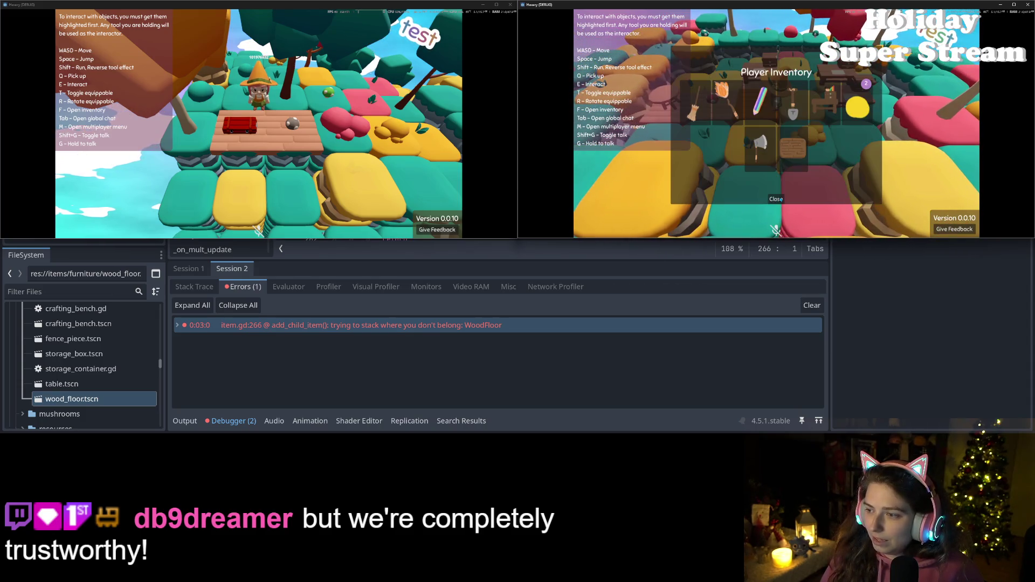
{"action": "left_click", "coordinate": [780, 201]}
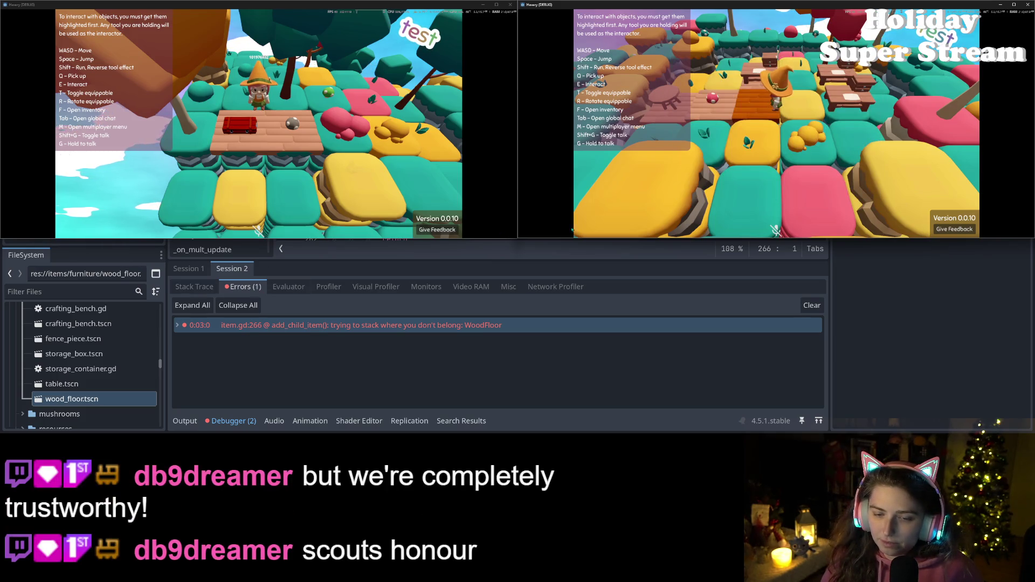
{"action": "key", "text": "d"}
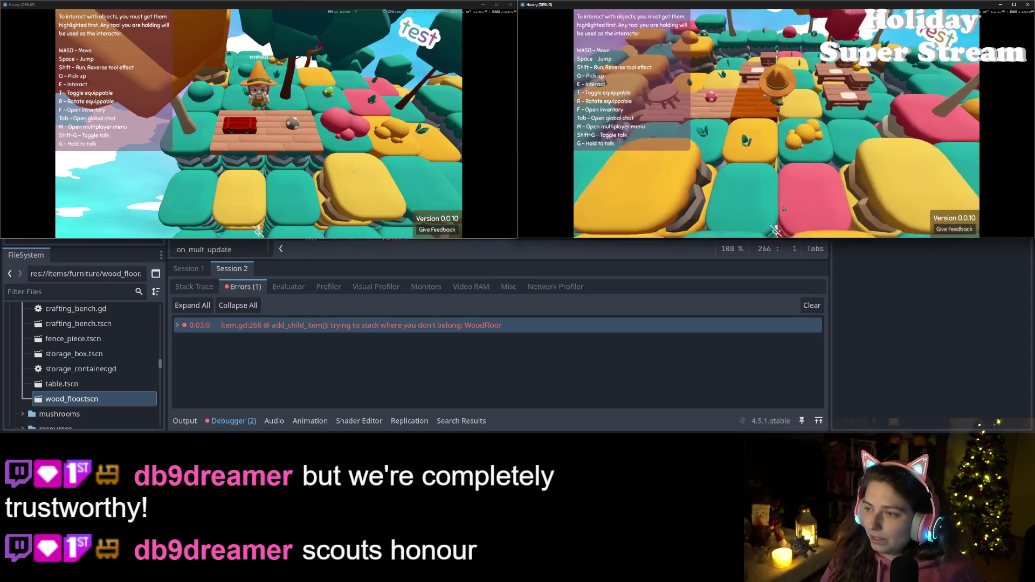
{"action": "key", "text": "f"}
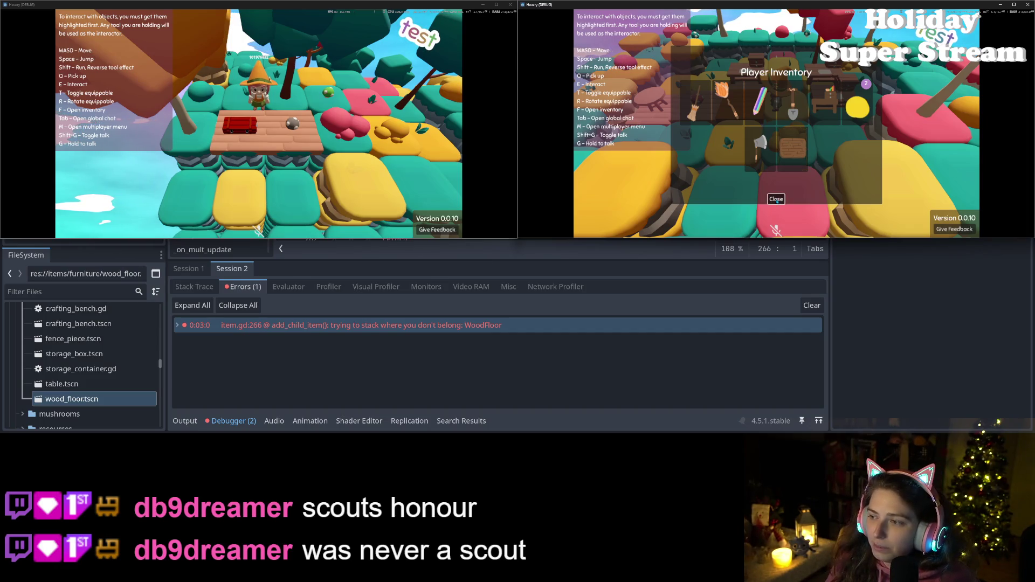
{"action": "left_click", "coordinate": [776, 199]}
{"action": "key", "text": "f"}
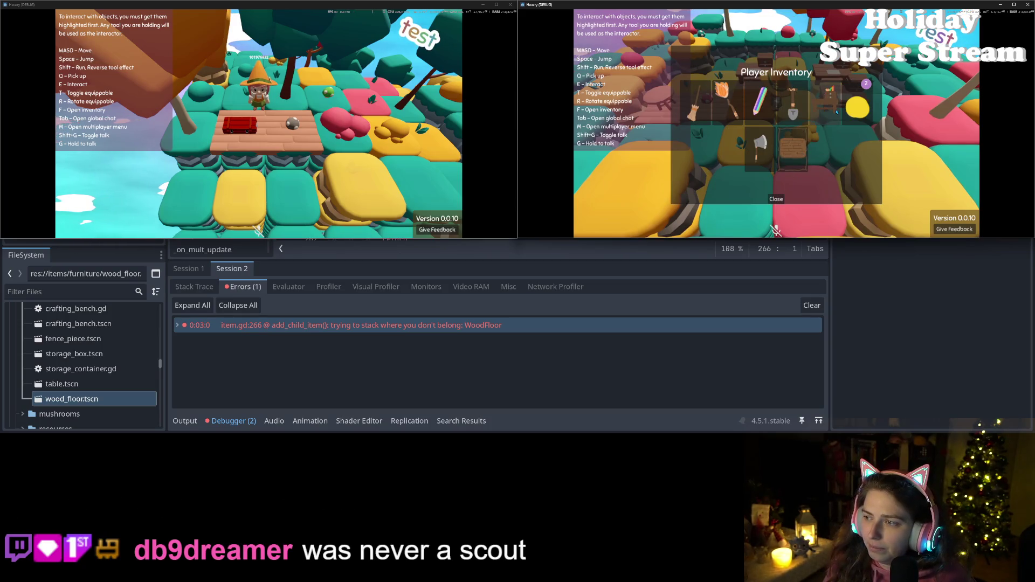
{"action": "left_click", "coordinate": [779, 201]}
- Walk the character back and forth beside the wooden tables
{"action": "key", "text": "s"}
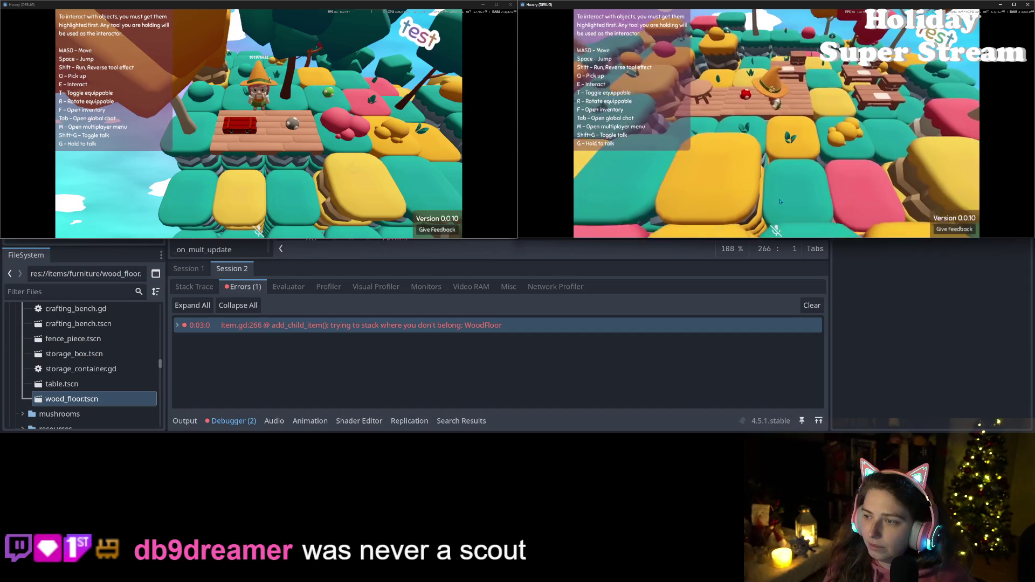
{"action": "key", "text": "w"}
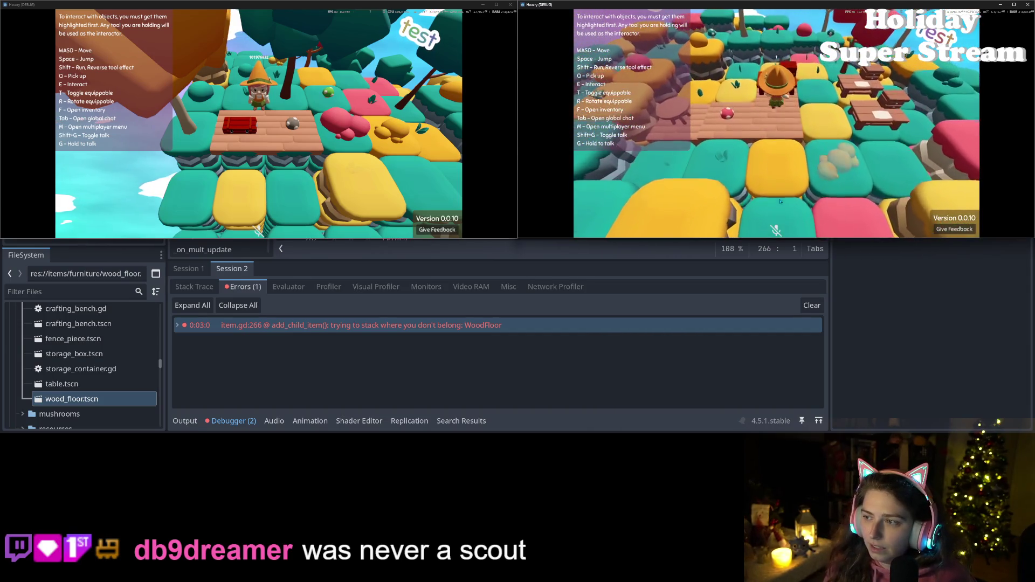
{"action": "key", "text": "w"}
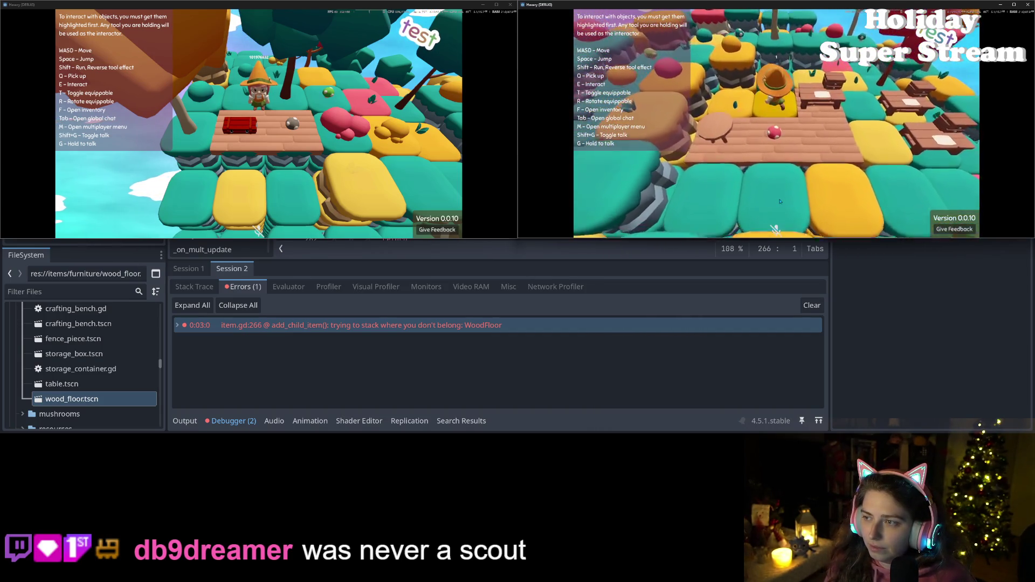
{"action": "key", "text": "s"}
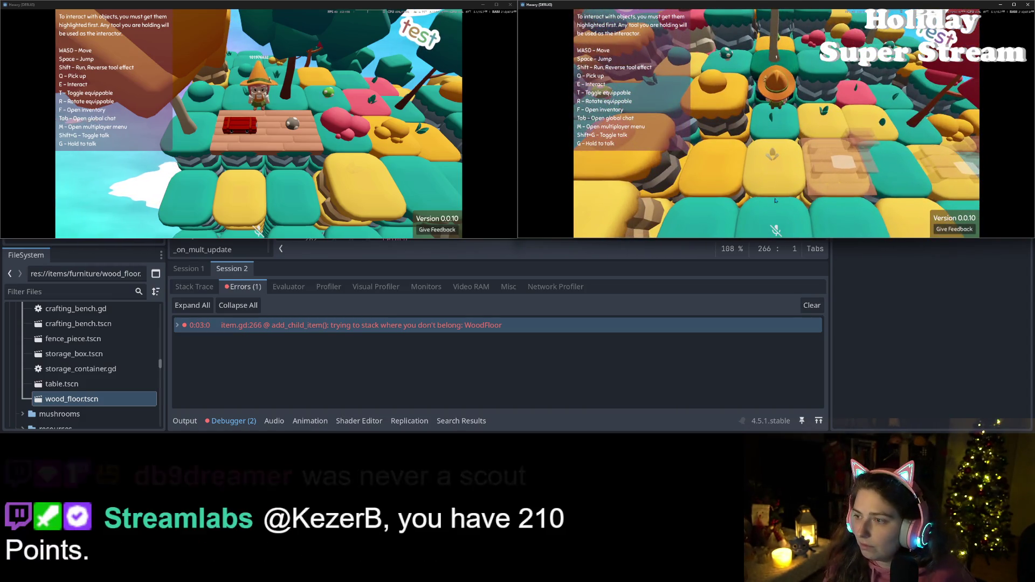
- Walk the character around the wooden tables to bring the wood floor into view
{"action": "key", "text": "w"}
{"action": "key", "text": "s"}
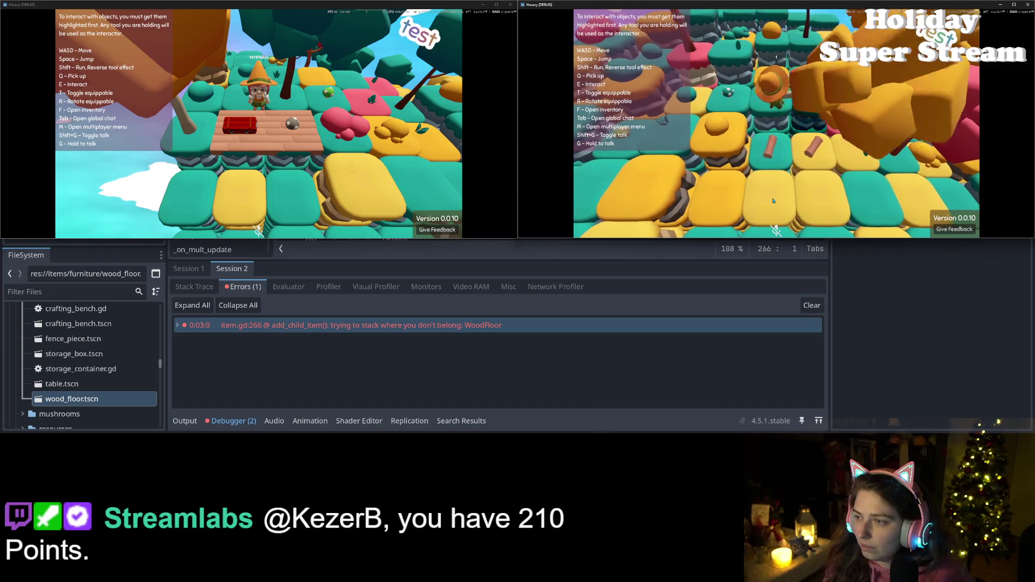
{"action": "key", "text": "d"}
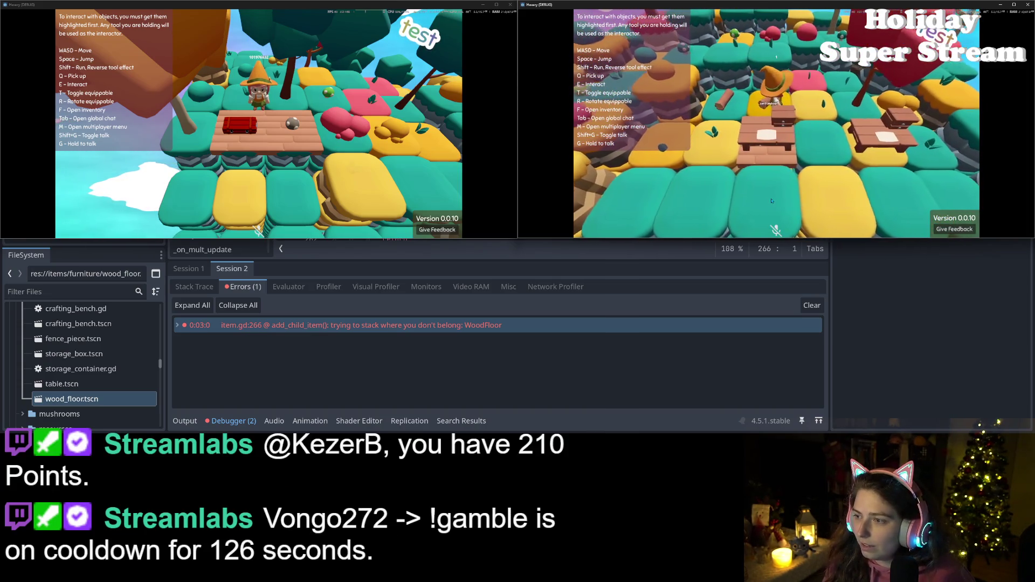
{"action": "key", "text": "a"}
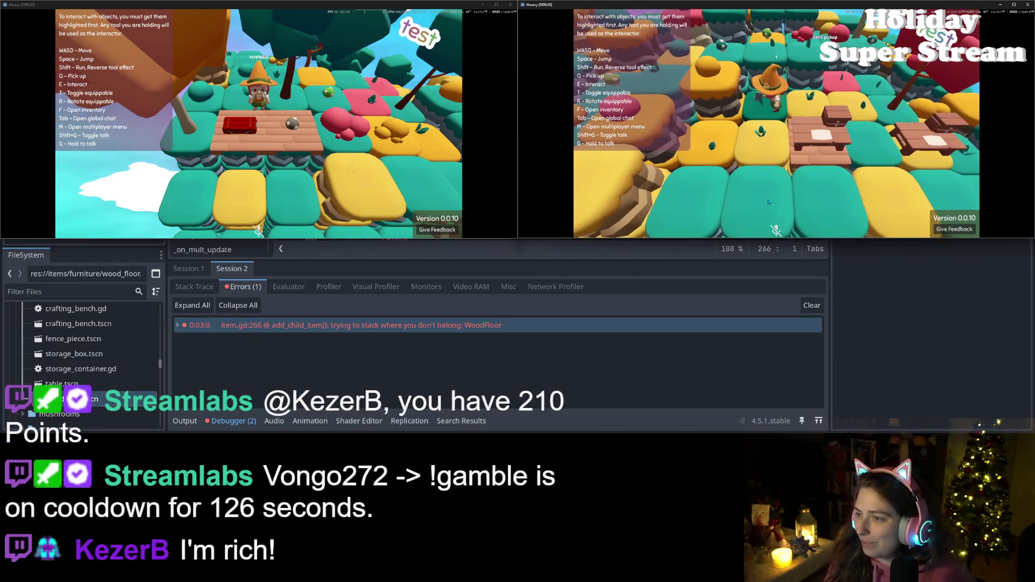
{"action": "key", "text": "s"}
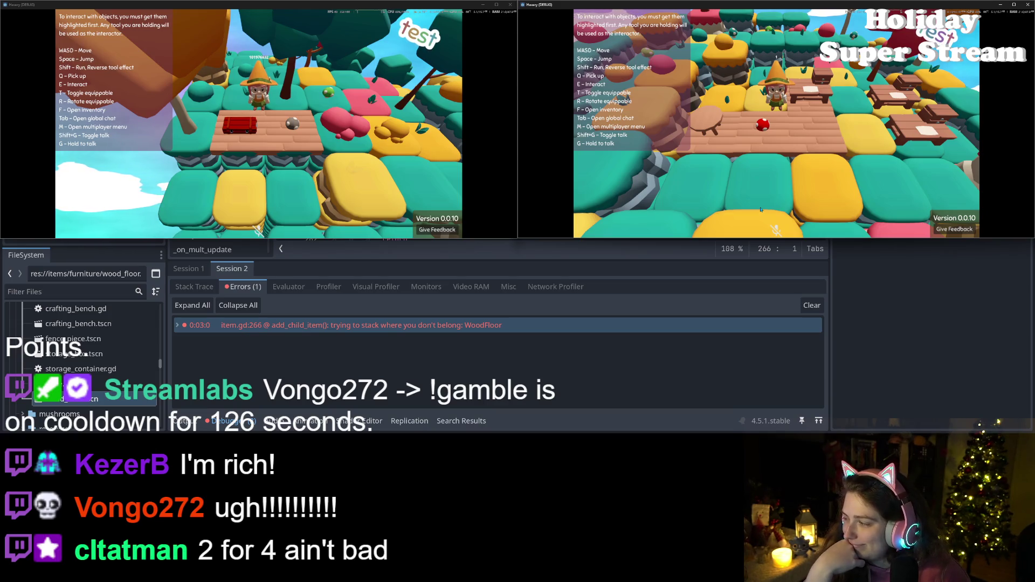
{"action": "key", "text": "w"}
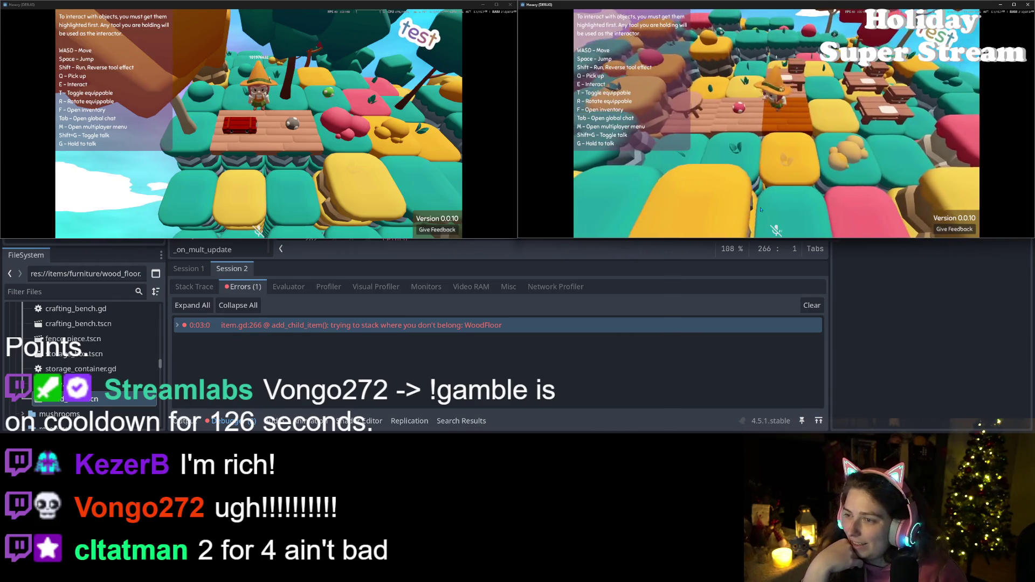
- Take the wood floor item out of its inventory slot, then walk back and forth past the tables
{"action": "key", "text": "f"}
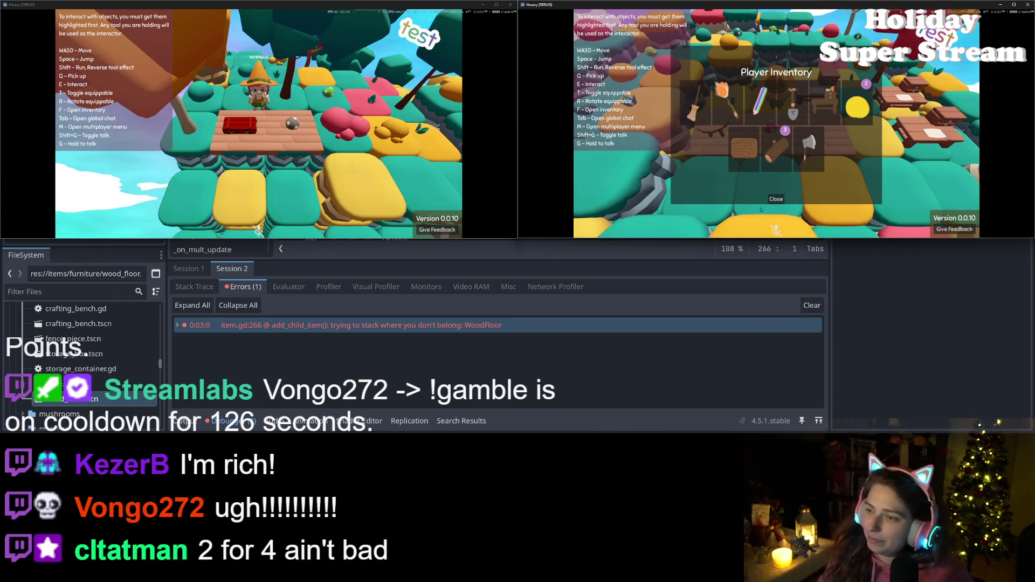
{"action": "left_click_drag", "start_coordinate": [742, 154], "coordinate": [788, 125]}
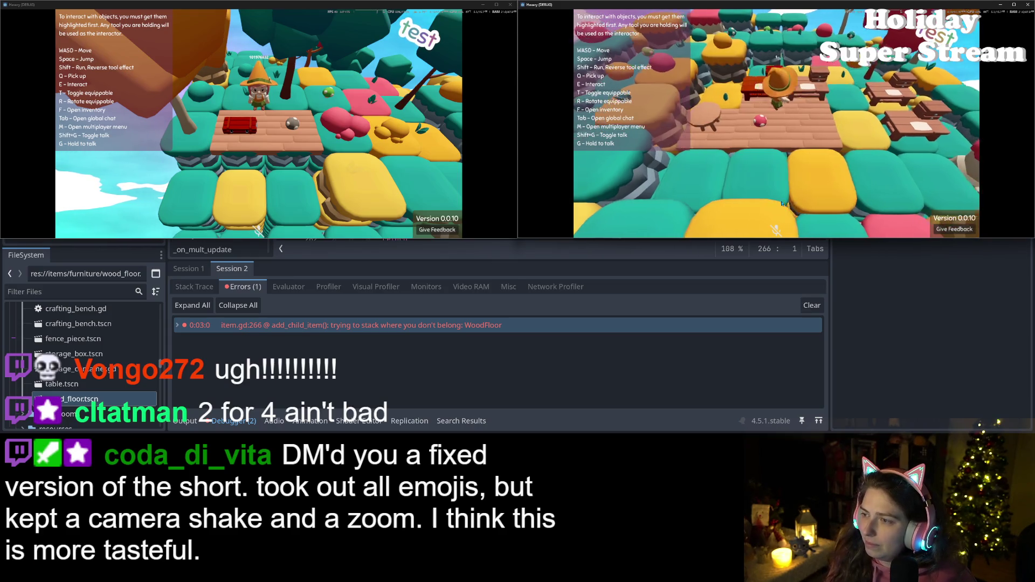
{"action": "key", "text": "s"}
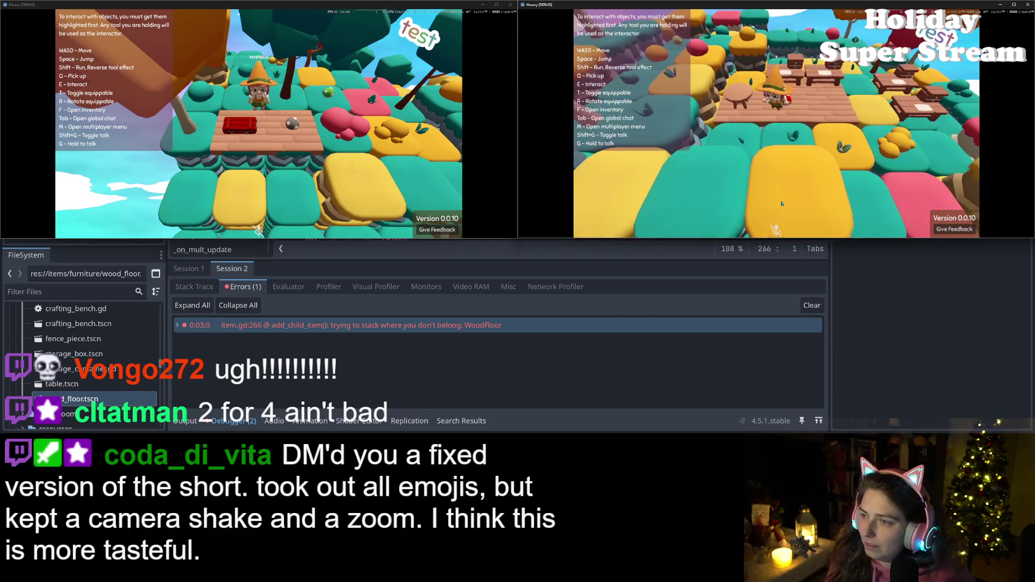
{"action": "key", "text": "f"}
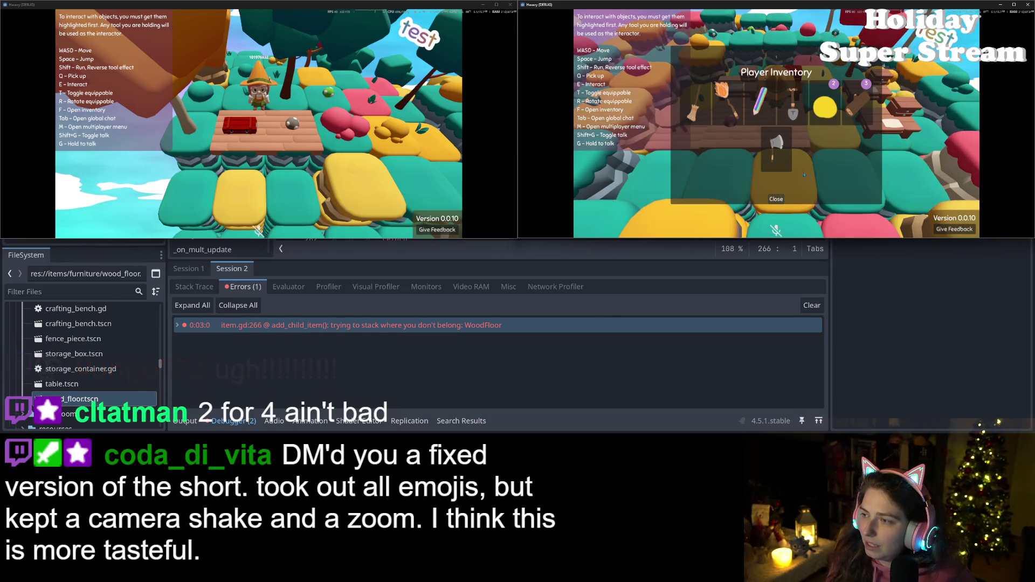
{"action": "key", "text": "w"}
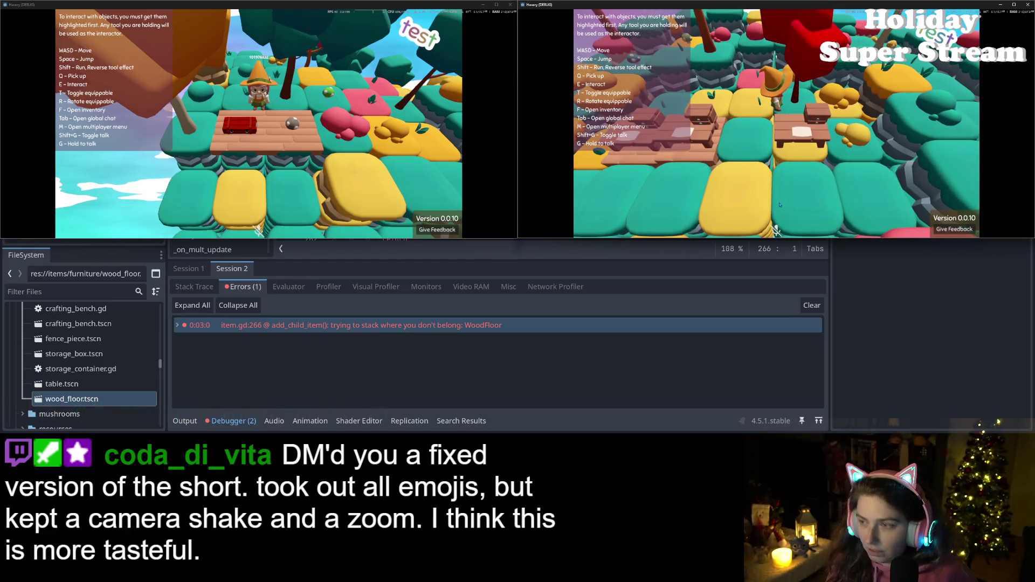
{"action": "key", "text": "w"}
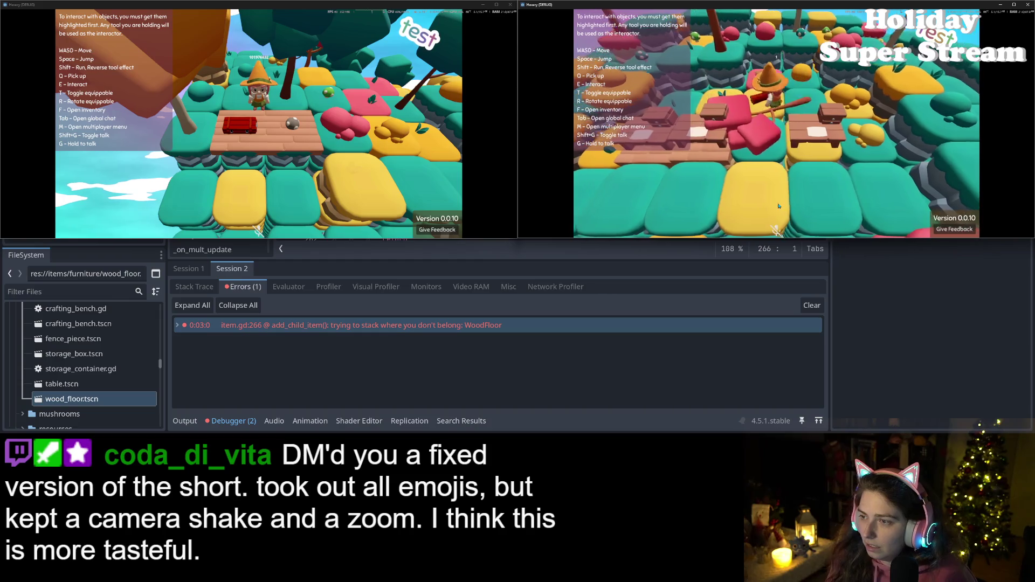
{"action": "key", "text": "s"}
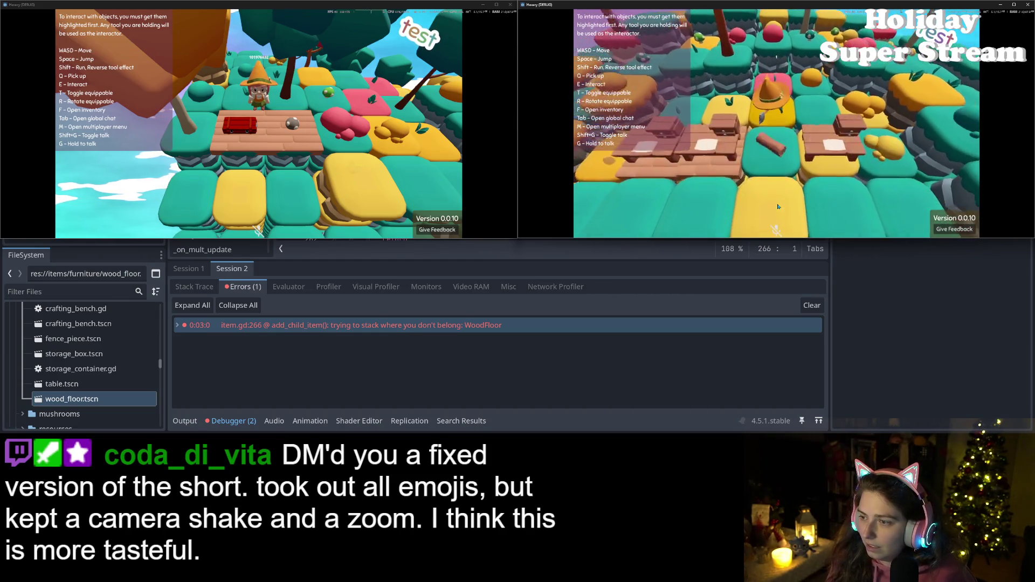
{"action": "key", "text": "w"}
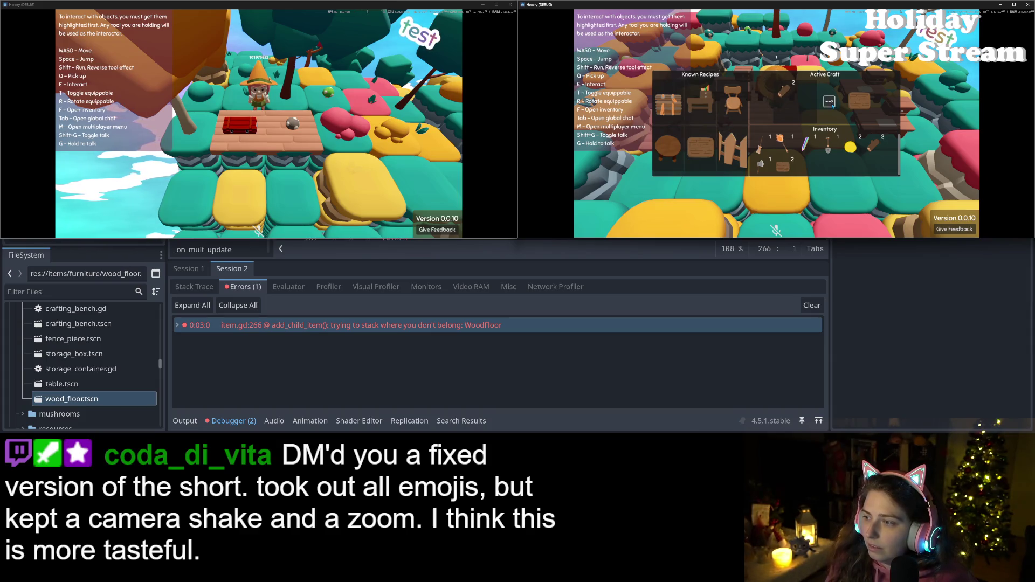
- Close the crafting panel, then open and close the player inventory
{"action": "key", "text": "Escape"}
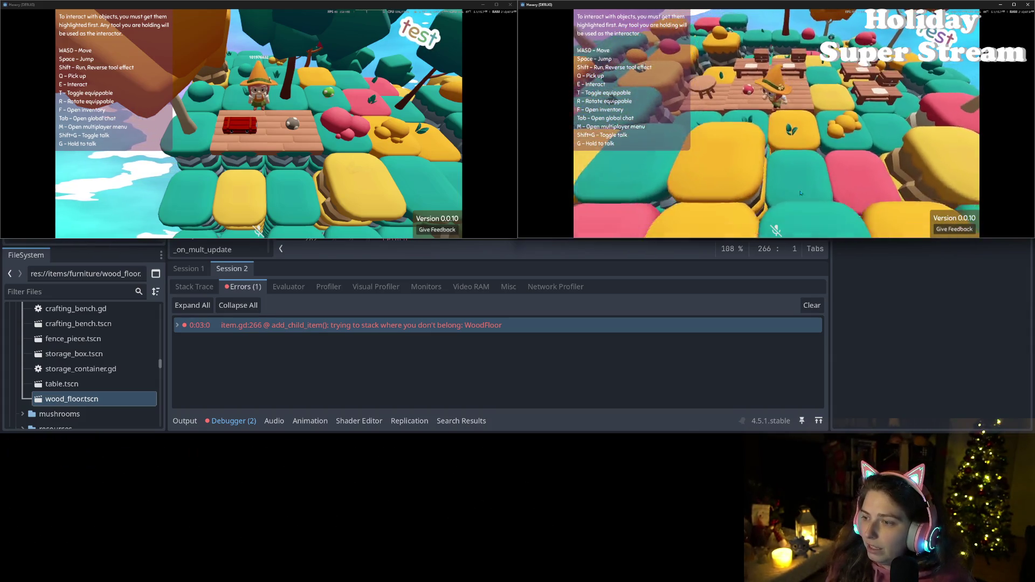
{"action": "key", "text": "f"}
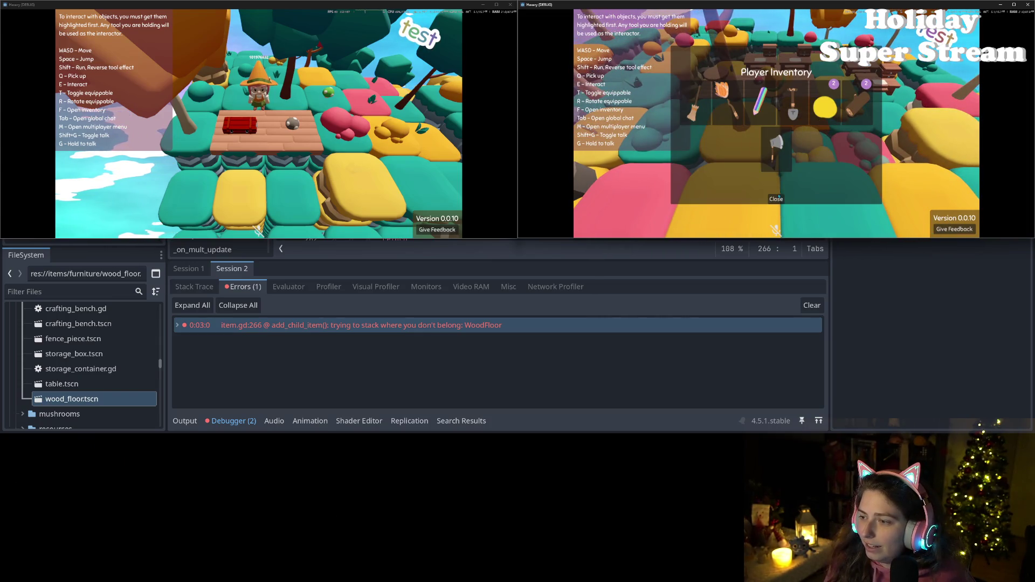
{"action": "left_click", "coordinate": [777, 199]}
- Walk the character onto the wood floor toward the tables and close the second game window
{"action": "key", "text": "w"}
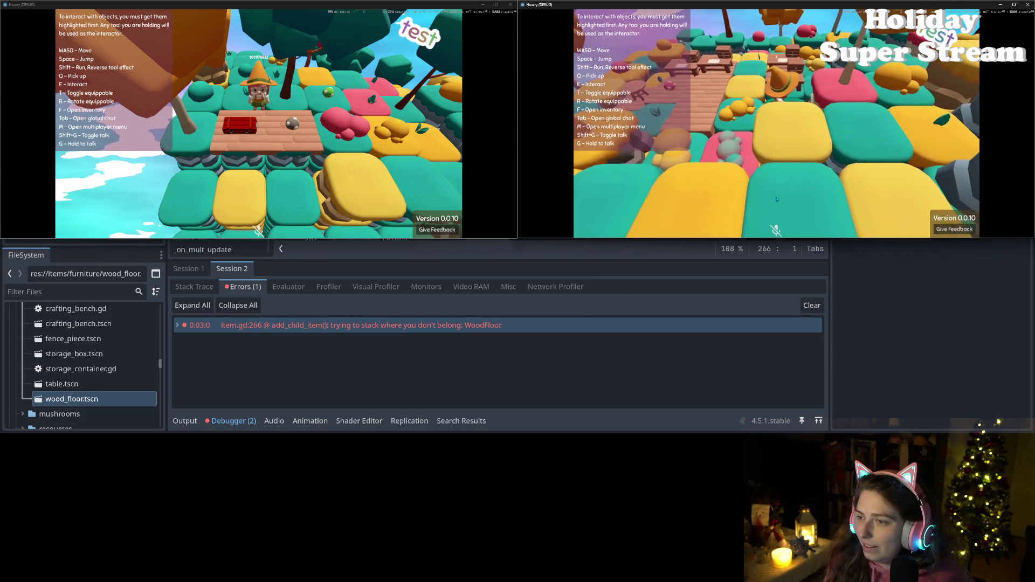
{"action": "key", "text": "w"}
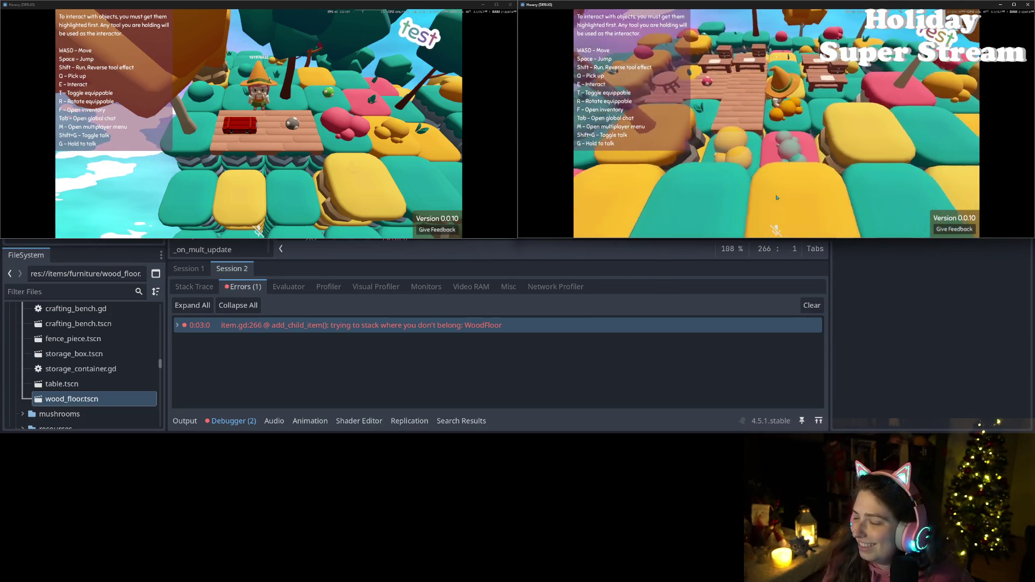
{"action": "key", "text": "a"}
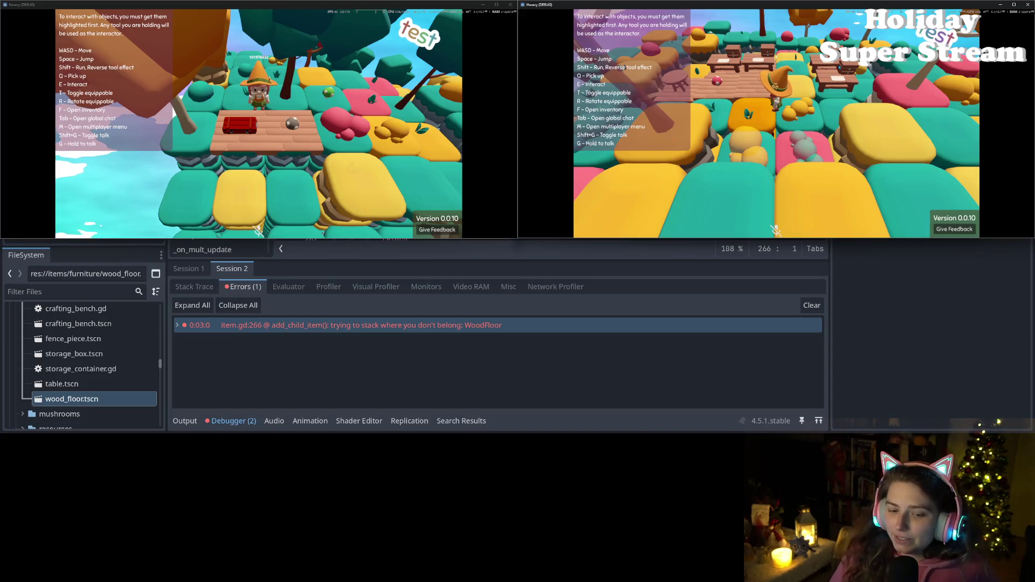
{"action": "left_click", "coordinate": [1027, 5]}
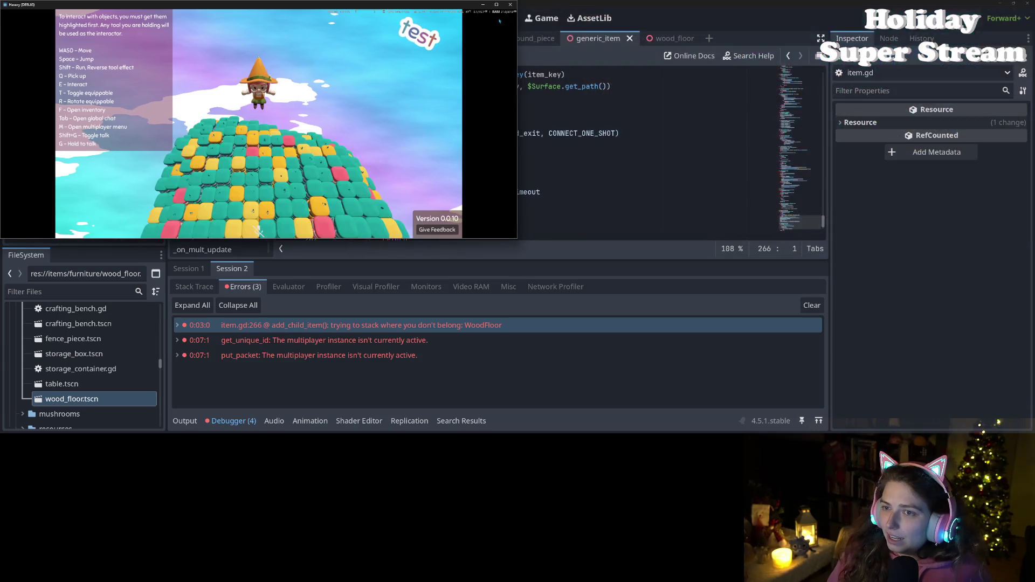
- Close the remaining game window to stop the run, then switch to the Downloads folder
{"action": "left_click", "coordinate": [510, 4]}
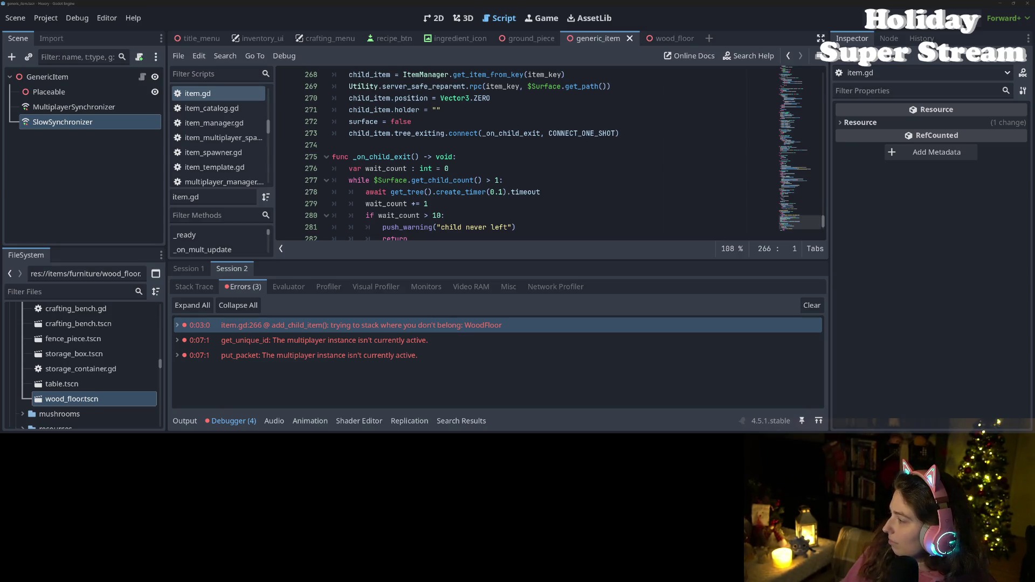
{"action": "key", "text": "alt+Tab"}
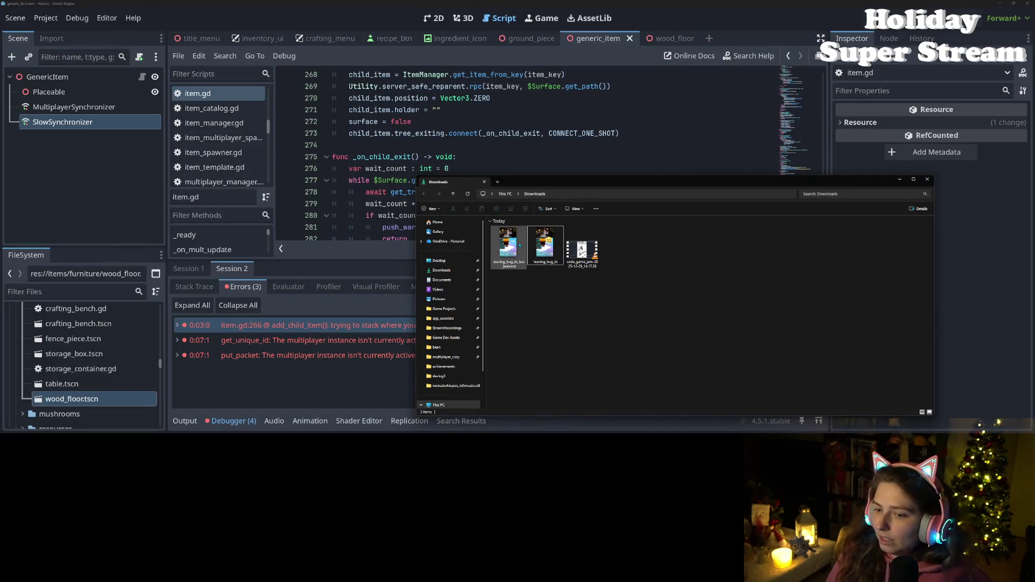
- Play leaving_bug_in_less_brainrot enlarged, pause it, then restore and centre the Media Player window
{"action": "double_click", "coordinate": [520, 246]}
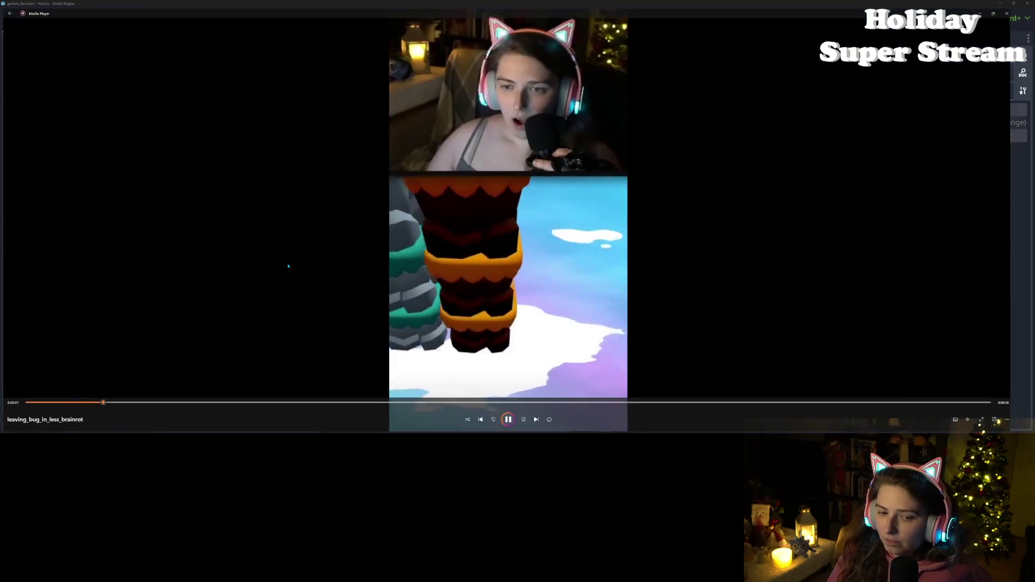
{"action": "left_click", "coordinate": [286, 260]}
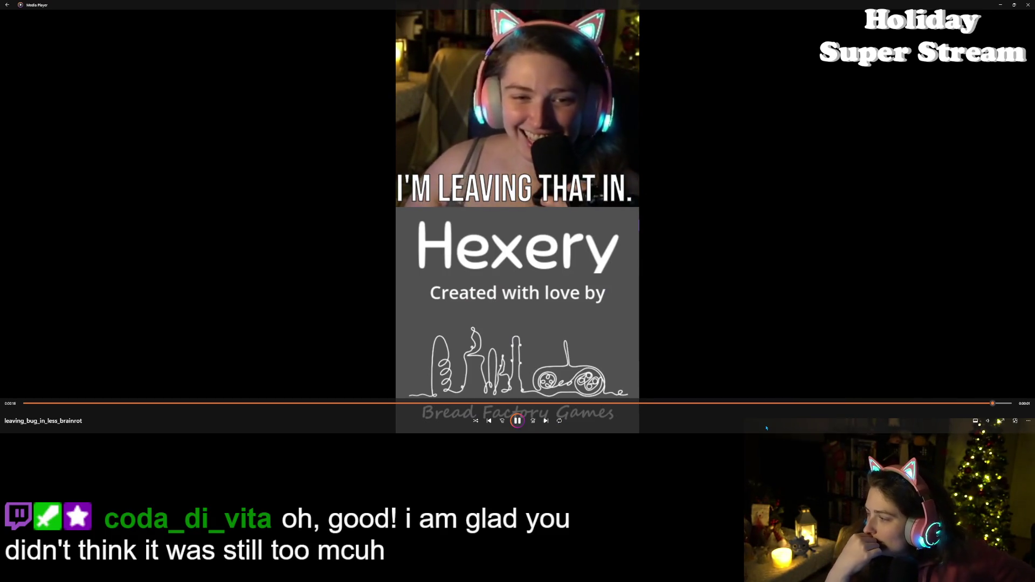
{"action": "left_click", "coordinate": [517, 420]}
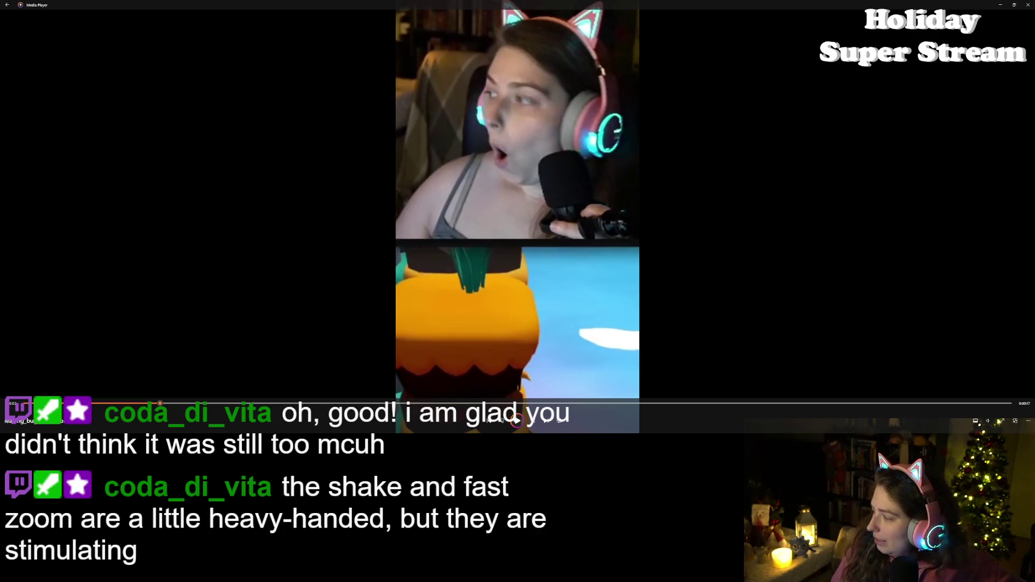
{"action": "left_click", "coordinate": [1014, 4]}
{"action": "mouse_move", "coordinate": [840, 23]}
{"action": "left_mouse_down"}
{"action": "mouse_move", "coordinate": [704, 157]}
{"action": "mouse_move", "coordinate": [459, 202]}
{"action": "left_mouse_up"}
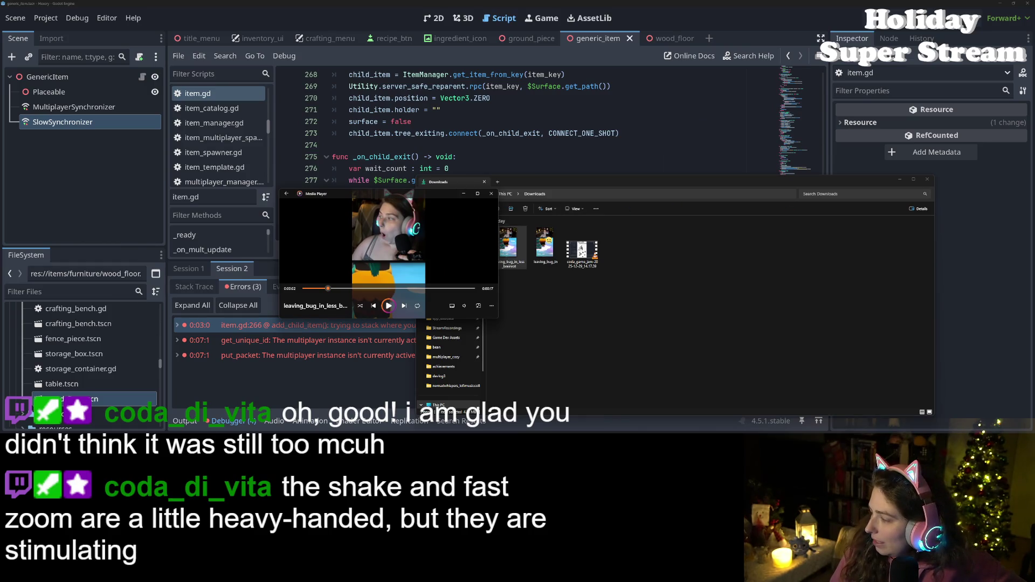
- Select all ten acoustic guitar loops in the Loop folder and play them in Media Player
{"action": "key", "text": "alt+Tab"}
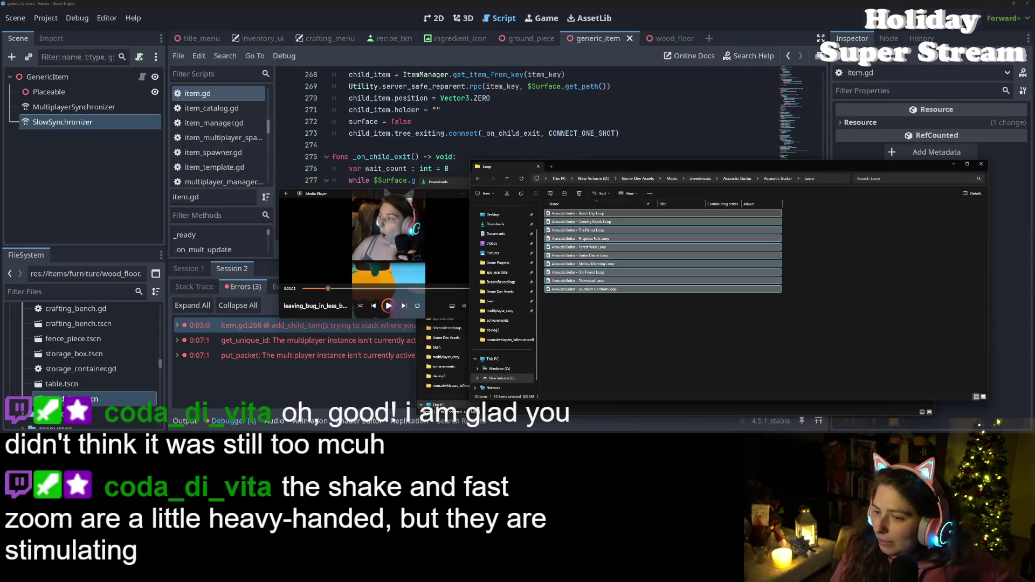
{"action": "key", "text": "ctrl+a"}
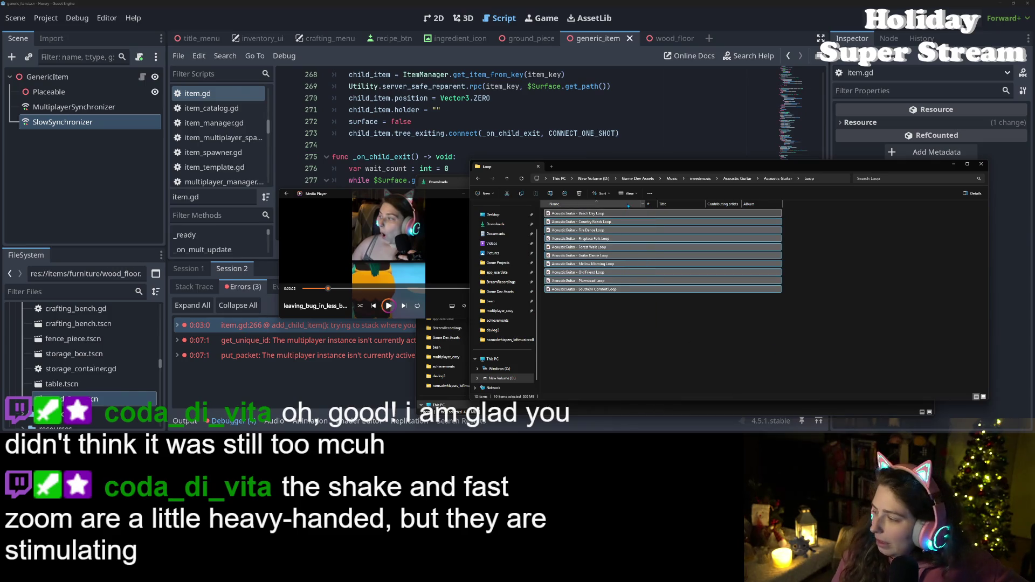
{"action": "key", "text": "Return"}
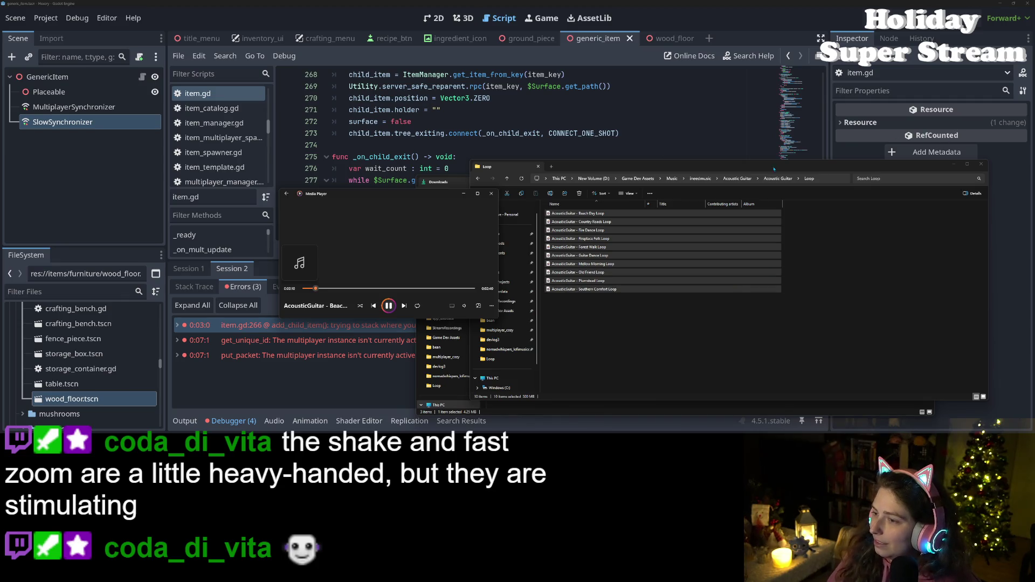
- Minimise the Downloads window, shrink and minimise the Loop window, then minimise the media player
{"action": "key", "text": "alt+Tab"}
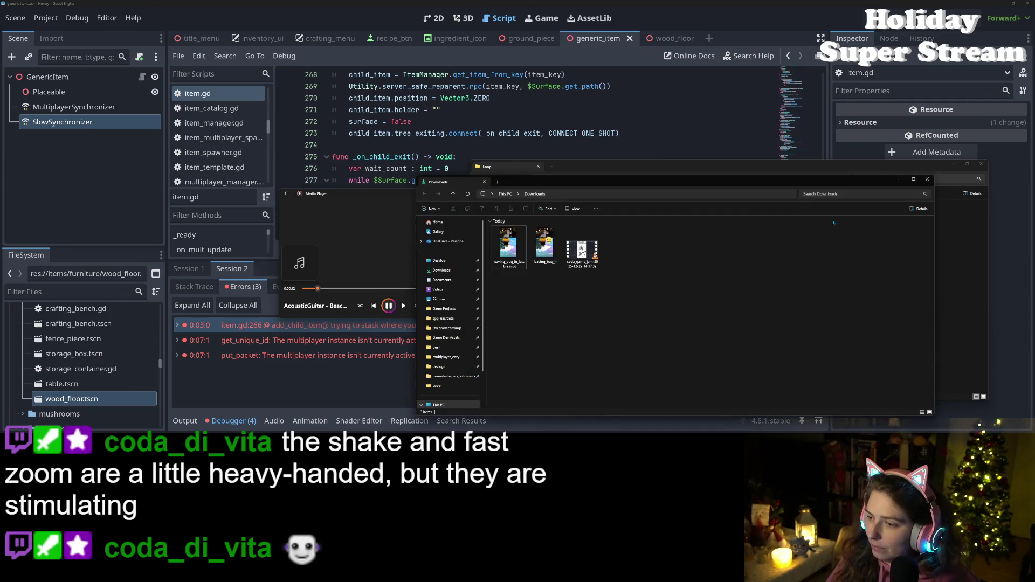
{"action": "left_click", "coordinate": [900, 179]}
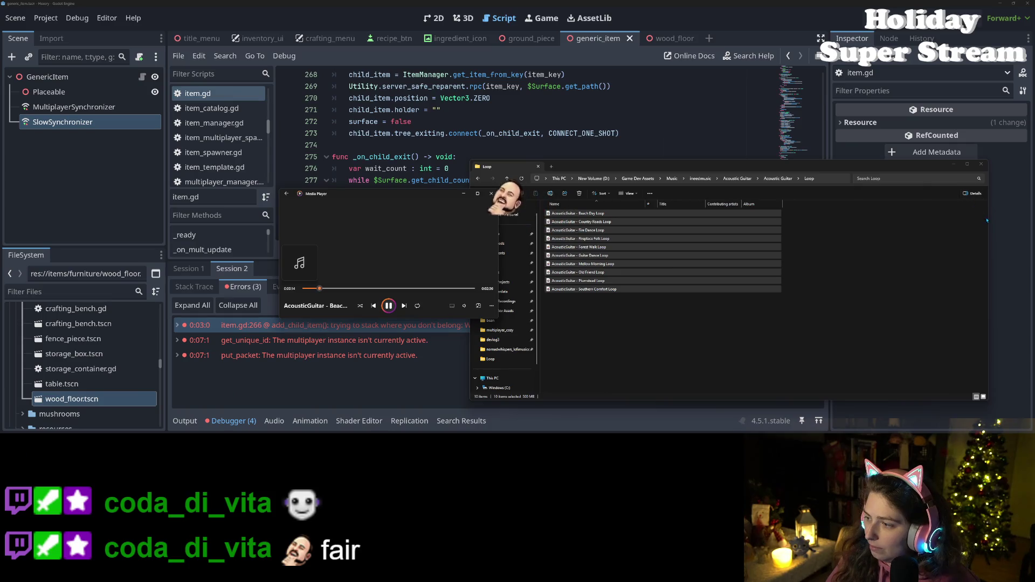
{"action": "key", "text": "ctrl+a"}
{"action": "left_click_drag", "start_coordinate": [988, 221], "coordinate": [663, 220]}
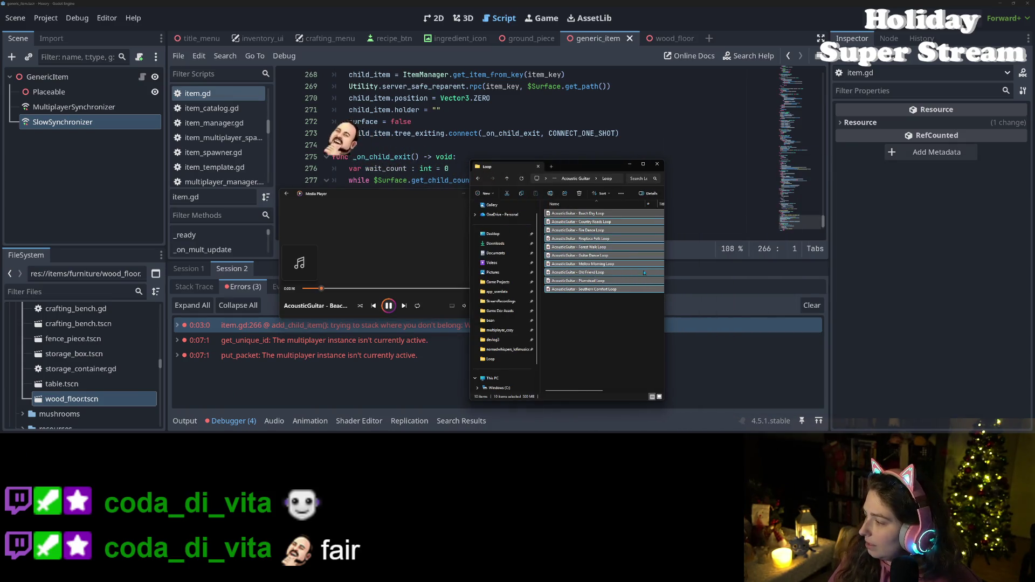
{"action": "mouse_move", "coordinate": [598, 160]}
{"action": "left_mouse_down"}
{"action": "mouse_move", "coordinate": [601, 278]}
{"action": "mouse_move", "coordinate": [602, 219]}
{"action": "left_mouse_up"}
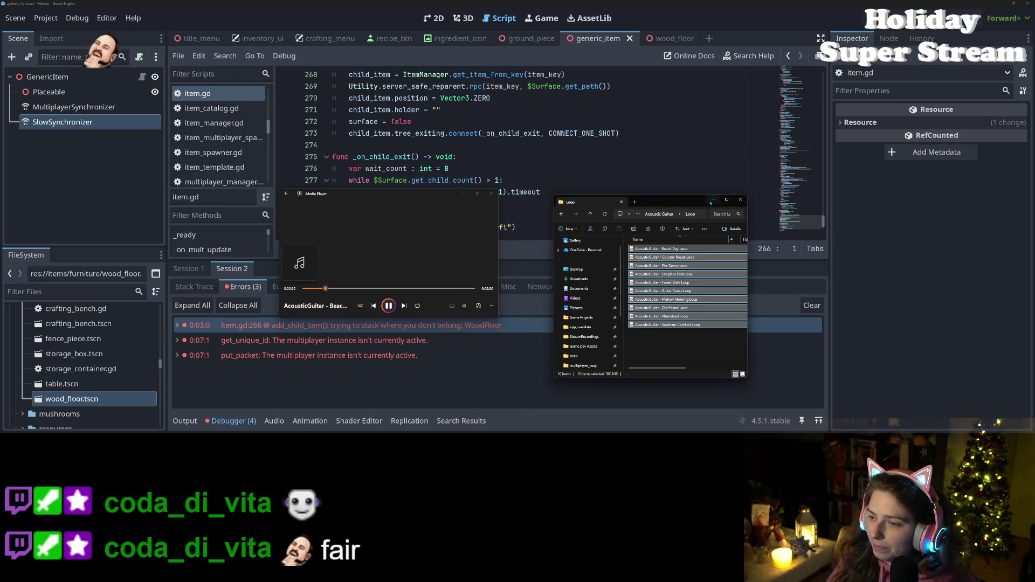
{"action": "left_click", "coordinate": [630, 221]}
{"action": "left_click", "coordinate": [463, 193]}
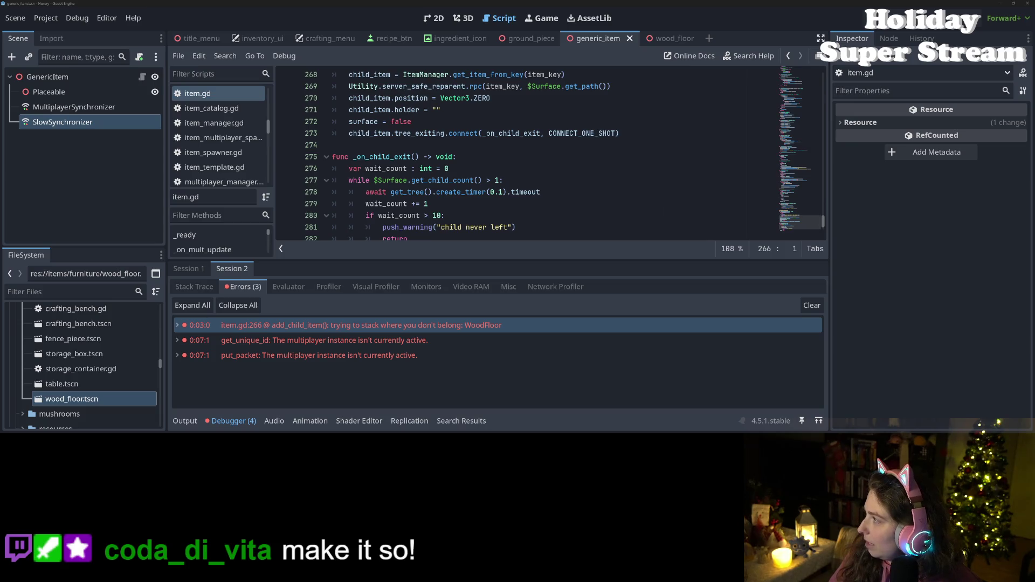
- Switch to Discord and close the side thread panel to show the member list
{"action": "key", "text": "alt+Tab"}
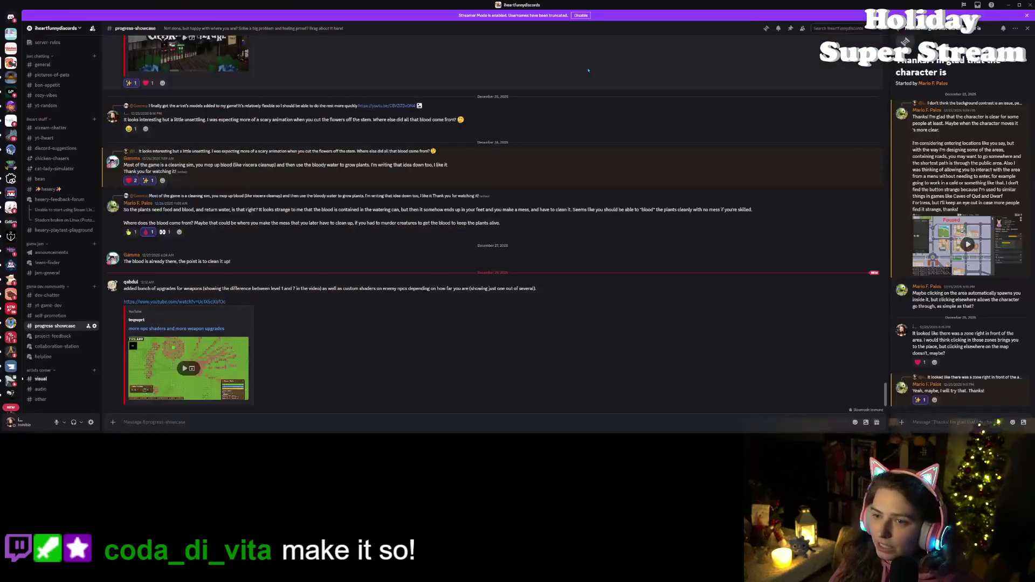
{"action": "left_click", "coordinate": [1027, 28]}
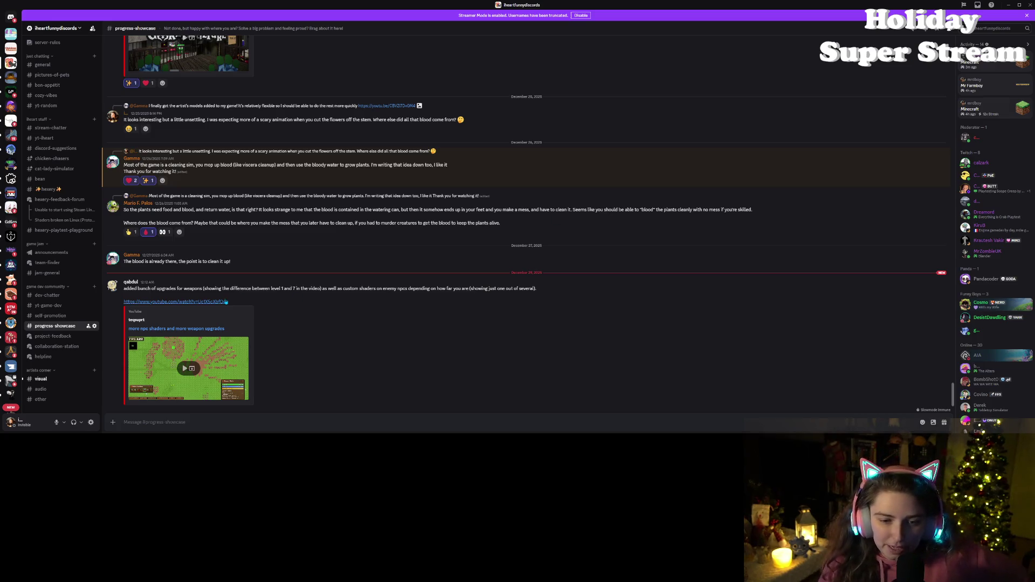
- Select part of the weapon-upgrades message, clear it, and maximise the browser showing the YouTube video
{"action": "left_click_drag", "start_coordinate": [269, 288], "coordinate": [443, 289]}
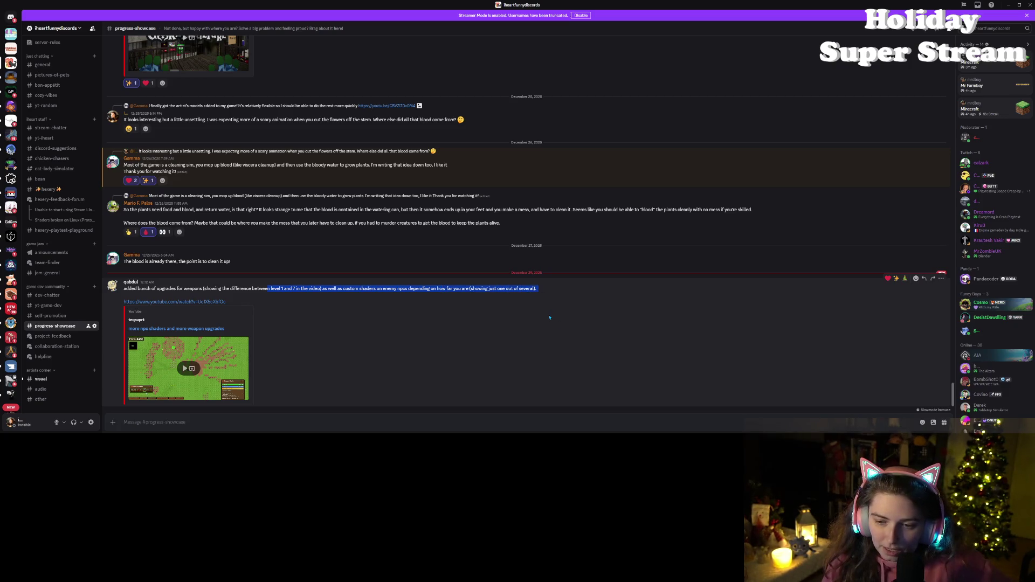
{"action": "left_click", "coordinate": [169, 303]}
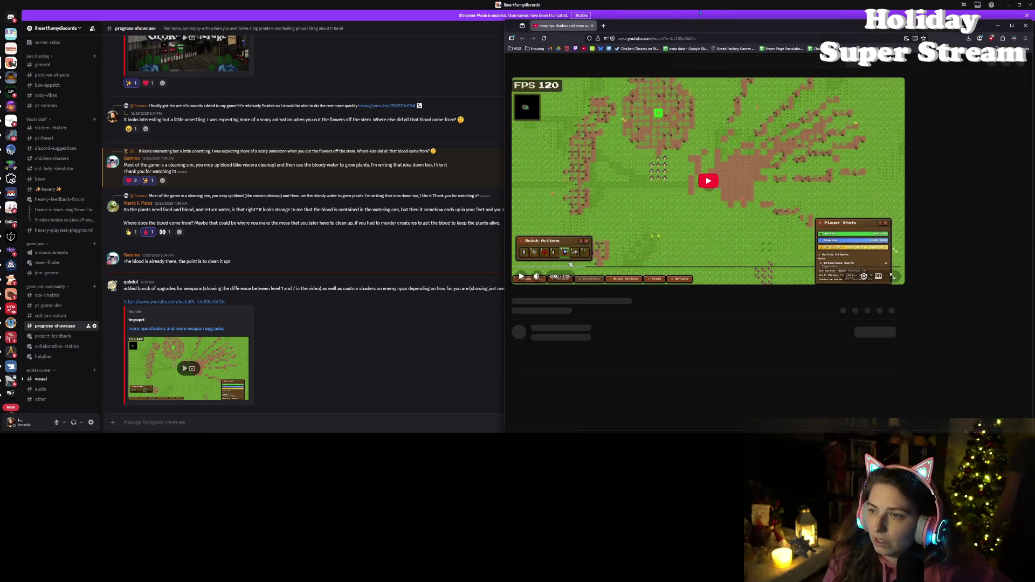
{"action": "double_click", "coordinate": [677, 25]}
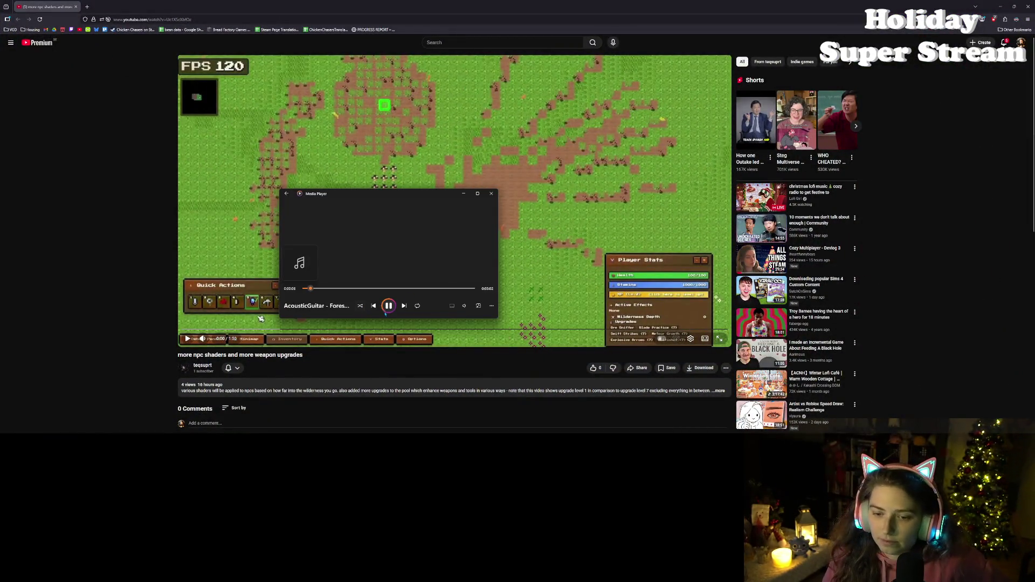
- Start the shared video, pause it, leave and re-enter full screen, then resume playback
{"action": "left_click", "coordinate": [462, 192]}
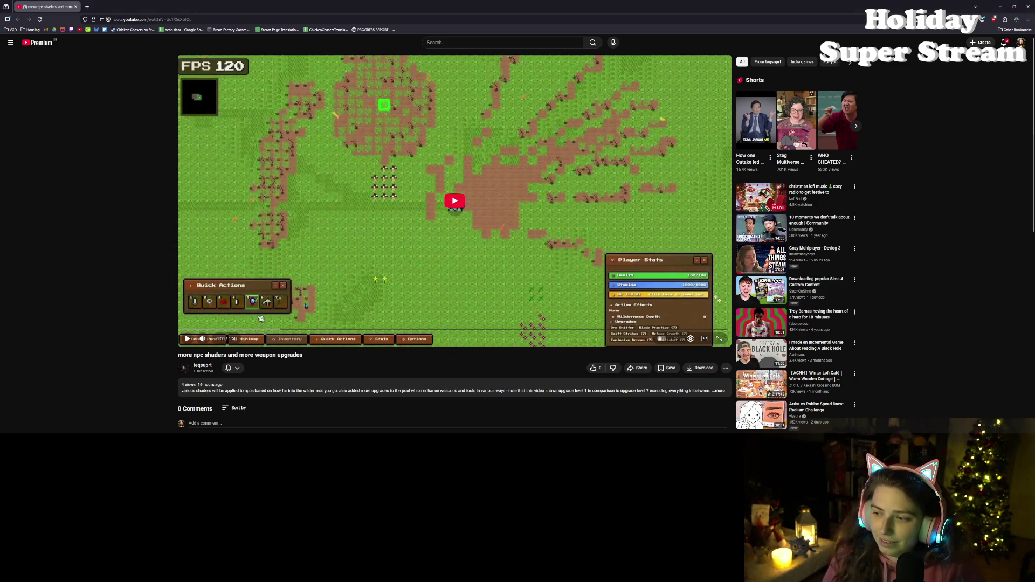
{"action": "left_click", "coordinate": [187, 338]}
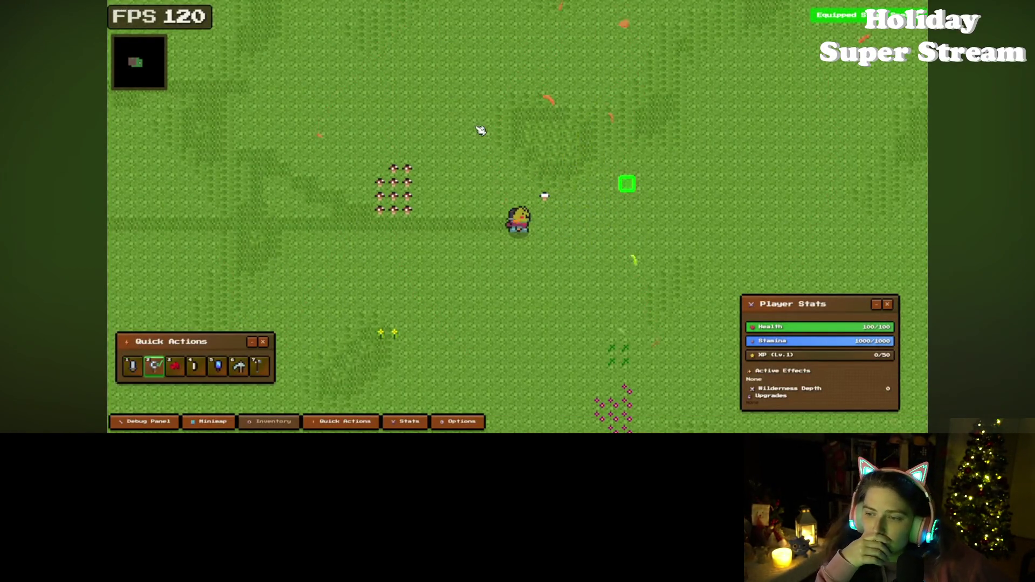
{"action": "left_click", "coordinate": [588, 249]}
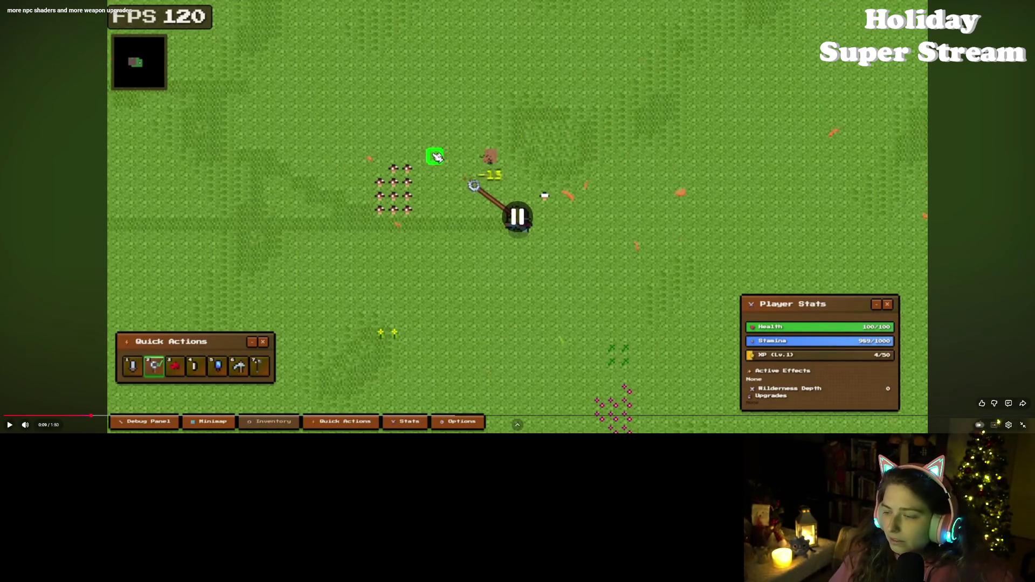
{"action": "key", "text": "Escape"}
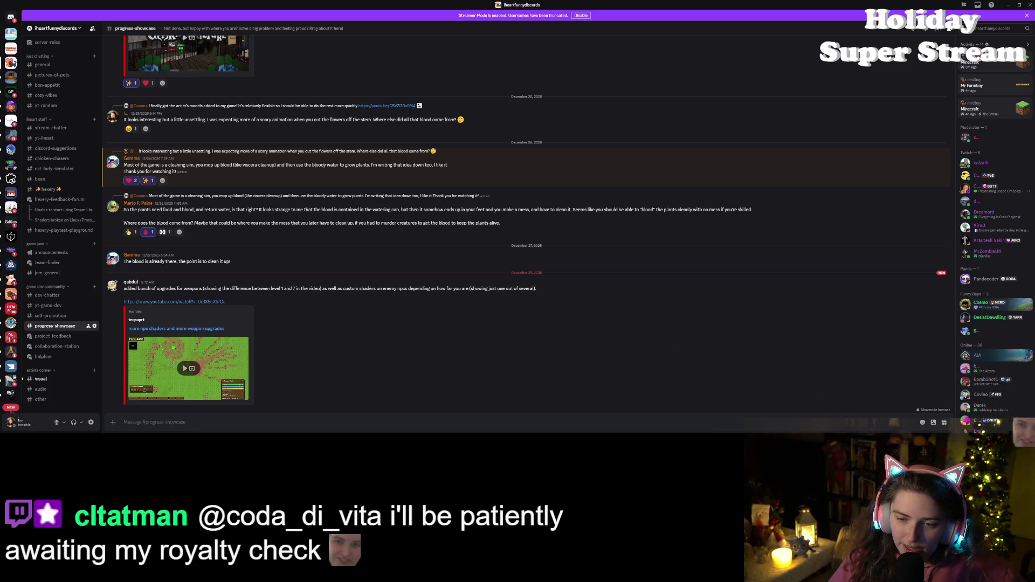
{"action": "key", "text": "f"}
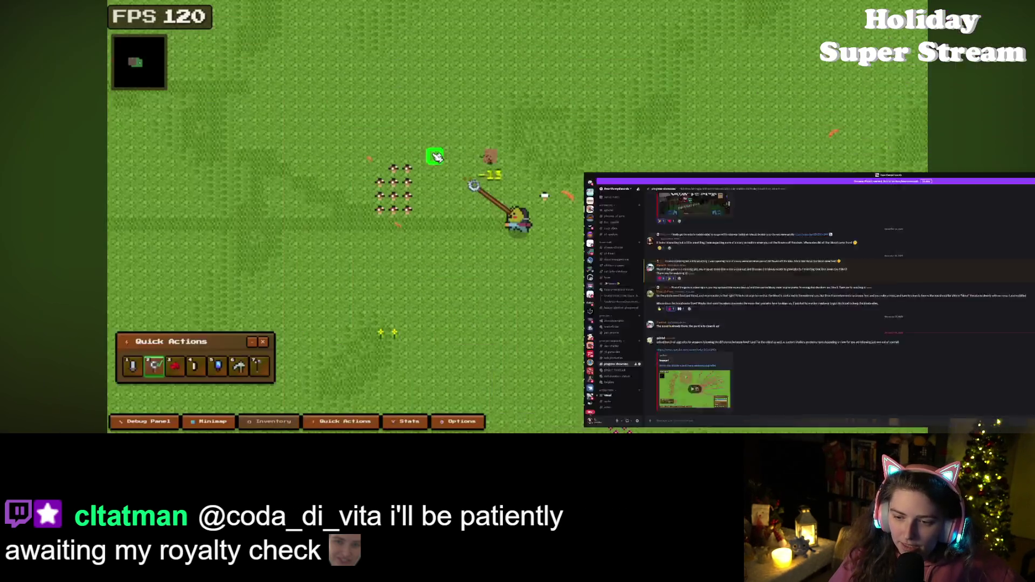
{"action": "key", "text": "space"}
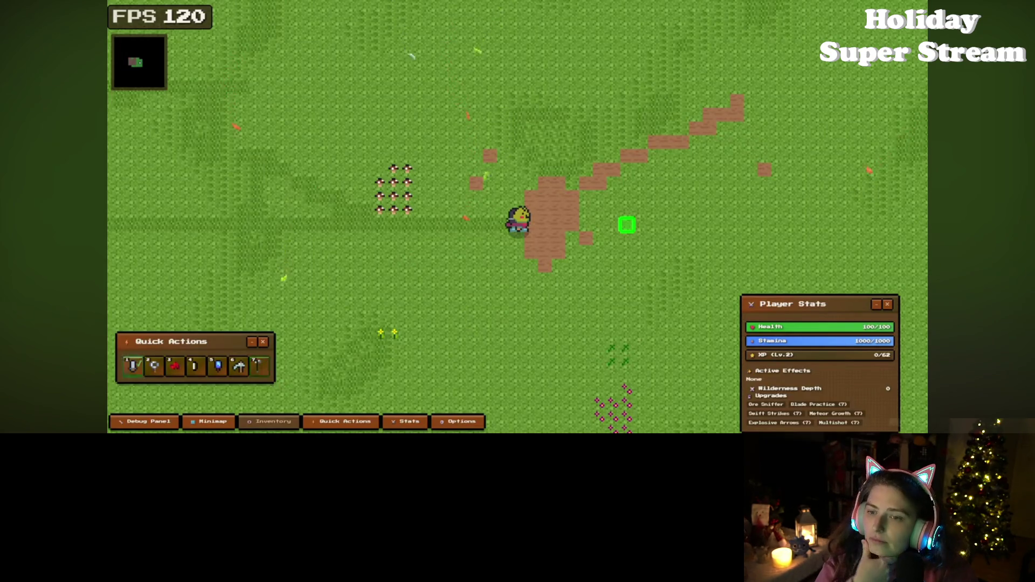
- Skip ahead in the video to around 1:07
{"action": "key", "text": "1"}
{"action": "left_click", "coordinate": [802, 179]}
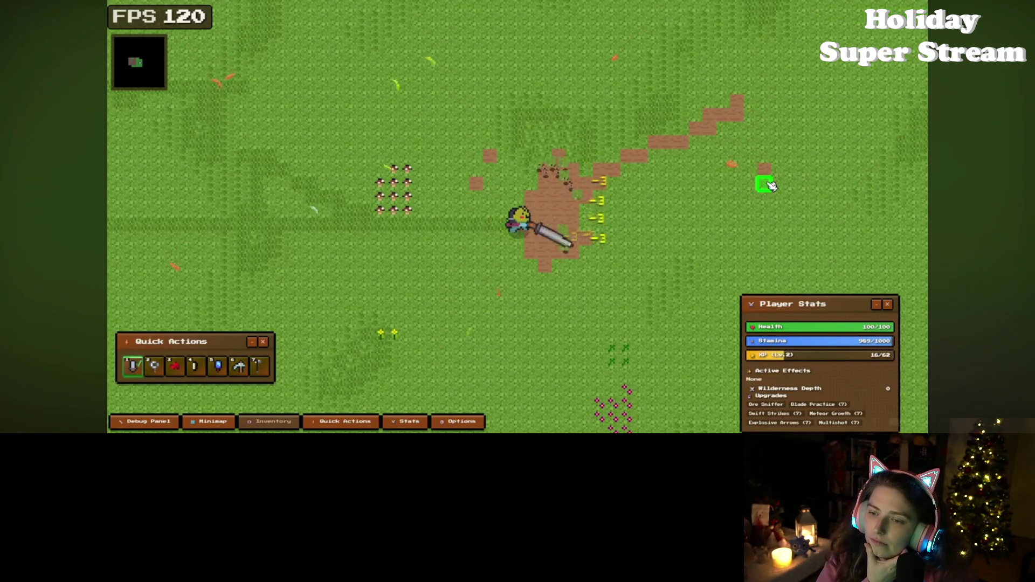
{"action": "key", "text": "a"}
{"action": "left_click", "coordinate": [469, 195]}
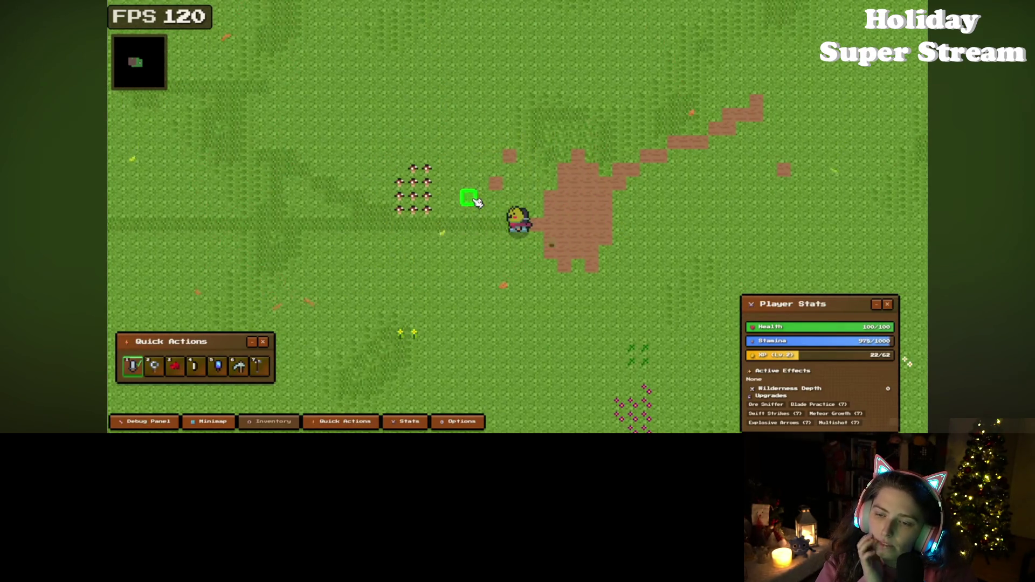
{"action": "key", "text": "2"}
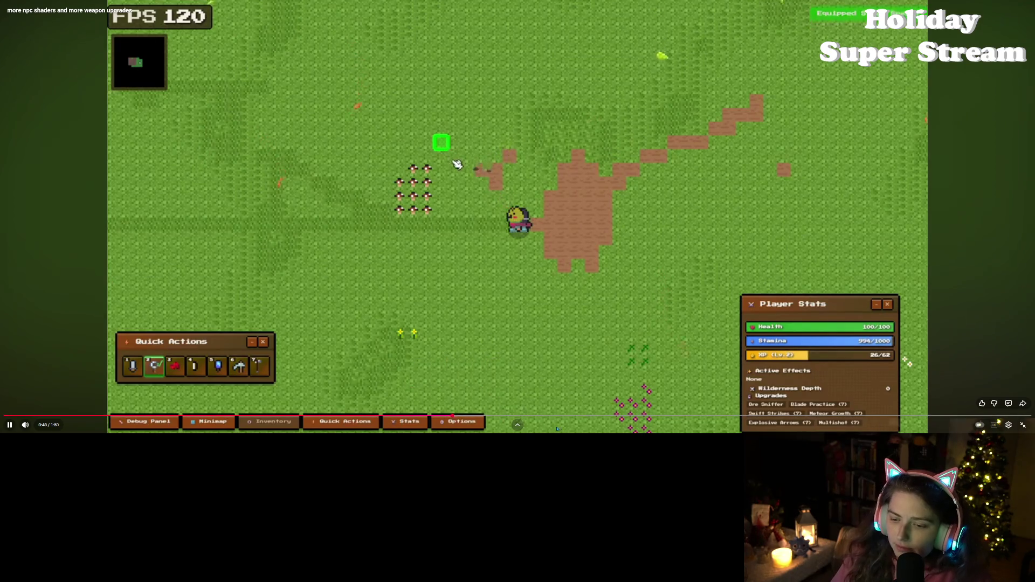
{"action": "left_click", "coordinate": [628, 417]}
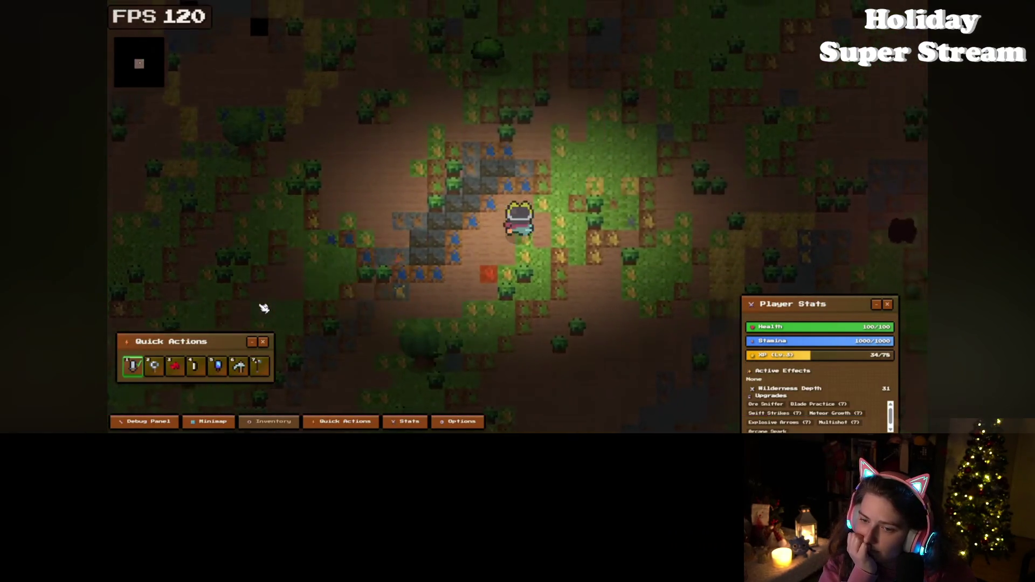
- Keep watching the video's final footage until it reaches its 1:50 end
{"action": "key", "text": "s"}
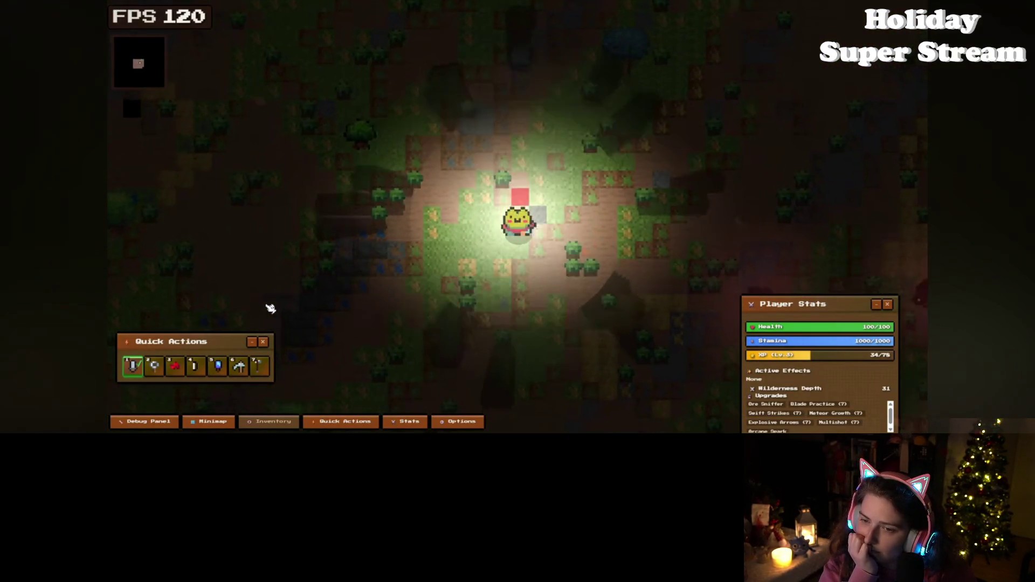
{"action": "key", "text": "d"}
{"action": "key", "text": "s"}
{"action": "key", "text": "d"}
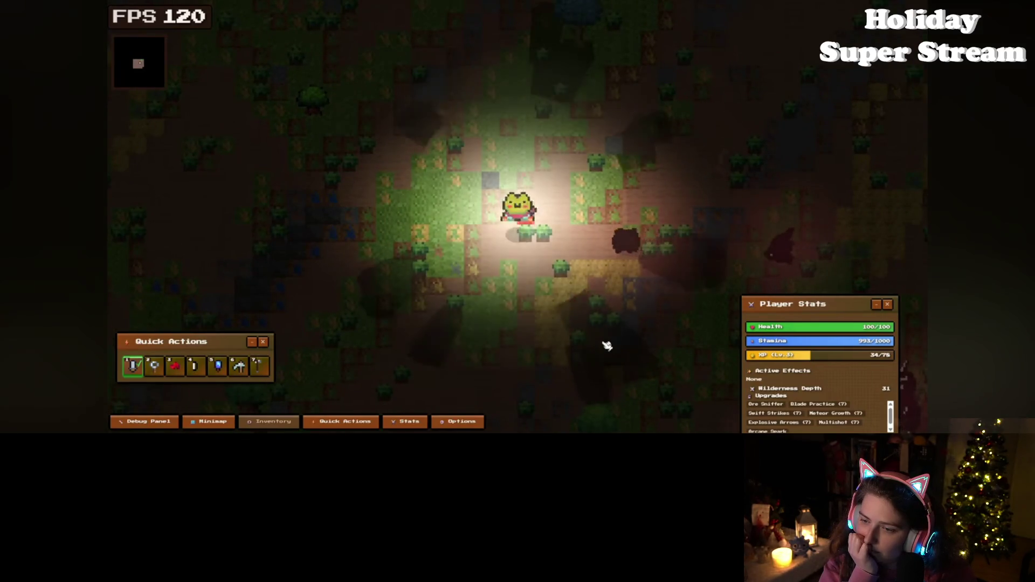
{"action": "key", "text": "s"}
{"action": "key", "text": "d"}
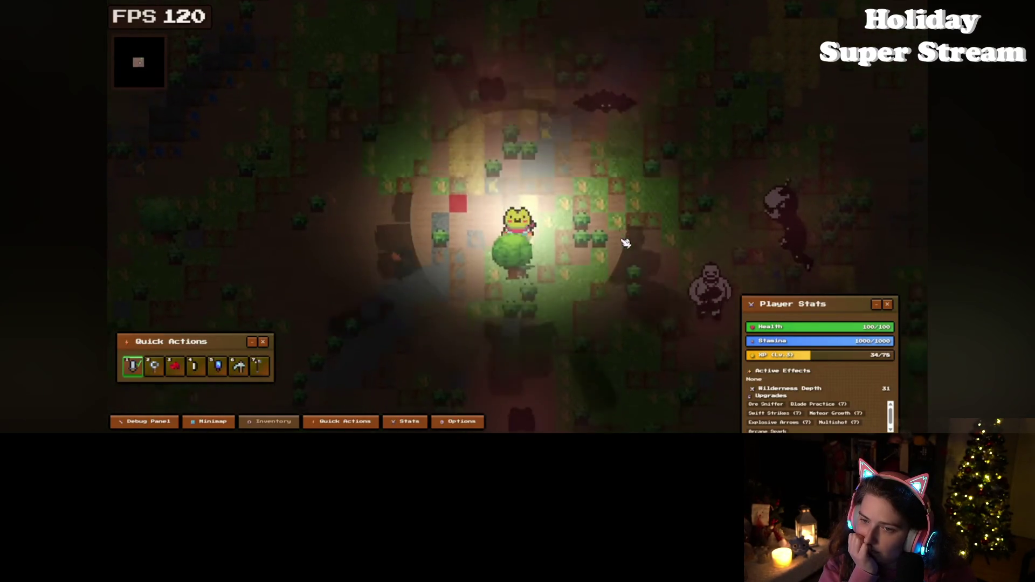
{"action": "left_click", "coordinate": [701, 232]}
{"action": "key", "text": "s"}
{"action": "key", "text": "d"}
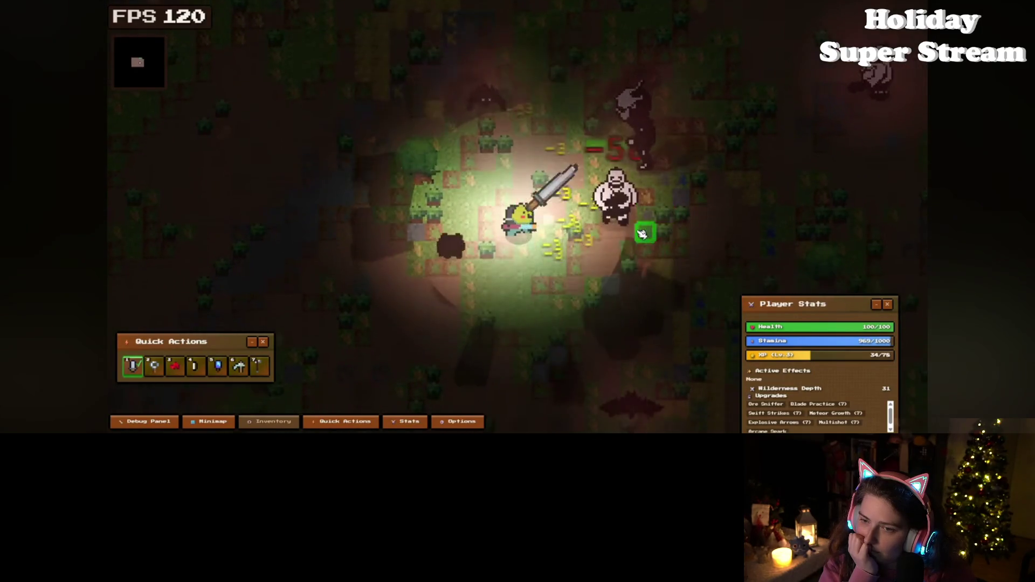
{"action": "left_click", "coordinate": [470, 146]}
{"action": "key", "text": "w"}
{"action": "key", "text": "d"}
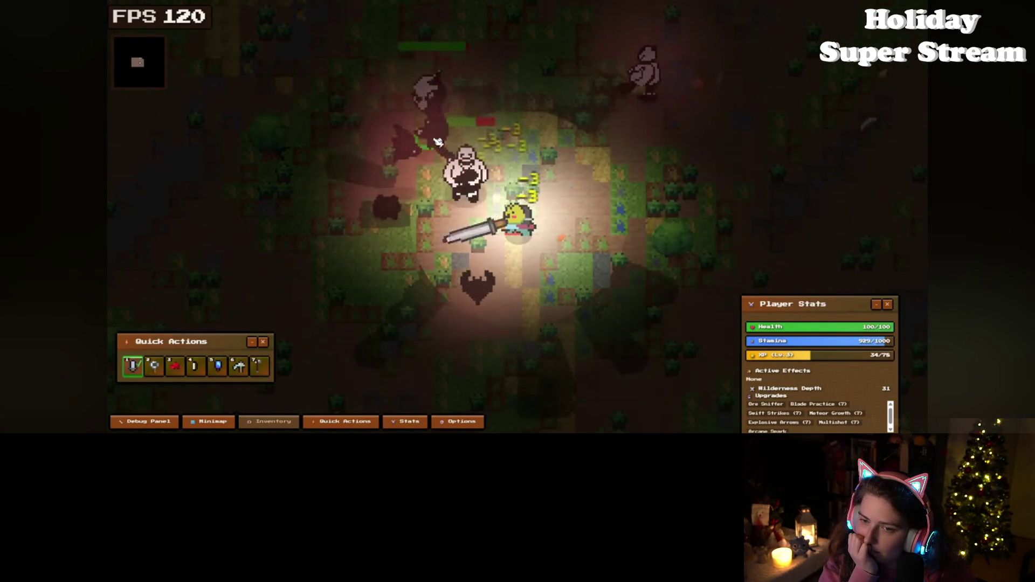
{"action": "left_click", "coordinate": [372, 178]}
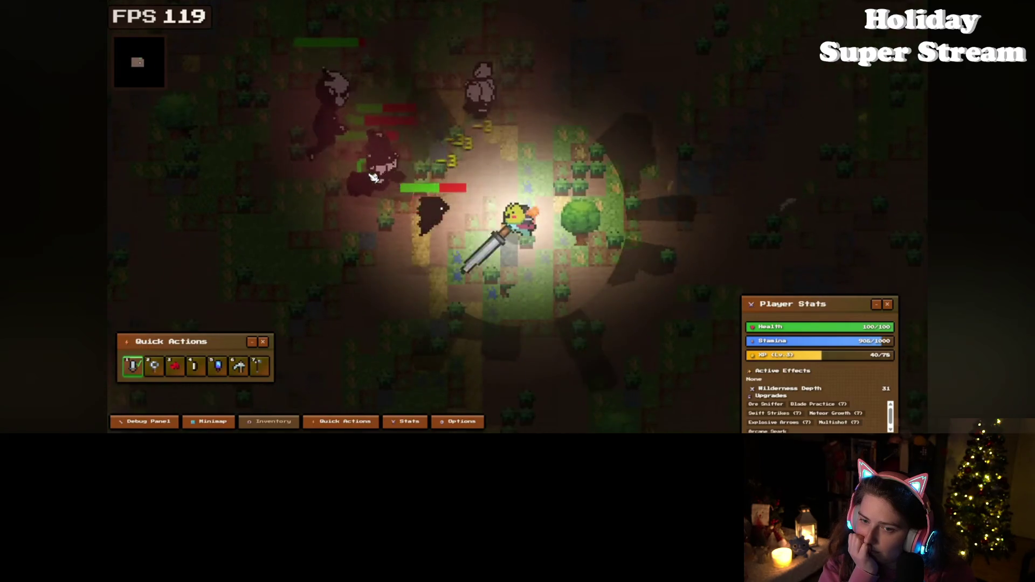
{"action": "left_click", "coordinate": [372, 178]}
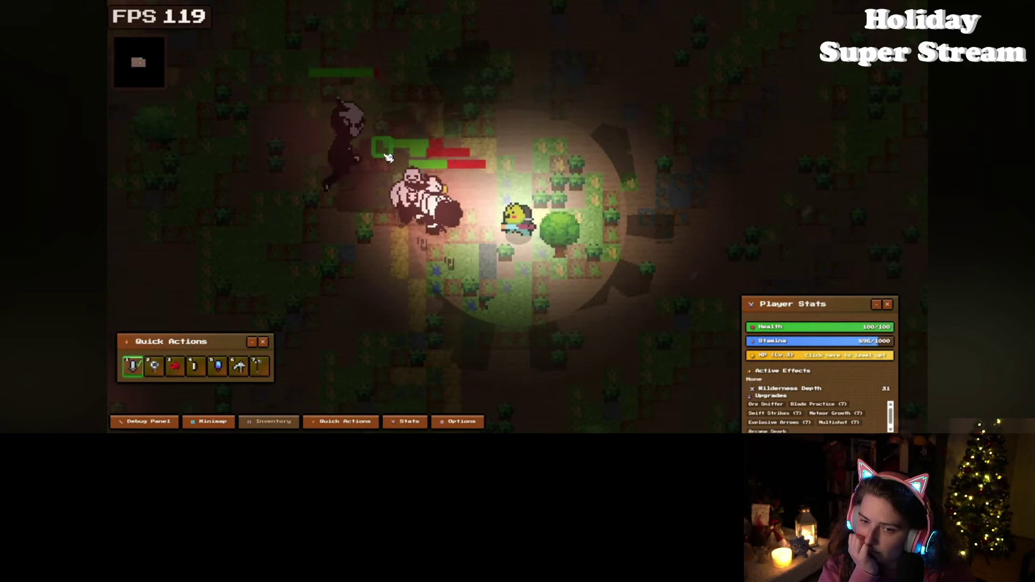
{"action": "key", "text": "d"}
{"action": "left_click", "coordinate": [388, 157]}
{"action": "left_click", "coordinate": [333, 205]}
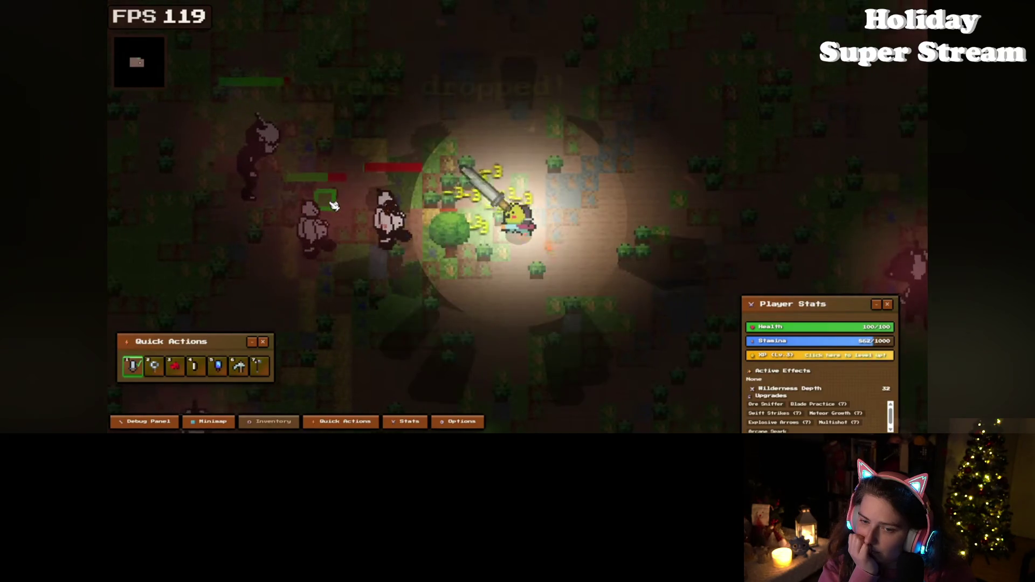
{"action": "key", "text": "w"}
{"action": "key", "text": "d"}
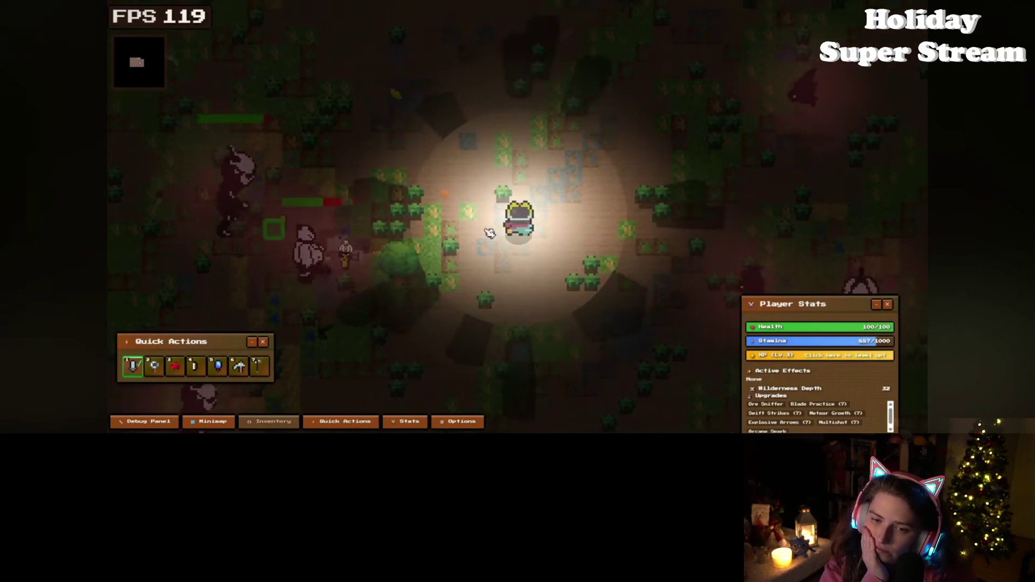
{"action": "left_click", "coordinate": [663, 162]}
{"action": "left_click", "coordinate": [663, 305]}
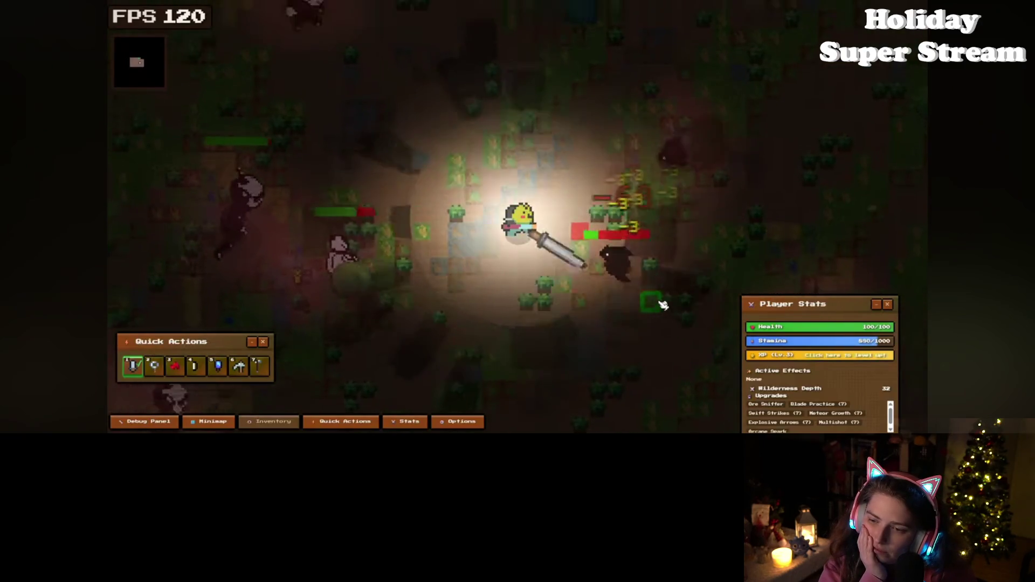
{"action": "key", "text": "w"}
{"action": "left_click", "coordinate": [654, 330]}
{"action": "left_click", "coordinate": [631, 324]}
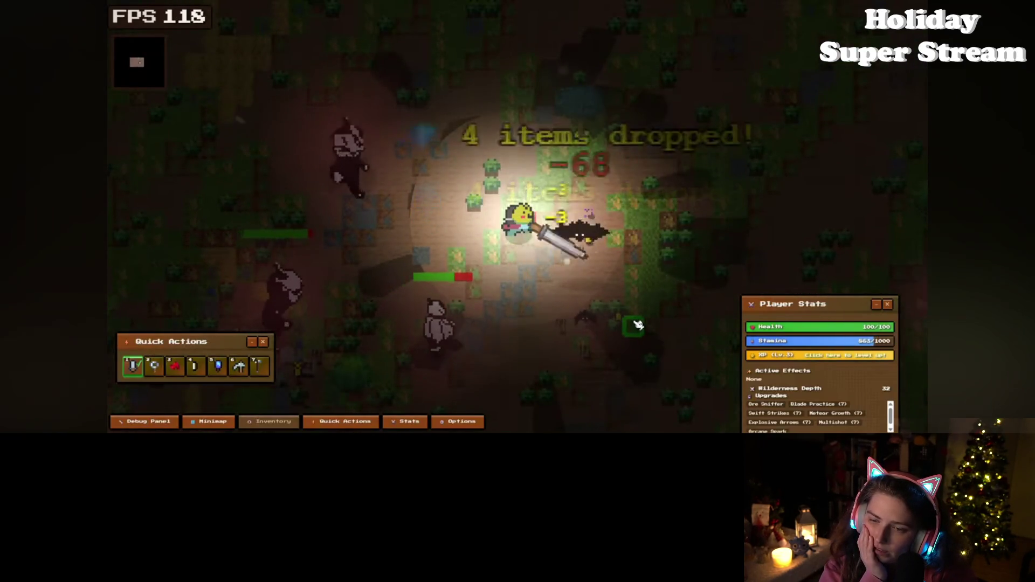
{"action": "key", "text": "w"}
{"action": "key", "text": "d"}
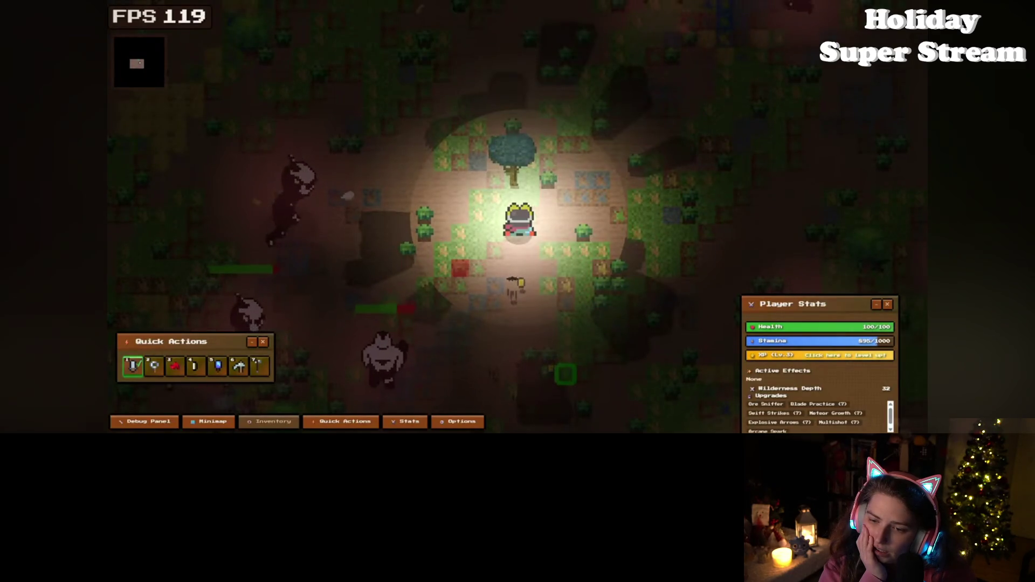
- Exit full screen back to the video's watch page
{"action": "scroll", "coordinate": [478, 39], "scroll_direction": "up", "scroll_amount": 2}
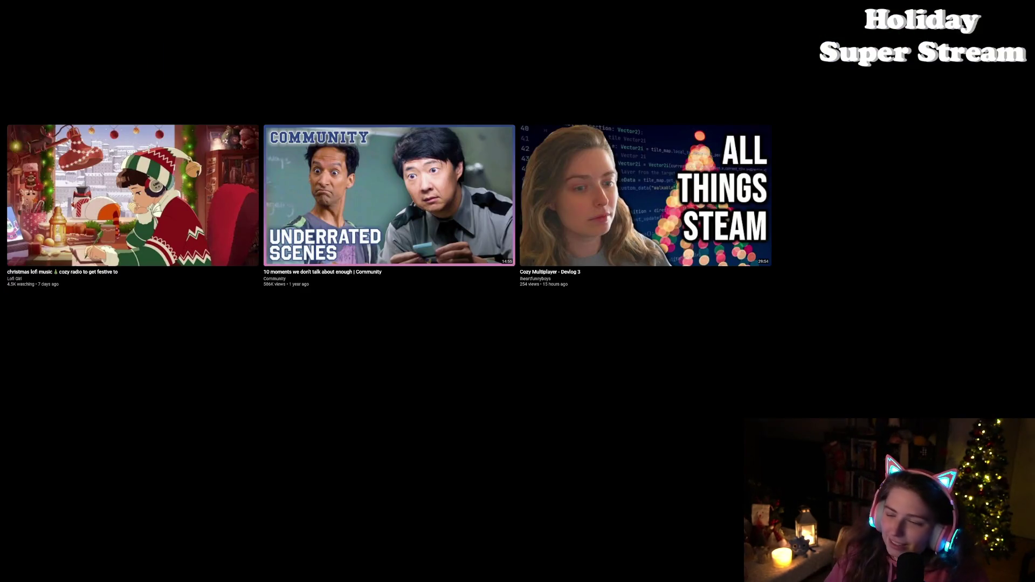
{"action": "mouse_move", "coordinate": [596, 388]}
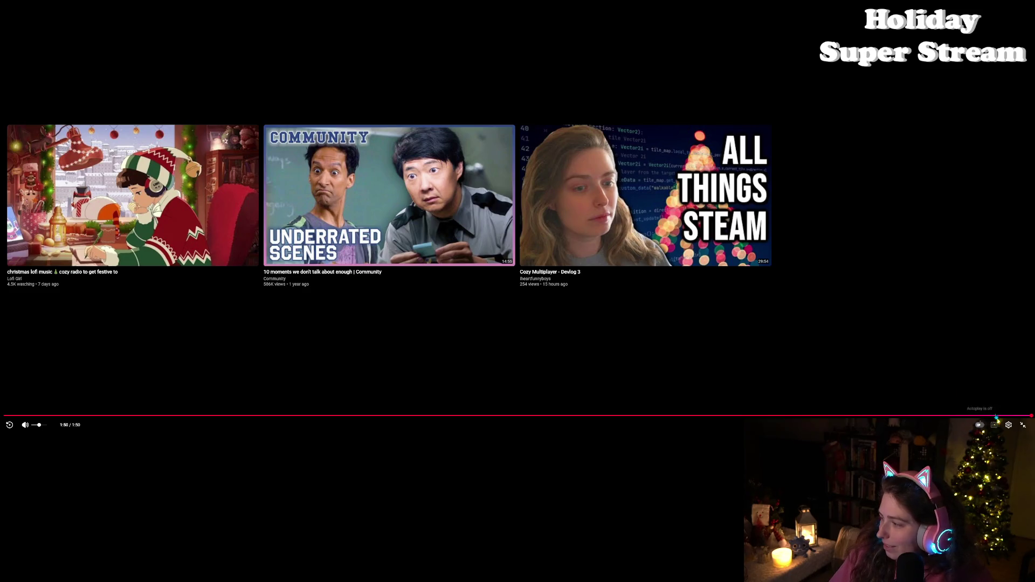
{"action": "left_click", "coordinate": [1022, 424]}
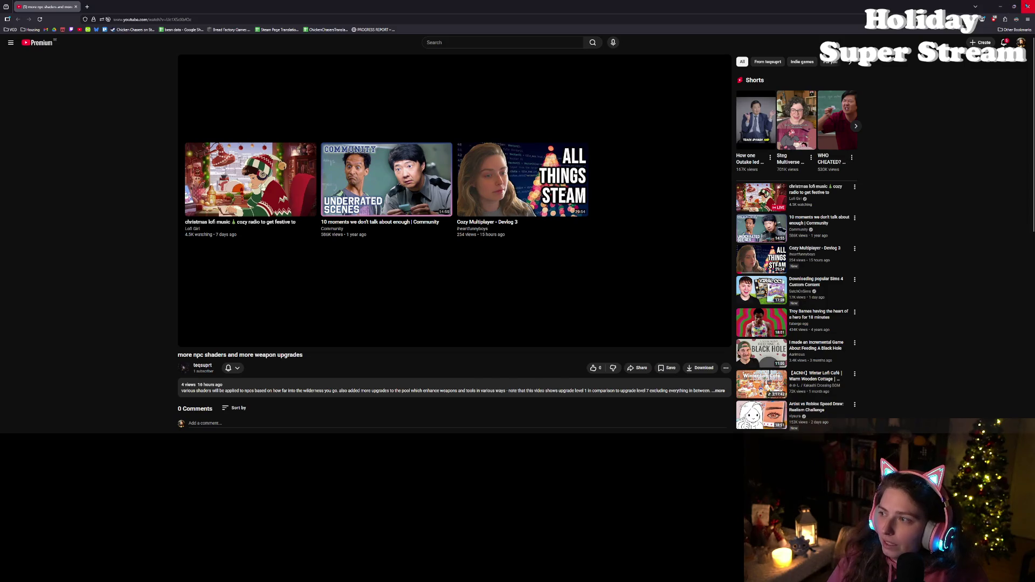
- Close the YouTube browser window and switch back to the Discord chat
{"action": "left_click", "coordinate": [1026, 6]}
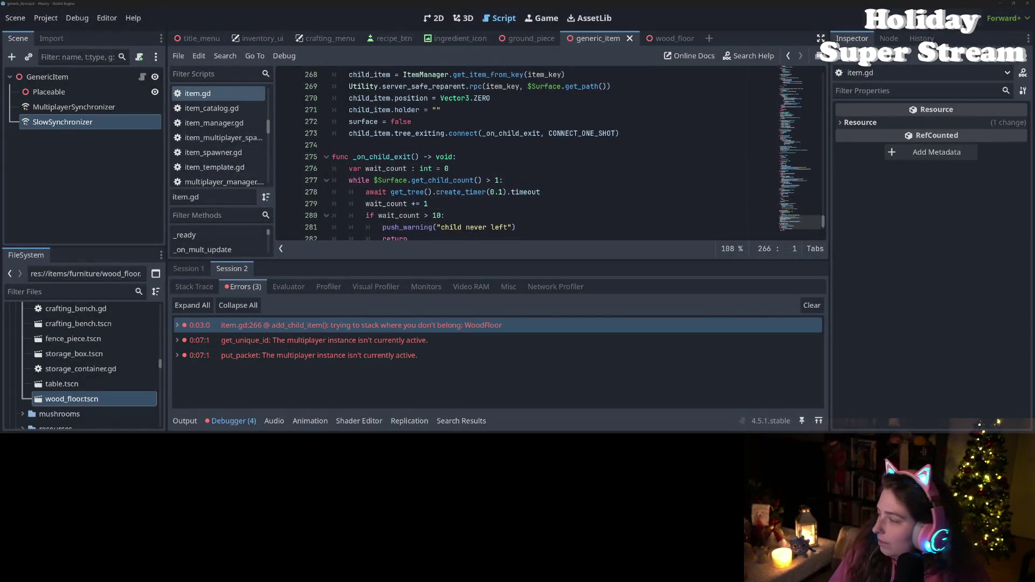
{"action": "key", "text": "alt+Tab"}
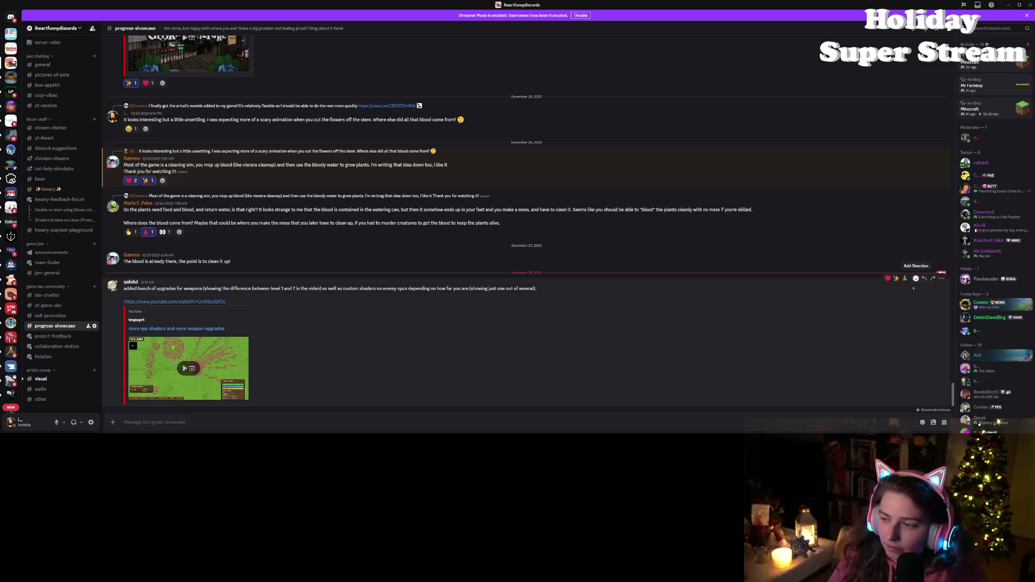
- Add a sparkle reaction, reply asking if the distance shader was on 'in the last sequence?', then open #visual
{"action": "left_click", "coordinate": [896, 279]}
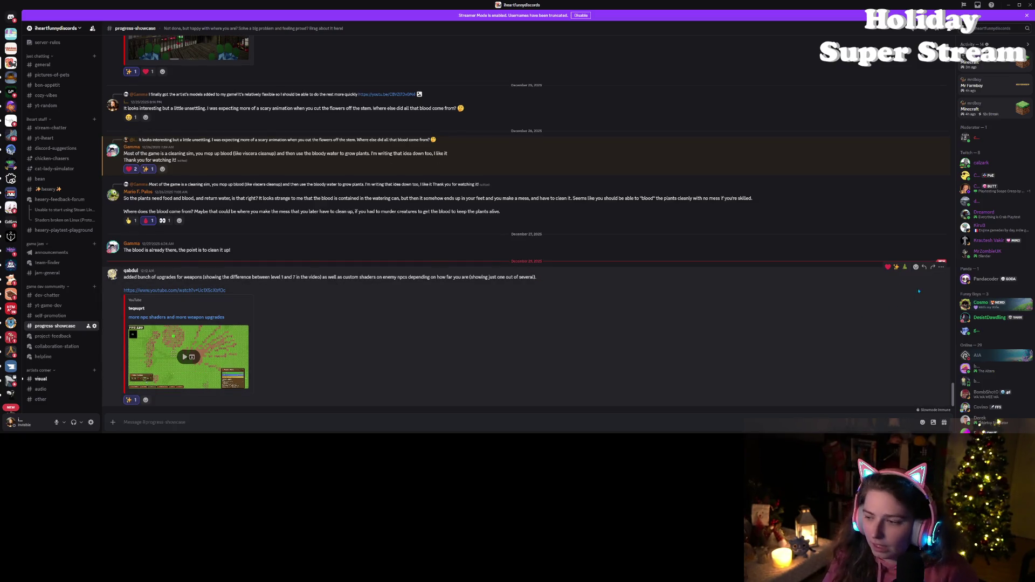
{"action": "left_click", "coordinate": [924, 267]}
{"action": "type", "text": "I couldn't tell the distance shader impact on the npcs, was that on at the end part"}
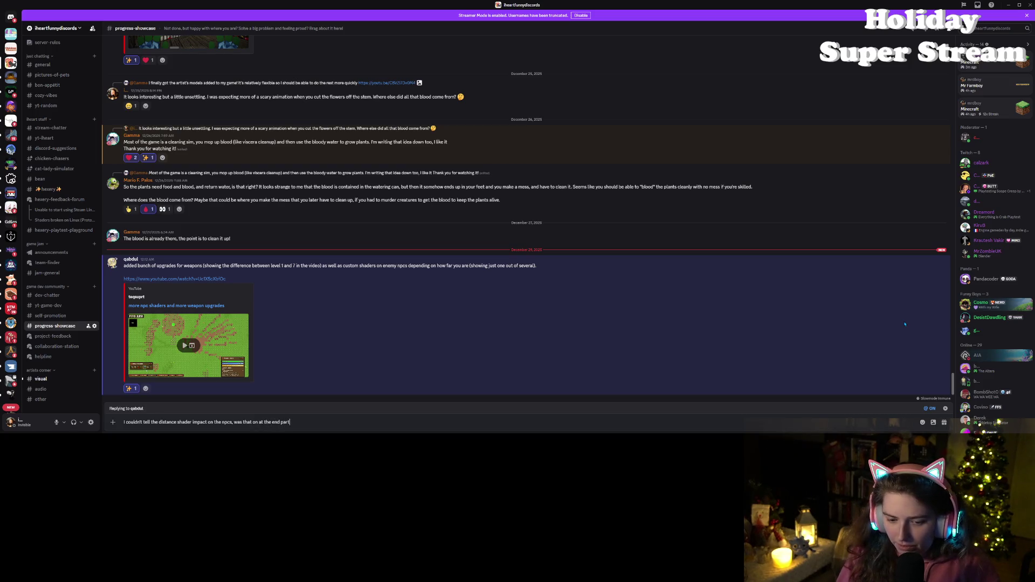
{"action": "key", "text": "BackSpace"}
{"action": "key", "text": "BackSpace"}
{"action": "key", "text": "BackSpace"}
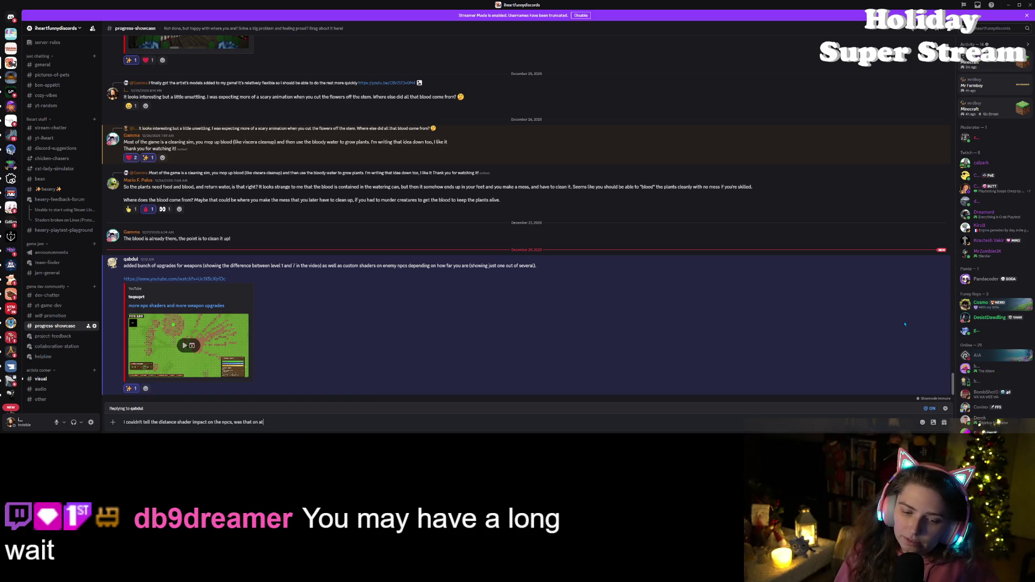
{"action": "key", "text": "BackSpace"}
{"action": "key", "text": "BackSpace"}
{"action": "type", "text": "in t"}
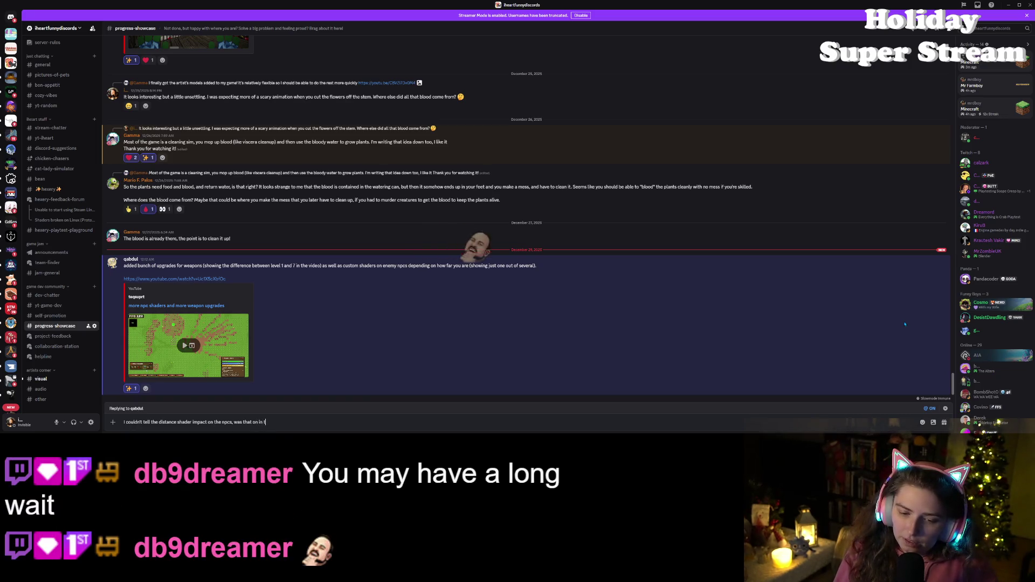
{"action": "type", "text": "he last sequen"}
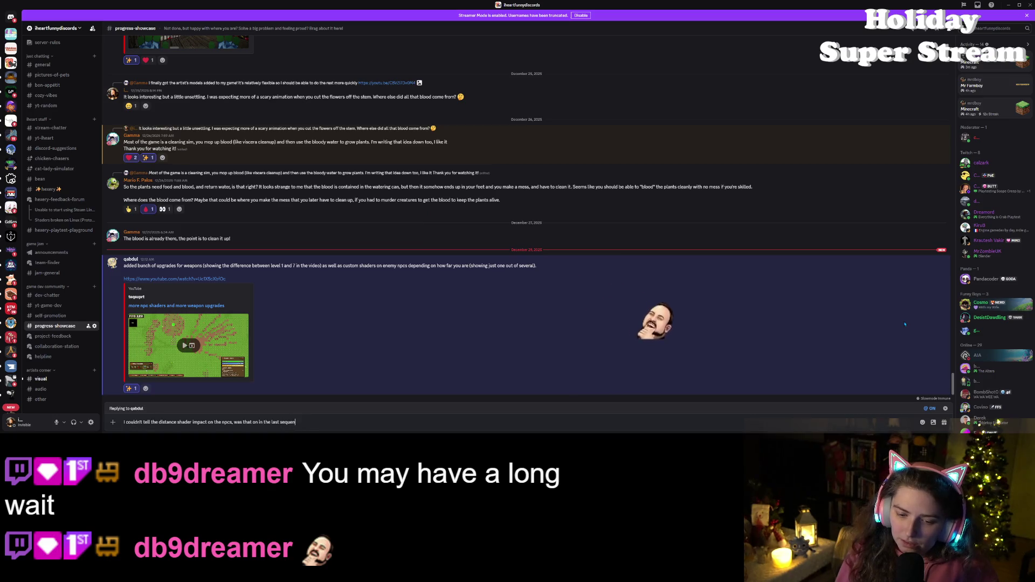
{"action": "type", "text": "ce?"}
{"action": "key", "text": "Return"}
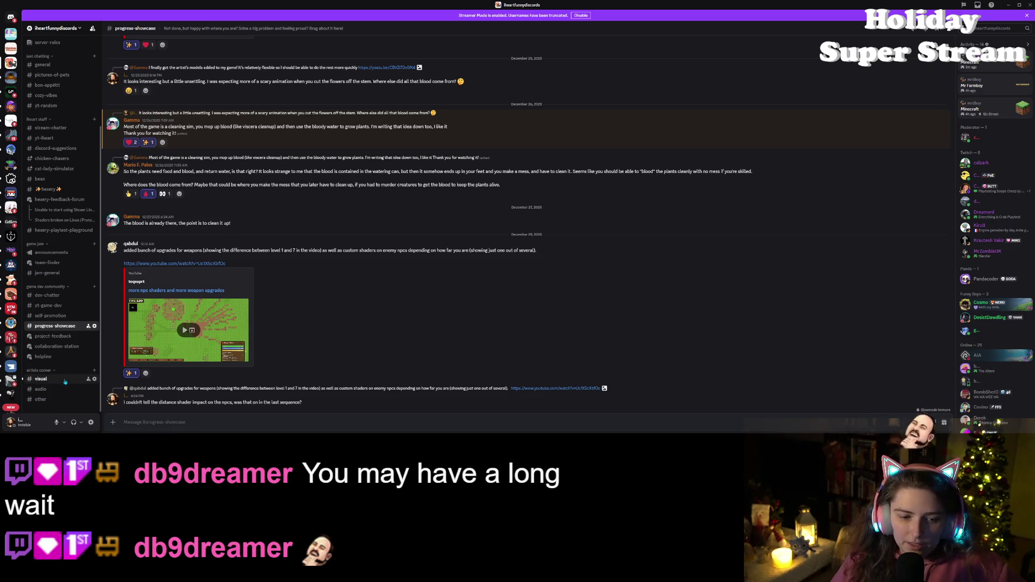
{"action": "left_click", "coordinate": [64, 380]}
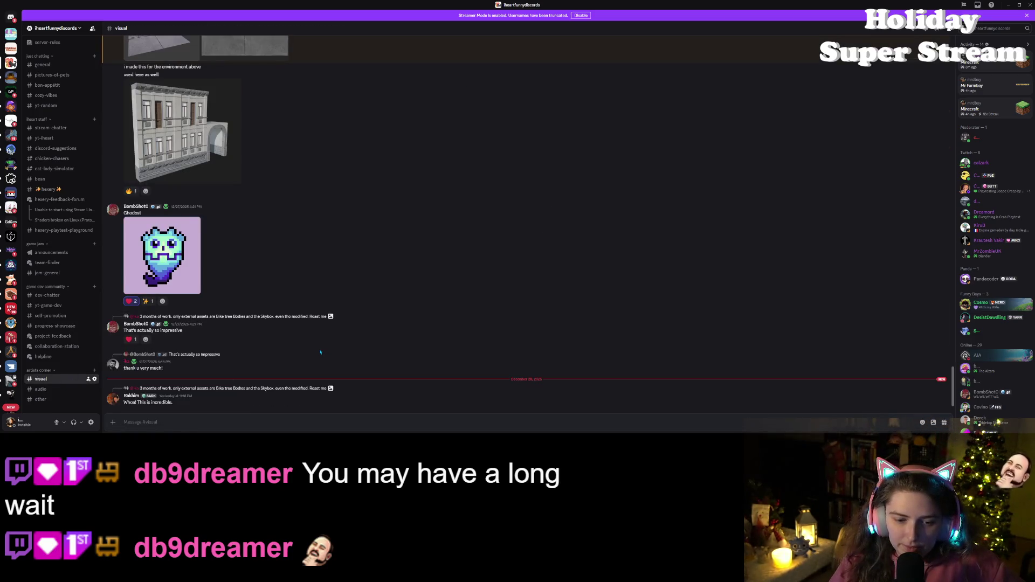
- Minimize Discord to bring the Godot editor showing item.gd back into view
{"action": "scroll", "coordinate": [76, 285], "scroll_direction": "up", "scroll_amount": 3}
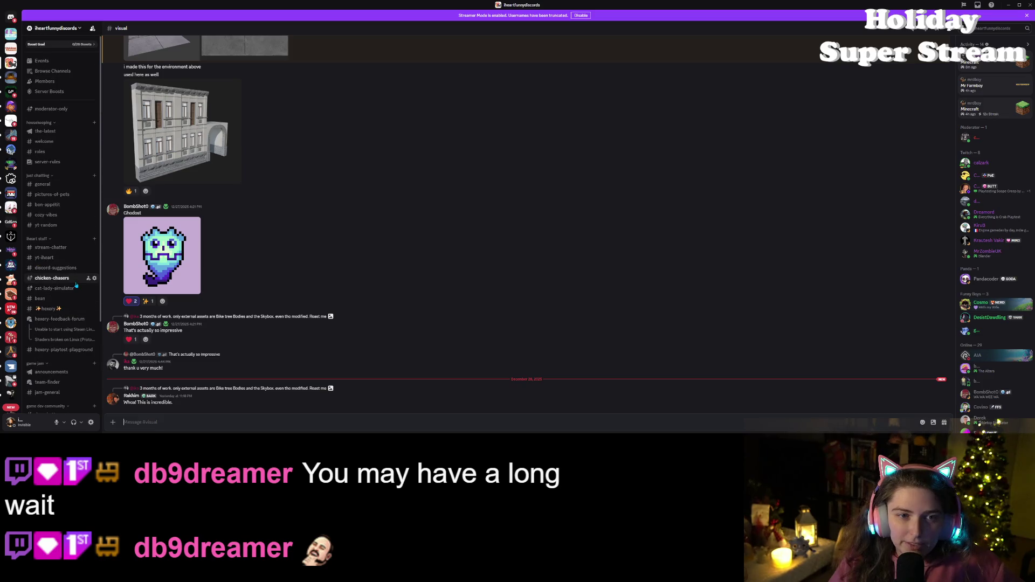
{"action": "left_click", "coordinate": [1008, 5]}
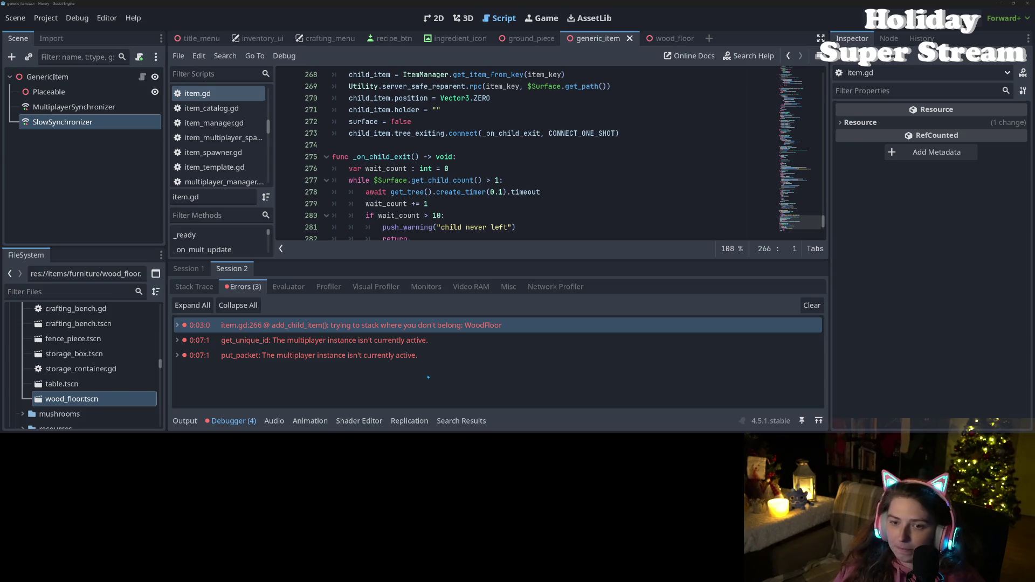
- Collapse the debugger and inspect the add_child_item function in item.gd
{"action": "left_click", "coordinate": [230, 421]}
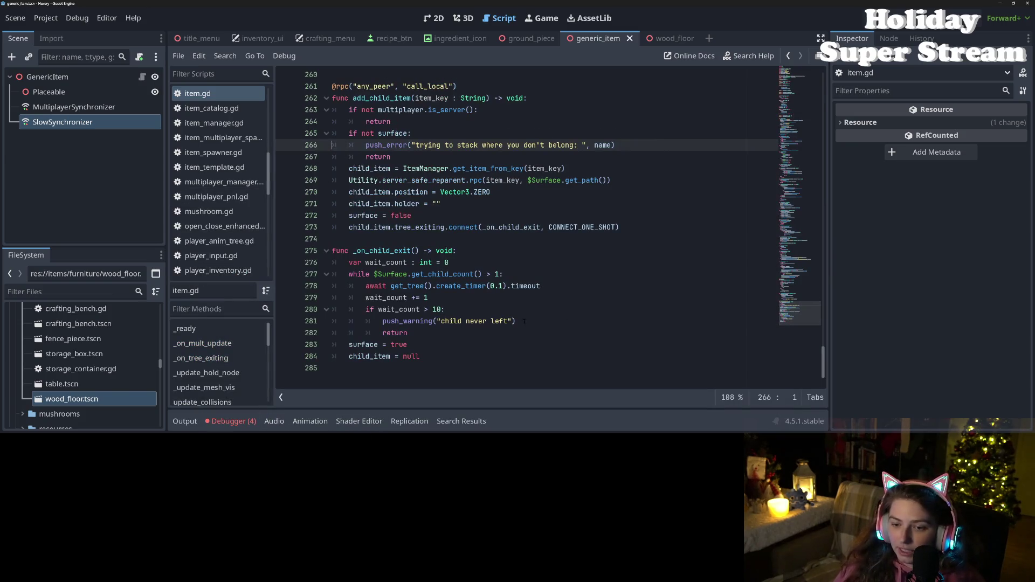
{"action": "left_click", "coordinate": [559, 319]}
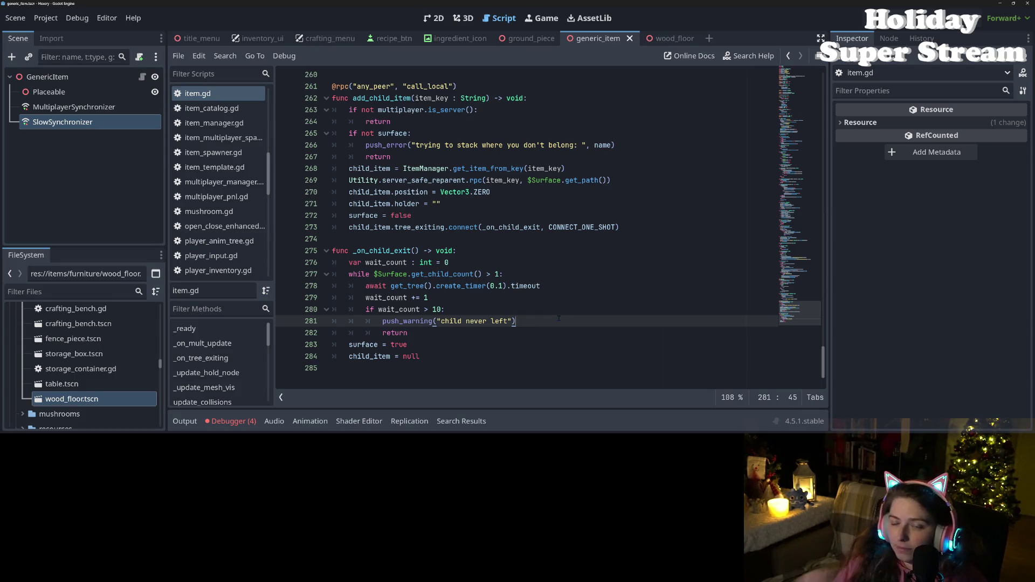
{"action": "double_click", "coordinate": [382, 98]}
{"action": "scroll", "coordinate": [481, 335], "scroll_direction": "up", "scroll_amount": 8}
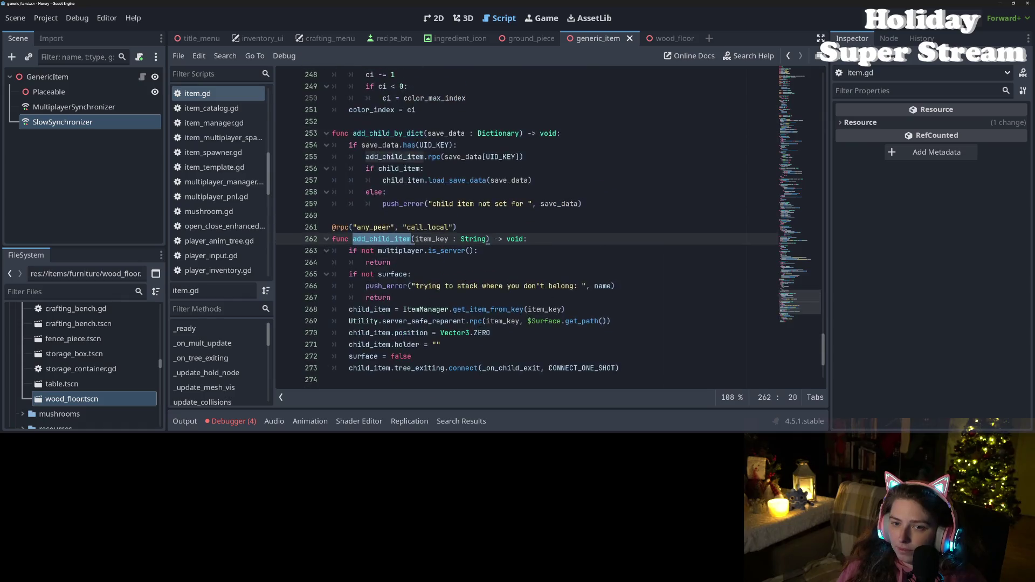
{"action": "scroll", "coordinate": [548, 230], "scroll_direction": "up", "scroll_amount": 1}
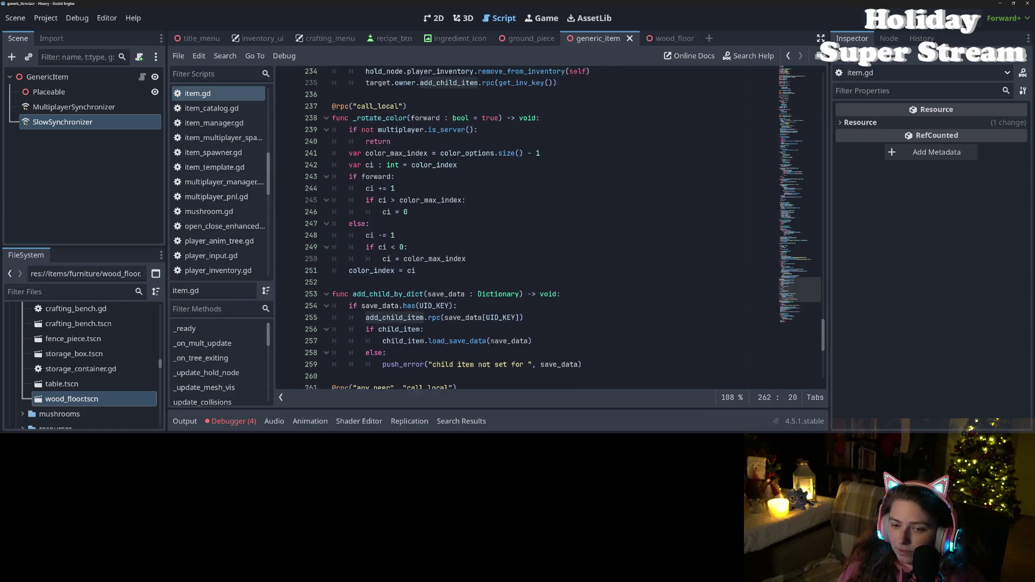
{"action": "scroll", "coordinate": [548, 230], "scroll_direction": "down", "scroll_amount": 1}
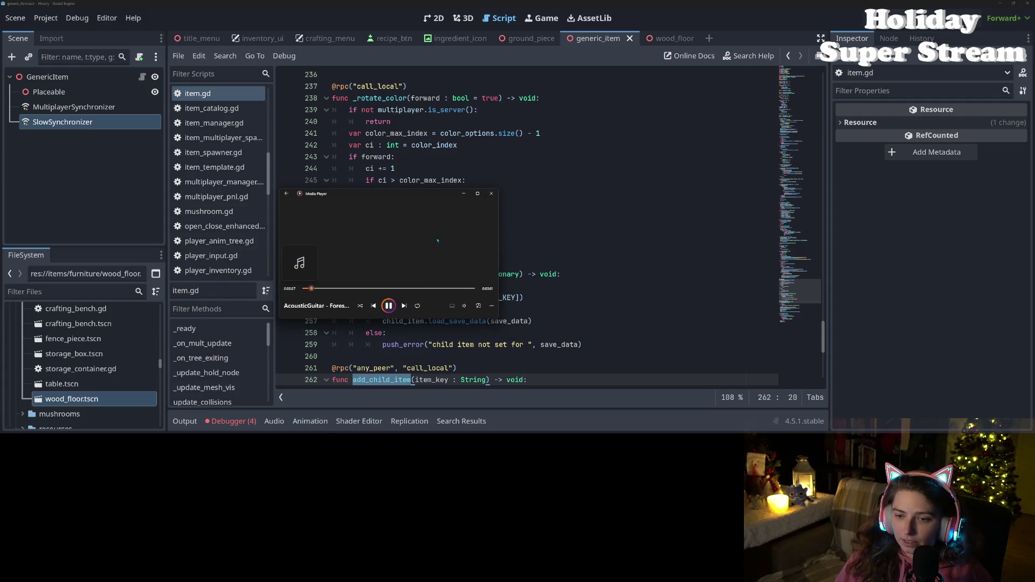
{"action": "left_click", "coordinate": [574, 298]}
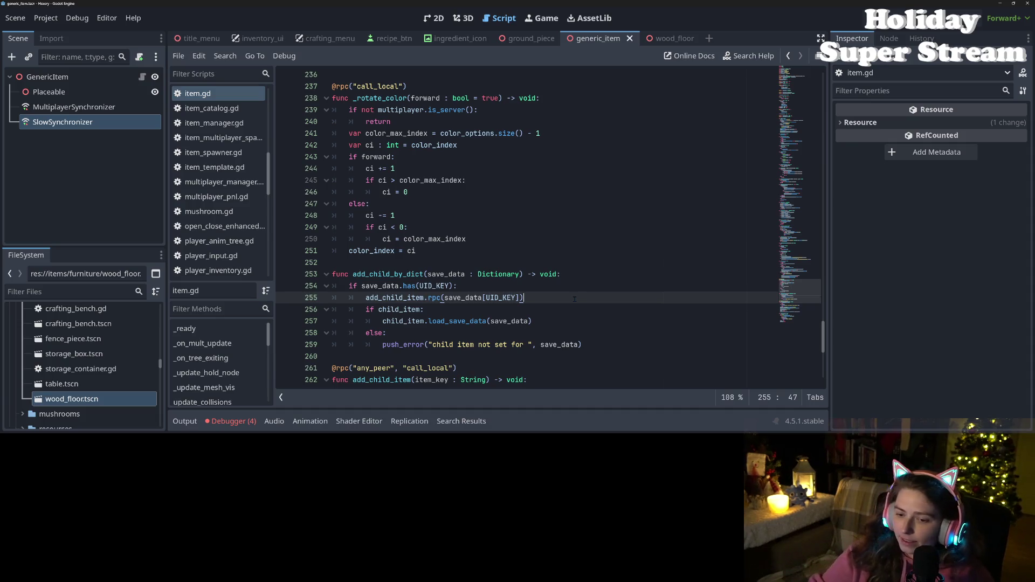
- Trace the stacking error to line 266 and add_child_by_dict's call, then open wood_floor
{"action": "left_click", "coordinate": [226, 421]}
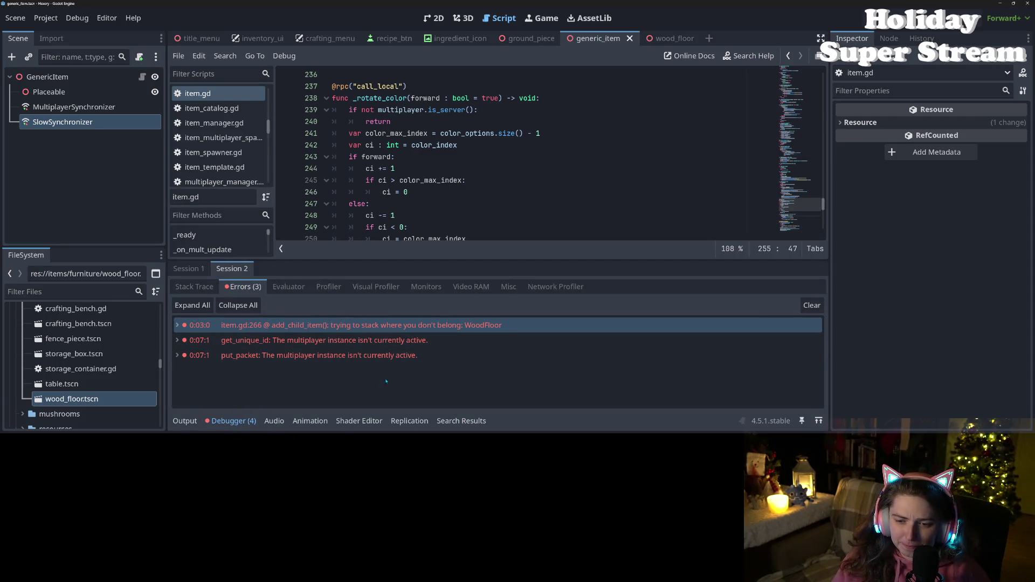
{"action": "left_click", "coordinate": [177, 325]}
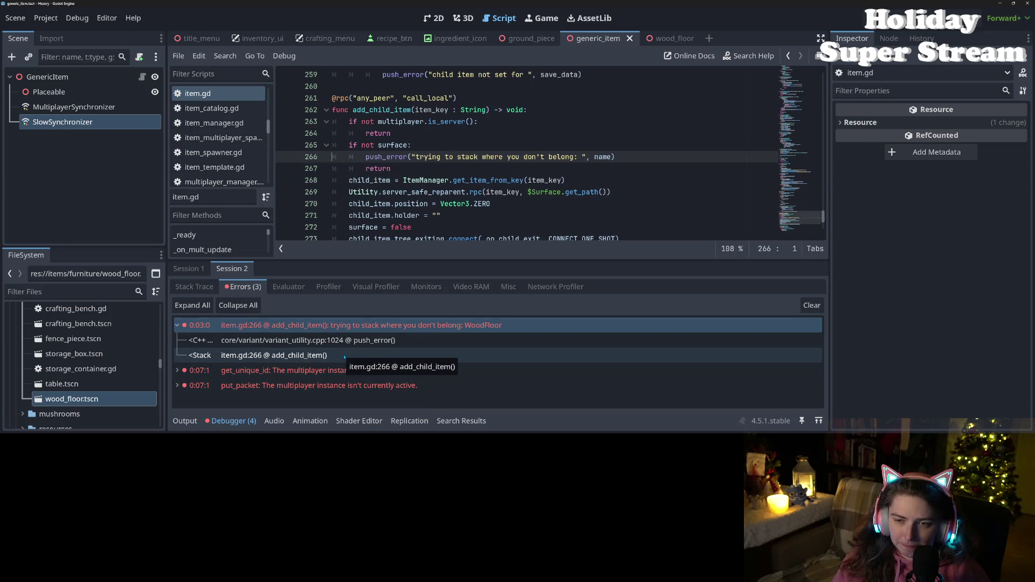
{"action": "left_click", "coordinate": [231, 421]}
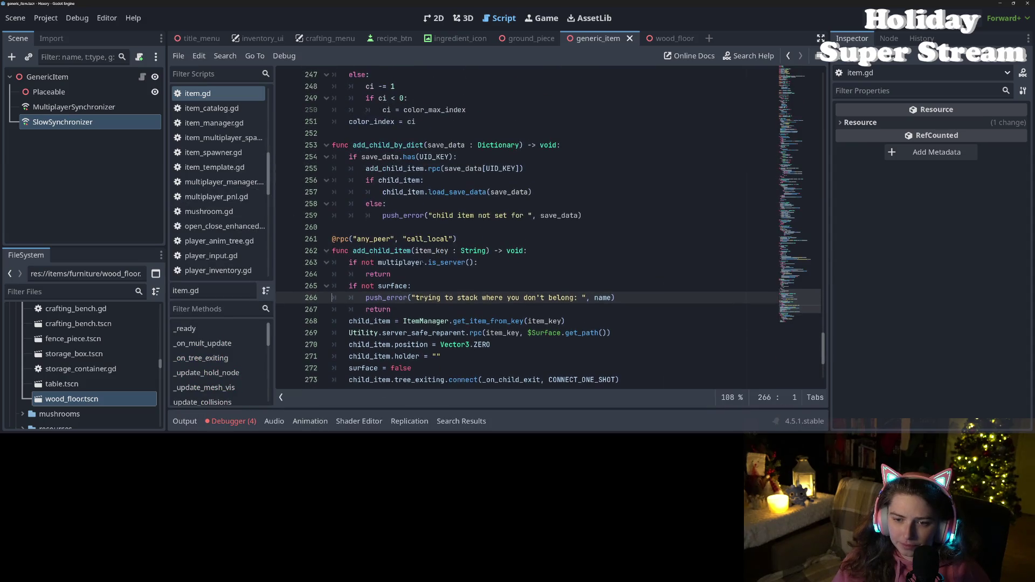
{"action": "double_click", "coordinate": [384, 250]}
{"action": "scroll", "coordinate": [525, 227], "scroll_direction": "up", "scroll_amount": 4}
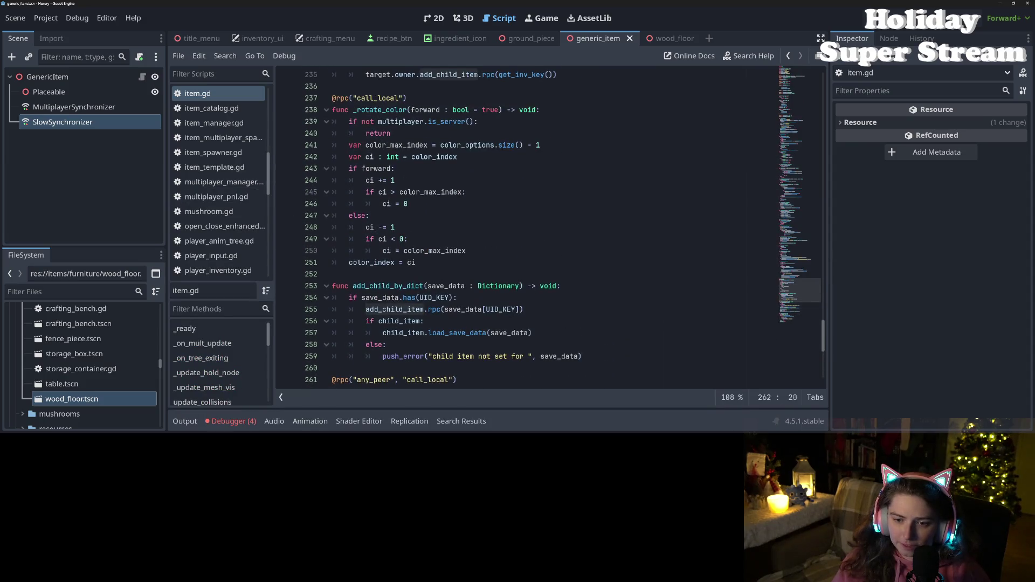
{"action": "double_click", "coordinate": [386, 287]}
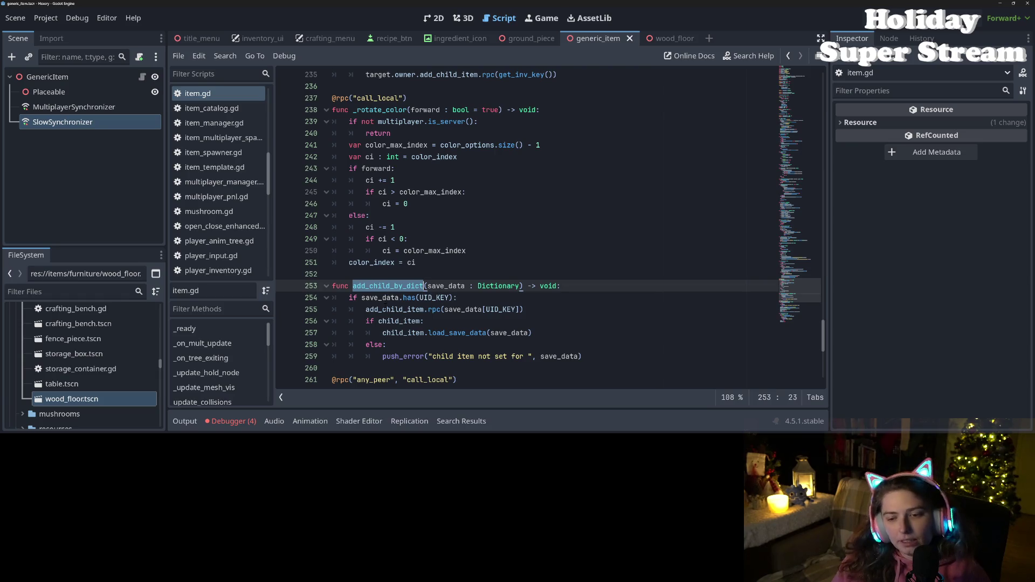
{"action": "double_click", "coordinate": [385, 308]}
{"action": "left_click", "coordinate": [555, 311]}
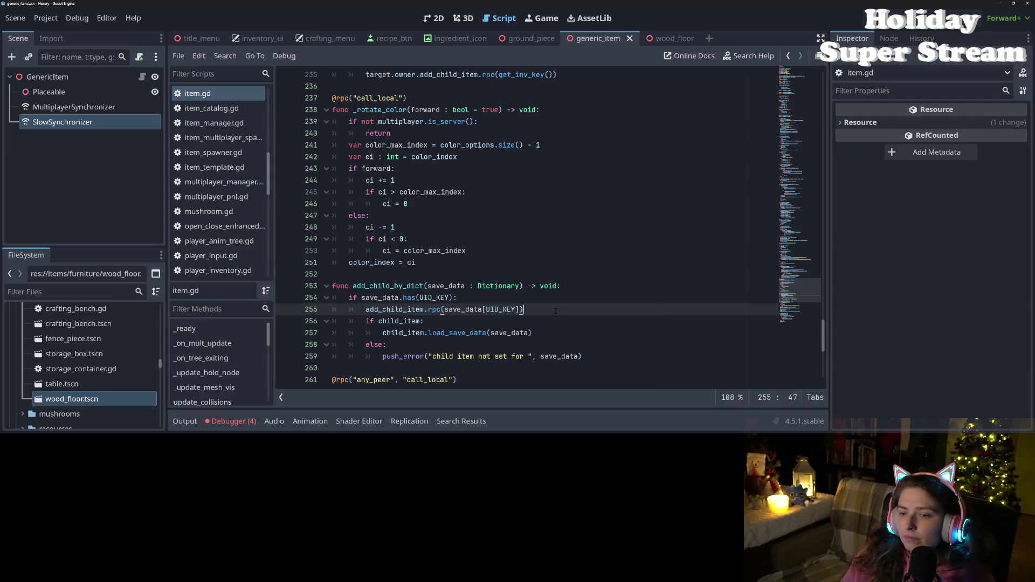
{"action": "scroll", "coordinate": [565, 311], "scroll_direction": "down", "scroll_amount": 3}
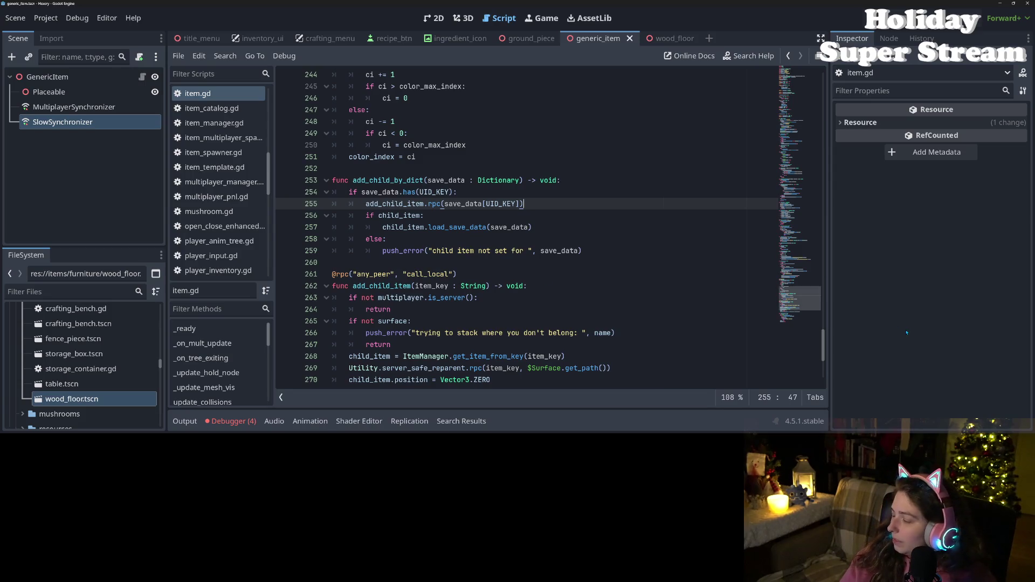
{"action": "left_click", "coordinate": [583, 241]}
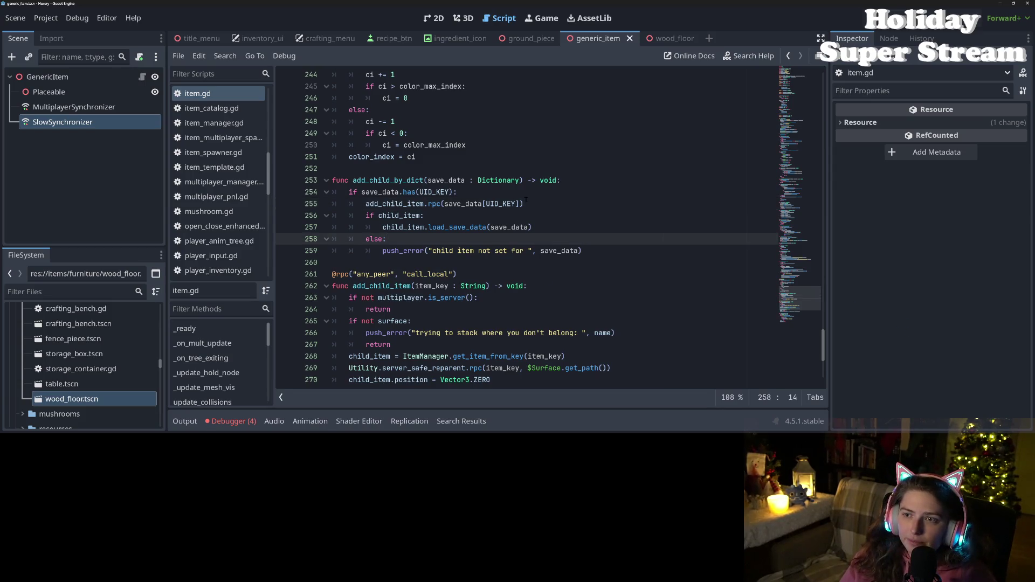
{"action": "left_click", "coordinate": [661, 38]}
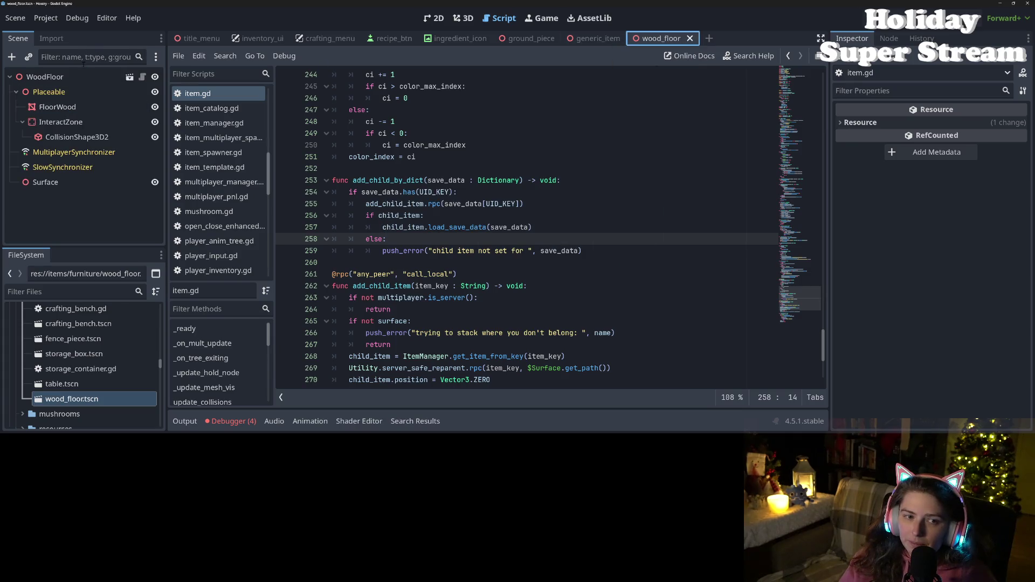
- Add a Label3D child under WoodFloor and raise it above the floor
{"action": "left_click", "coordinate": [54, 77]}
{"action": "left_click", "coordinate": [463, 18]}
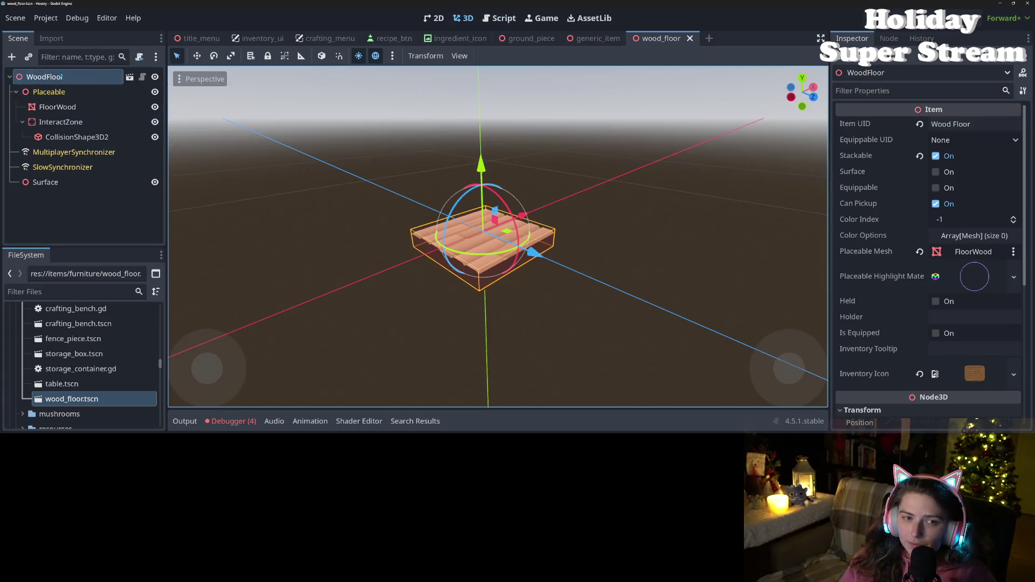
{"action": "right_click", "coordinate": [61, 76]}
{"action": "left_click", "coordinate": [89, 102]}
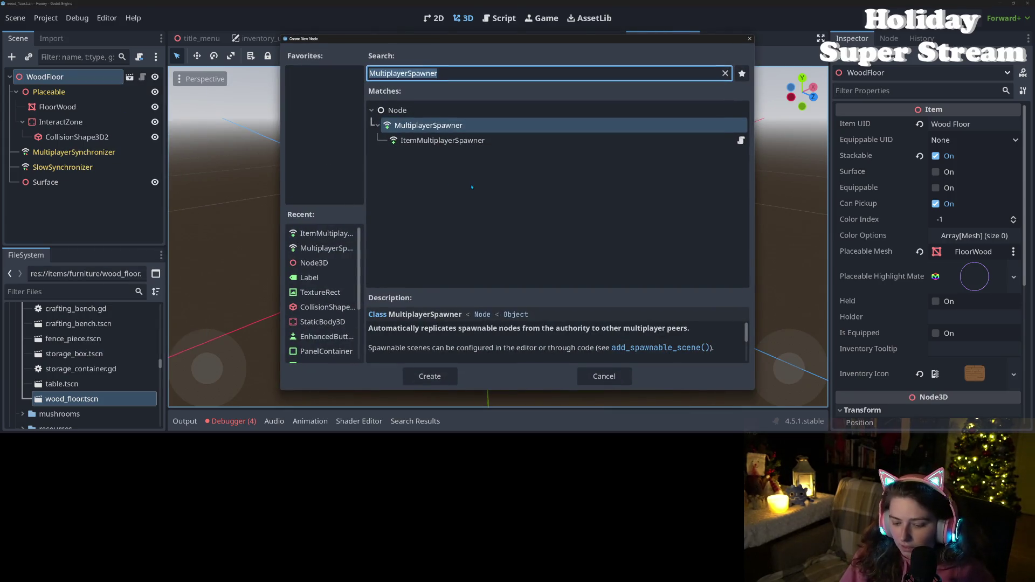
{"action": "type", "text": "label3"}
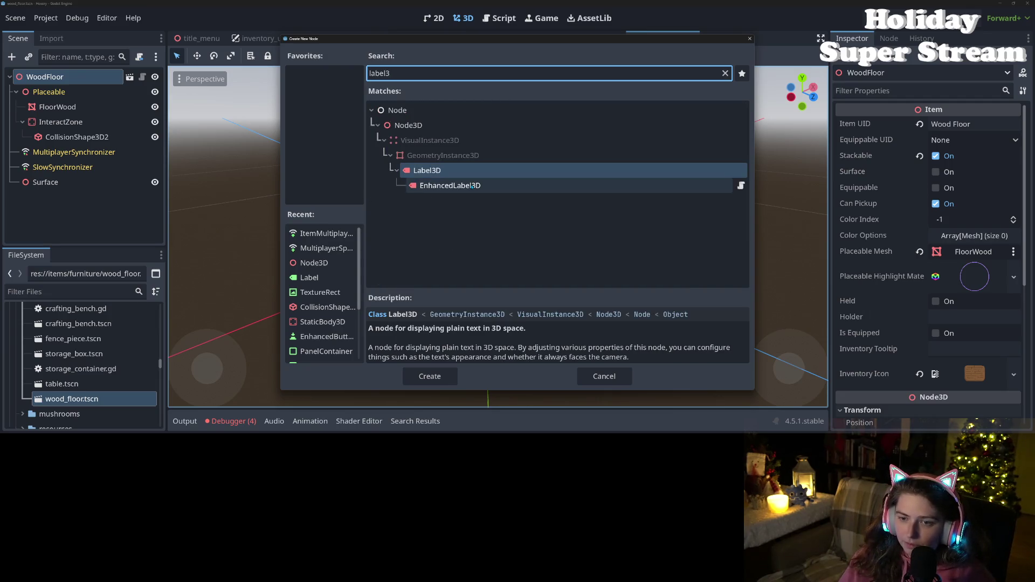
{"action": "key", "text": "Return"}
{"action": "mouse_move", "coordinate": [489, 134]}
{"action": "left_mouse_down"}
{"action": "mouse_move", "coordinate": [490, 118]}
{"action": "mouse_move", "coordinate": [525, 110]}
{"action": "left_mouse_up"}
- Set the label's text to 'surface' with billboard mode enabled, and save the scene
{"action": "left_click", "coordinate": [902, 172]}
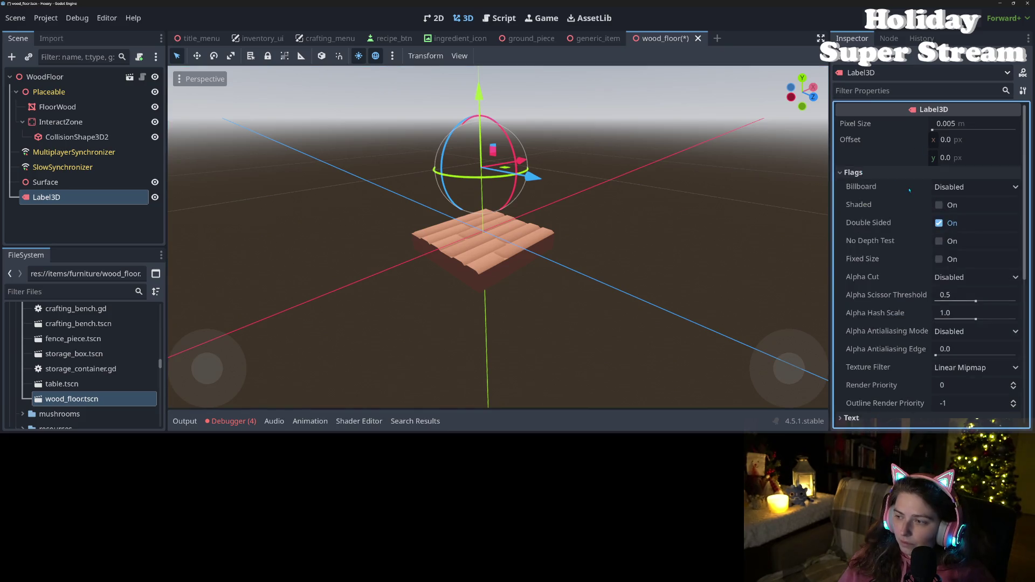
{"action": "left_click", "coordinate": [901, 172]}
{"action": "left_click", "coordinate": [900, 186]}
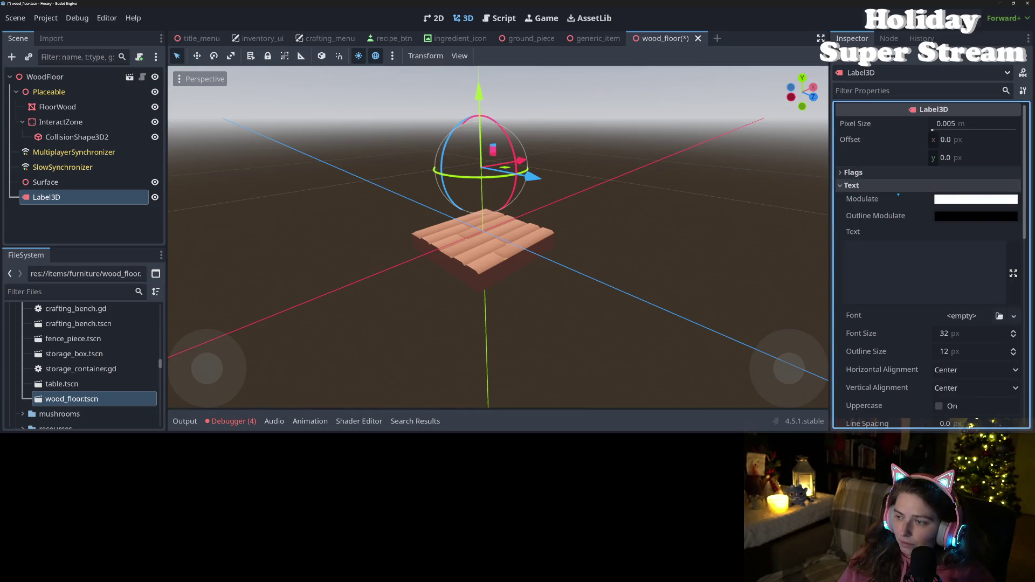
{"action": "left_click", "coordinate": [928, 247]}
{"action": "type", "text": "surface"}
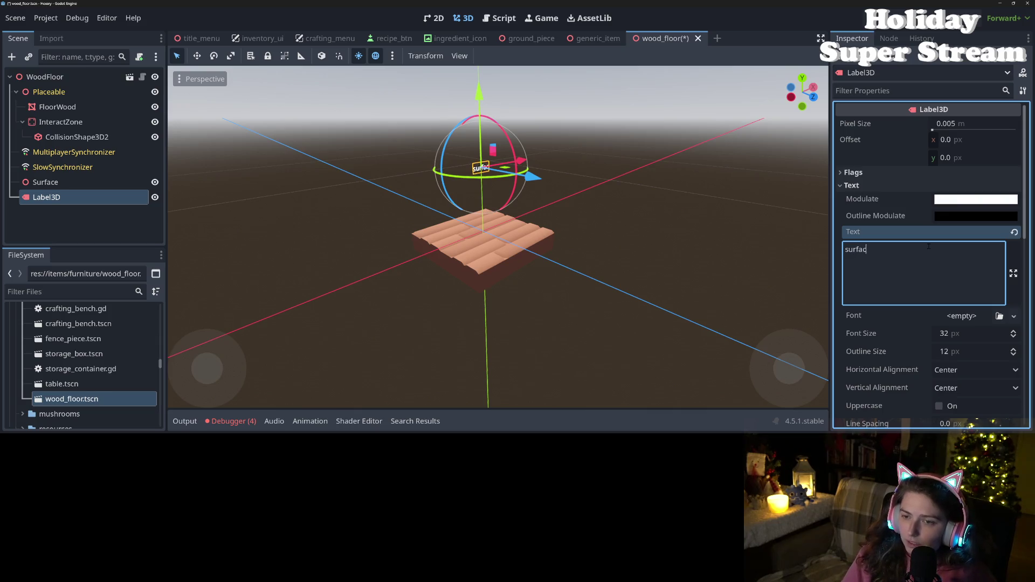
{"action": "left_click", "coordinate": [873, 172]}
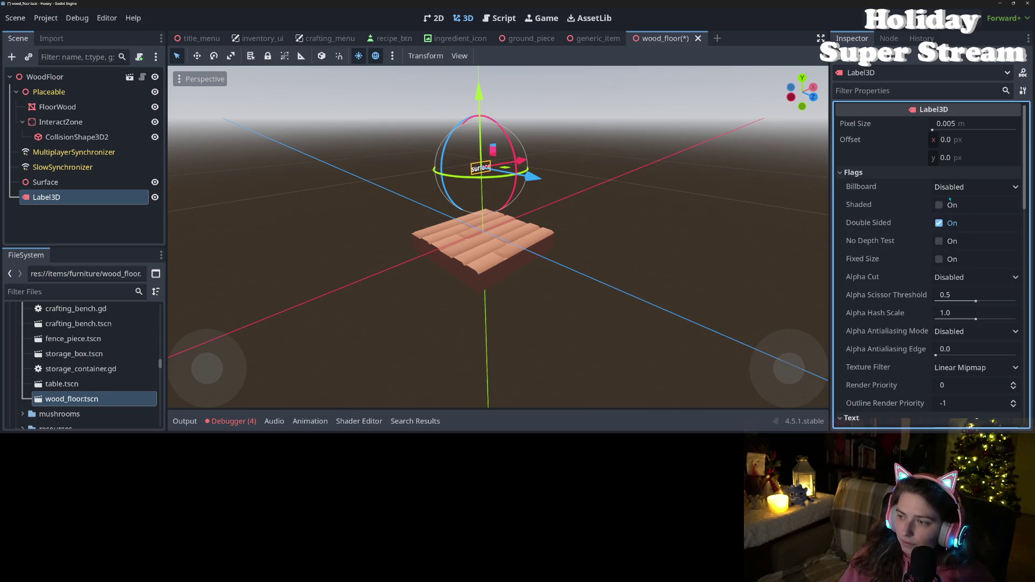
{"action": "left_click", "coordinate": [976, 186]}
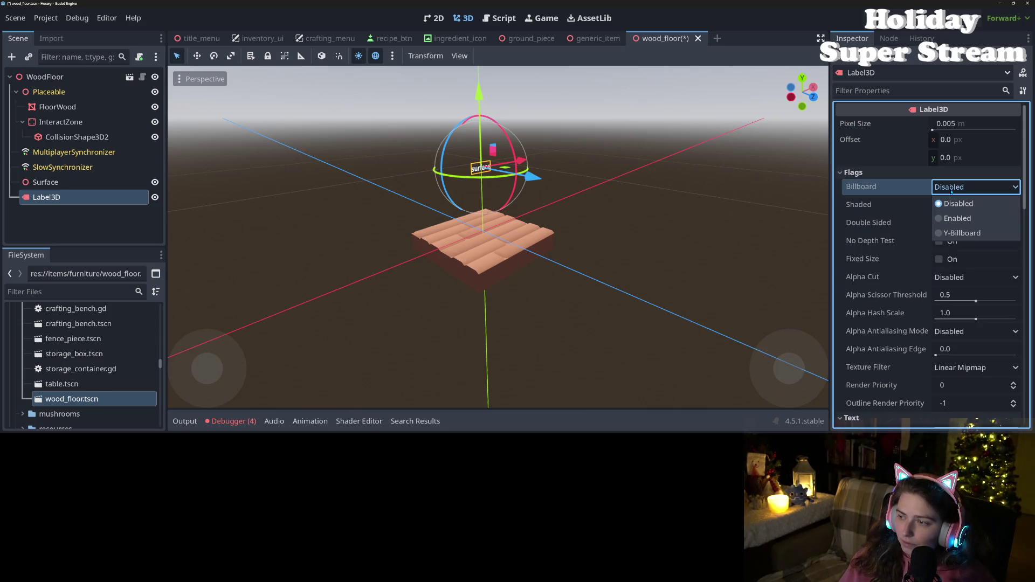
{"action": "left_click", "coordinate": [967, 218]}
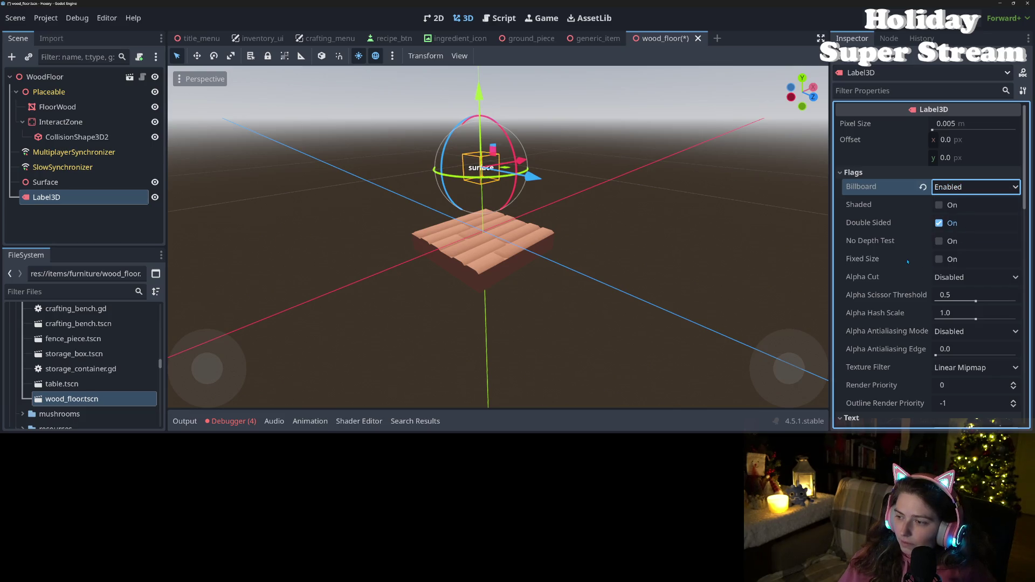
{"action": "key", "text": "ctrl+s"}
- Rename the Label3D node to SurfaceLbl and save the wood_floor scene
{"action": "scroll", "coordinate": [591, 258], "scroll_direction": "down", "scroll_amount": 3}
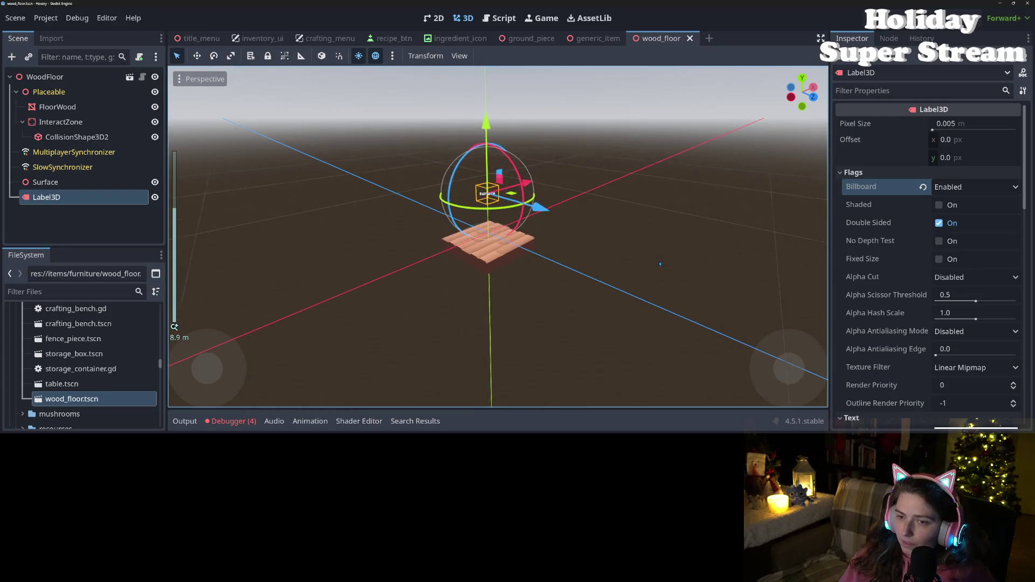
{"action": "mouse_move", "coordinate": [590, 258]}
{"action": "left_mouse_down"}
{"action": "mouse_move", "coordinate": [677, 264]}
{"action": "mouse_move", "coordinate": [574, 257]}
{"action": "left_mouse_up"}
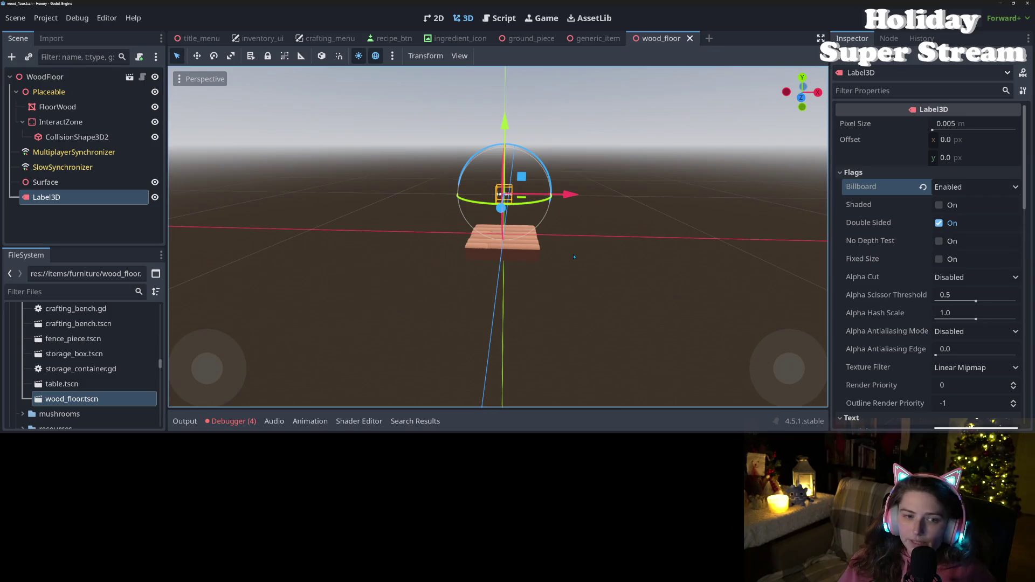
{"action": "right_click", "coordinate": [123, 222]}
{"action": "left_click", "coordinate": [171, 220]}
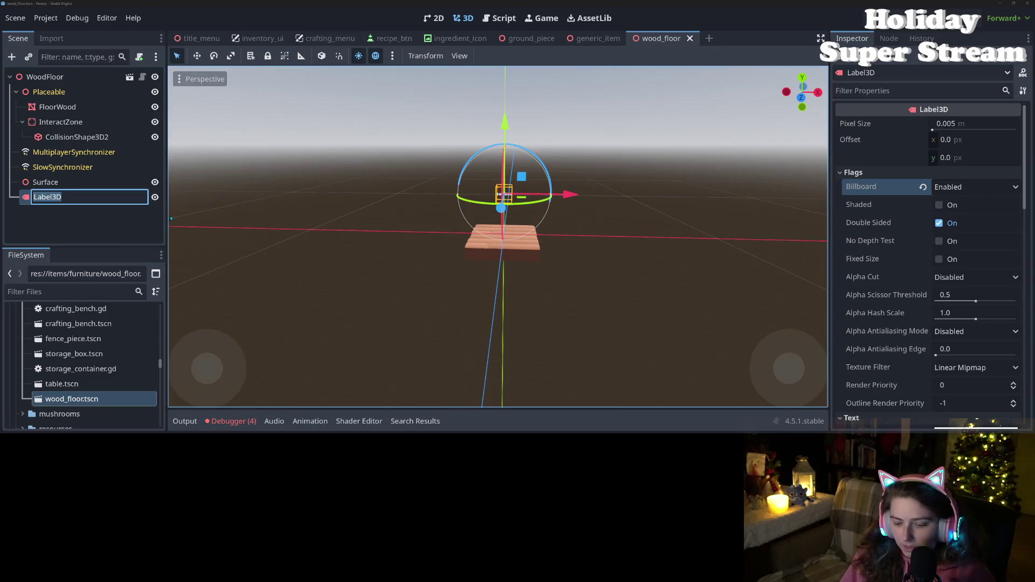
{"action": "type", "text": "SurfaceLbl"}
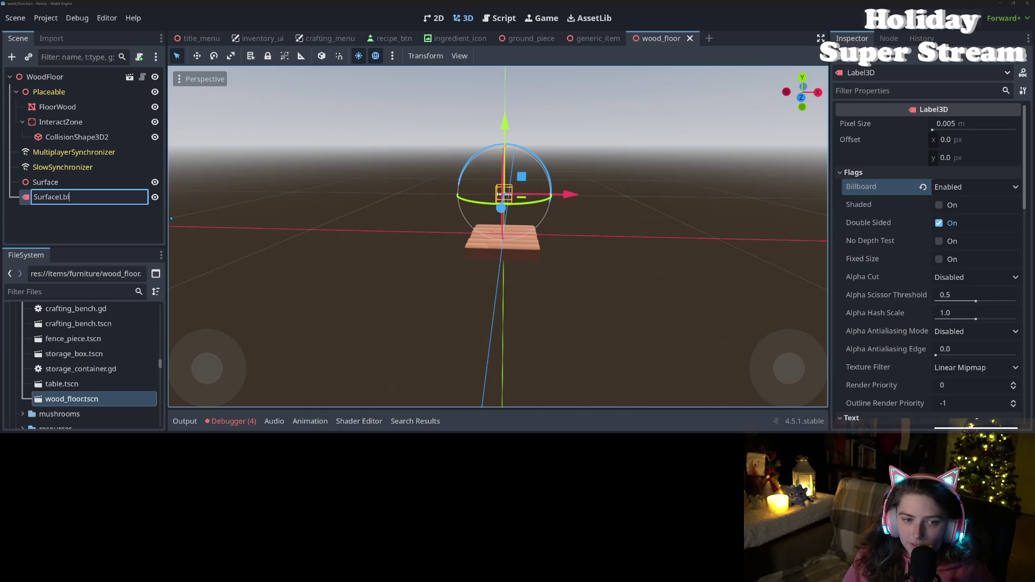
{"action": "key", "text": "Return"}
{"action": "key", "text": "ctrl+s"}
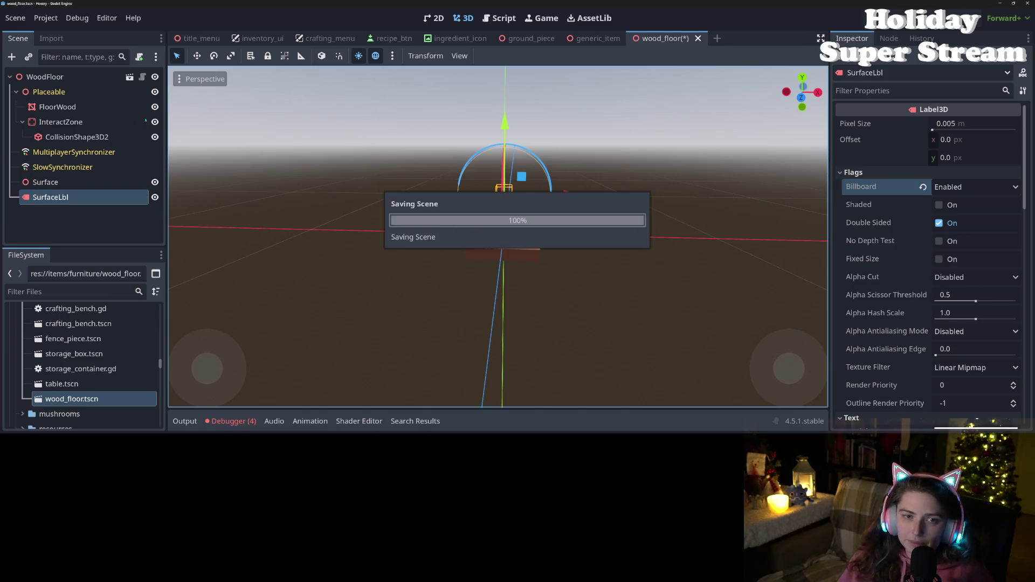
{"action": "key", "text": "ctrl+F3"}
{"action": "scroll", "coordinate": [496, 316], "scroll_direction": "down", "scroll_amount": 5}
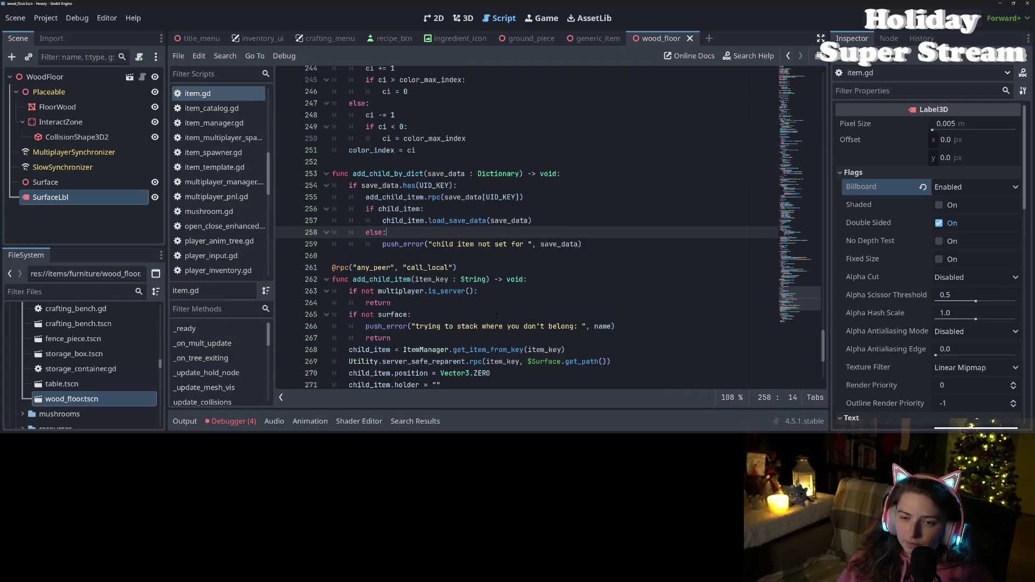
{"action": "scroll", "coordinate": [625, 351], "scroll_direction": "up", "scroll_amount": 20}
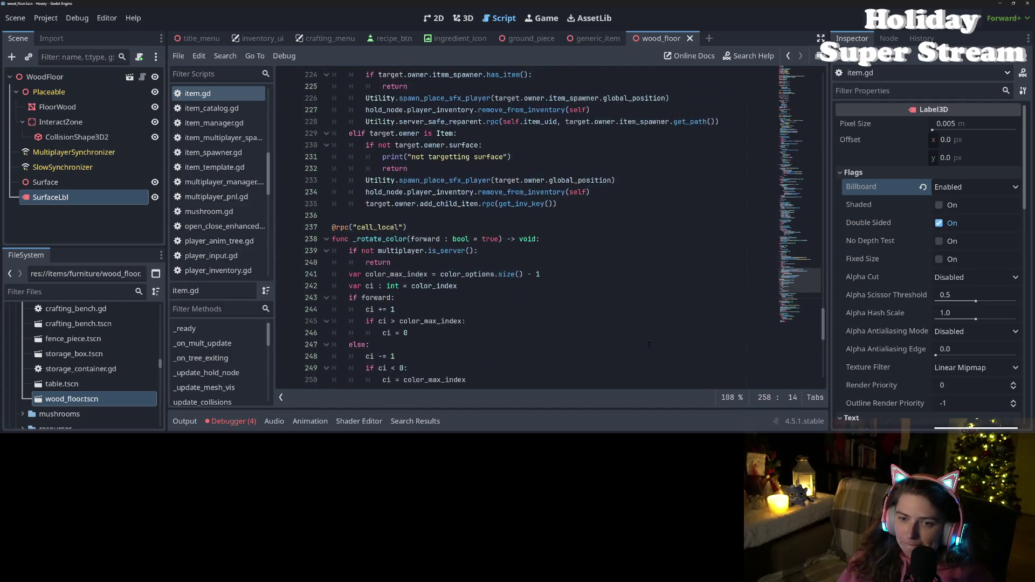
{"action": "scroll", "coordinate": [641, 344], "scroll_direction": "up", "scroll_amount": 20}
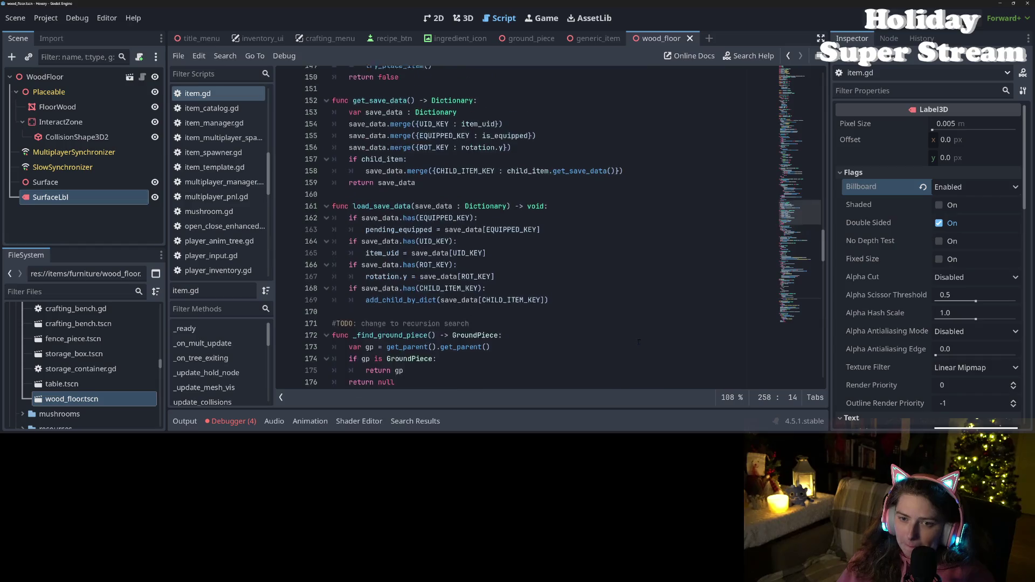
{"action": "scroll", "coordinate": [636, 343], "scroll_direction": "up", "scroll_amount": 20}
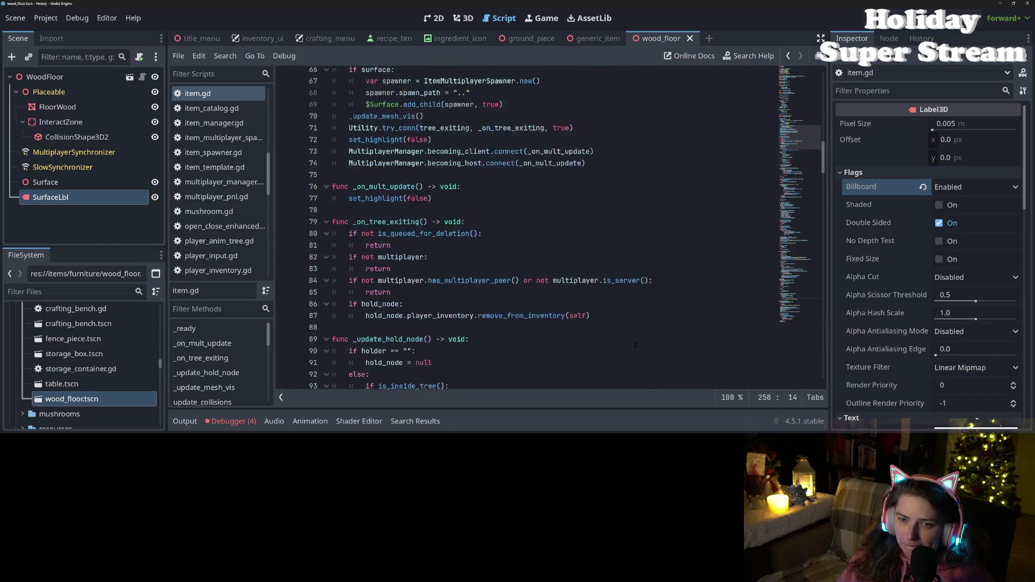
{"action": "scroll", "coordinate": [550, 227], "scroll_direction": "up", "scroll_amount": 12}
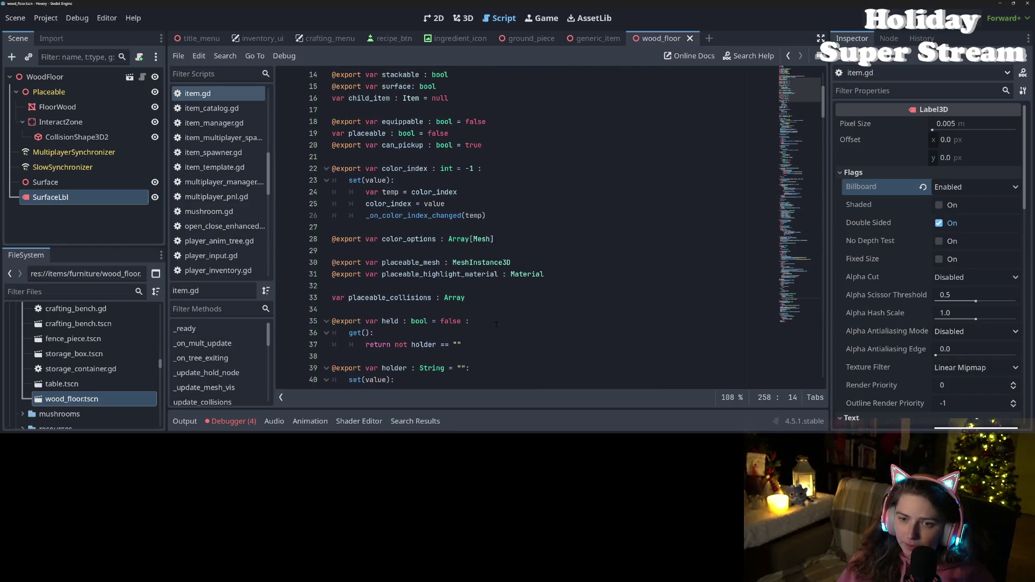
- Give surface a set(value) setter assigning surface = value and $SurfaceLbl.visible = surface
{"action": "left_click", "coordinate": [472, 231]}
{"action": "type", "text": ":"}
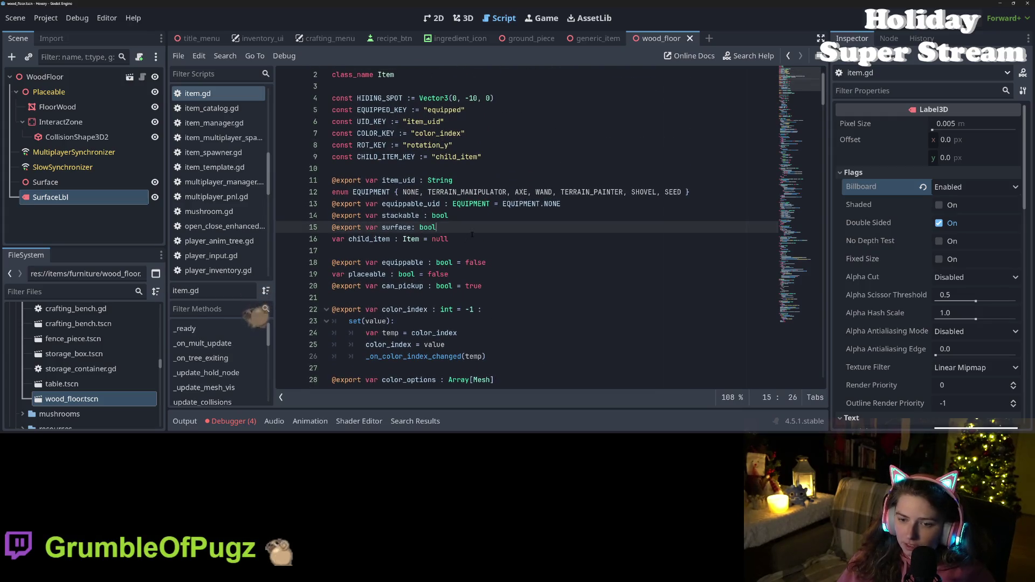
{"action": "key", "text": "Return"}
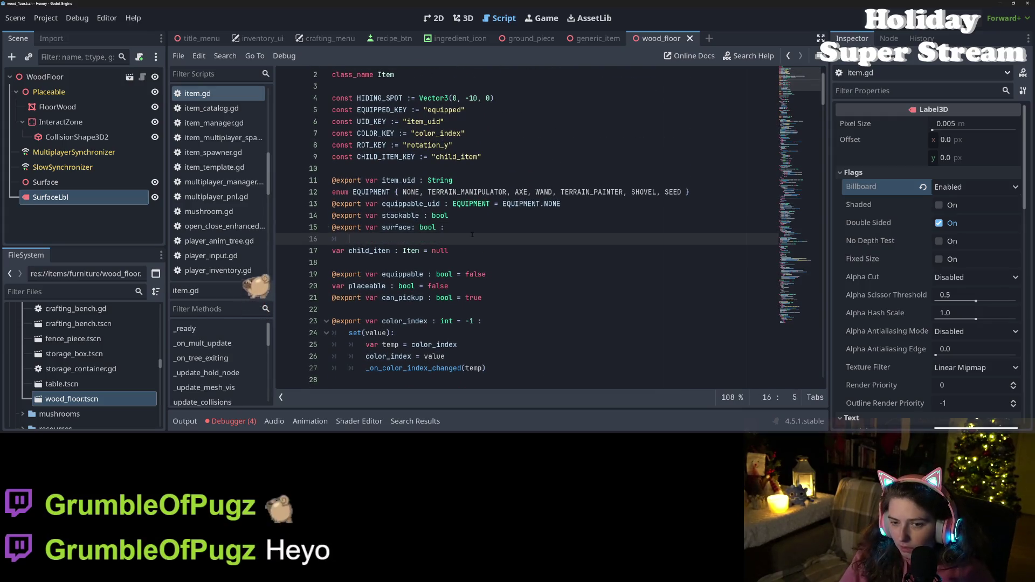
{"action": "type", "text": "set(value):"}
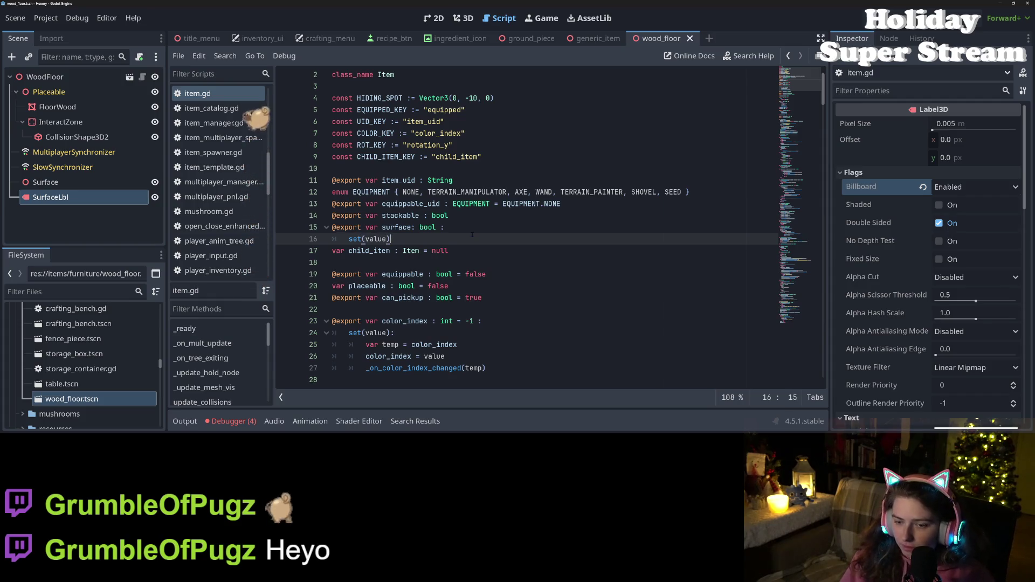
{"action": "key", "text": "Return"}
{"action": "type", "text": "surface"}
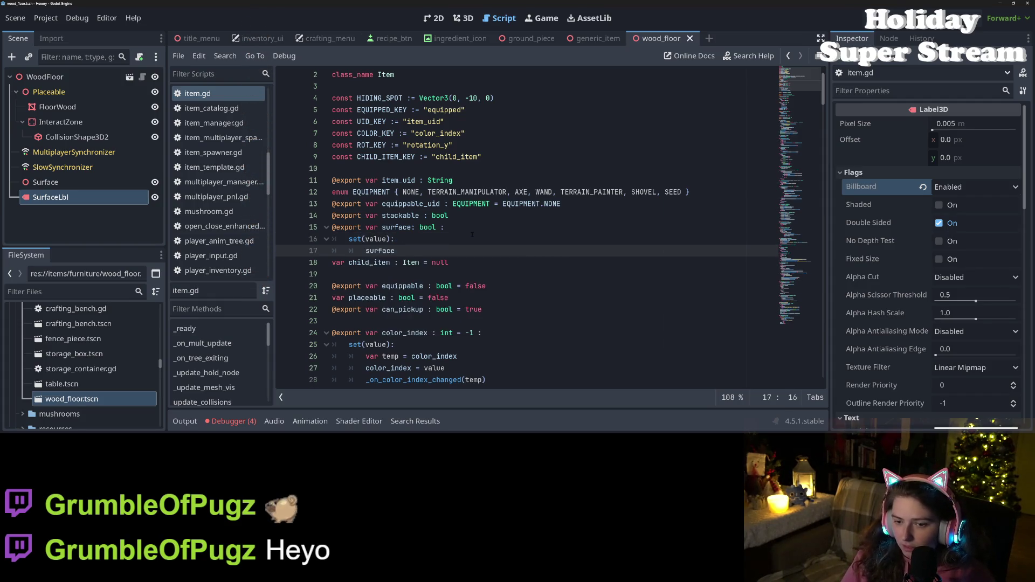
{"action": "type", "text": " = value"}
{"action": "key", "text": "Return"}
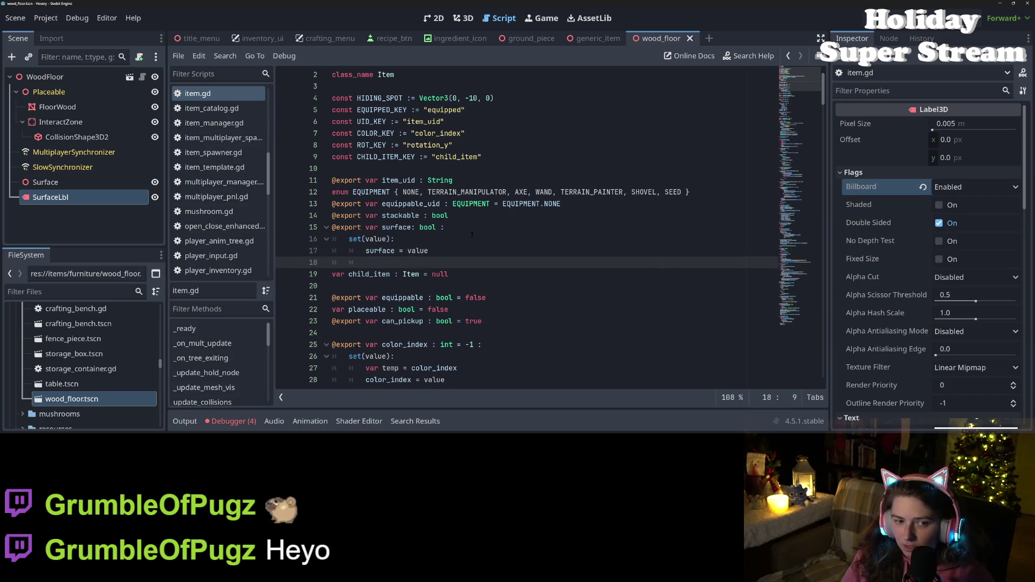
{"action": "type", "text": "$S"}
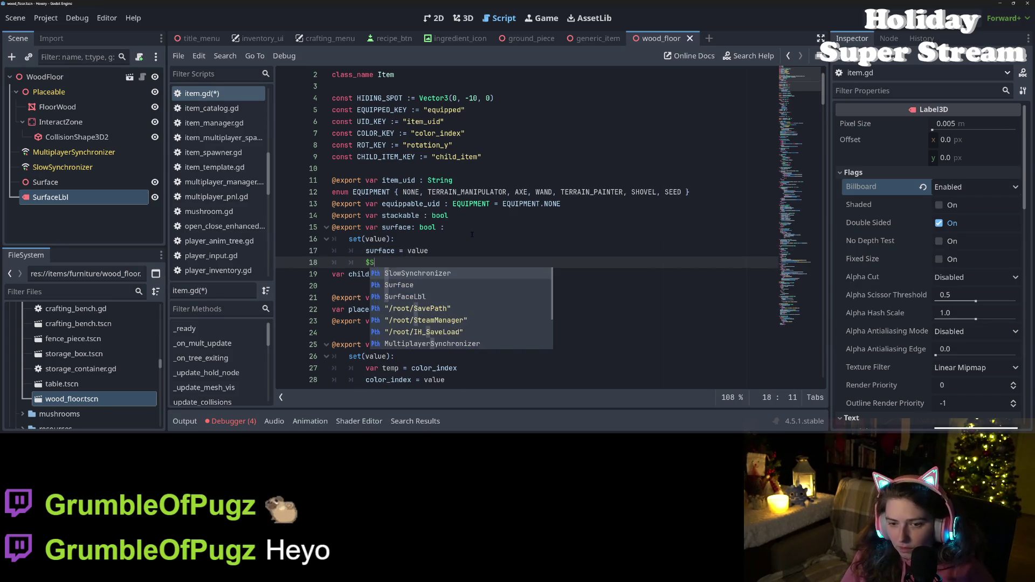
{"action": "type", "text": "urfaceLbl ="}
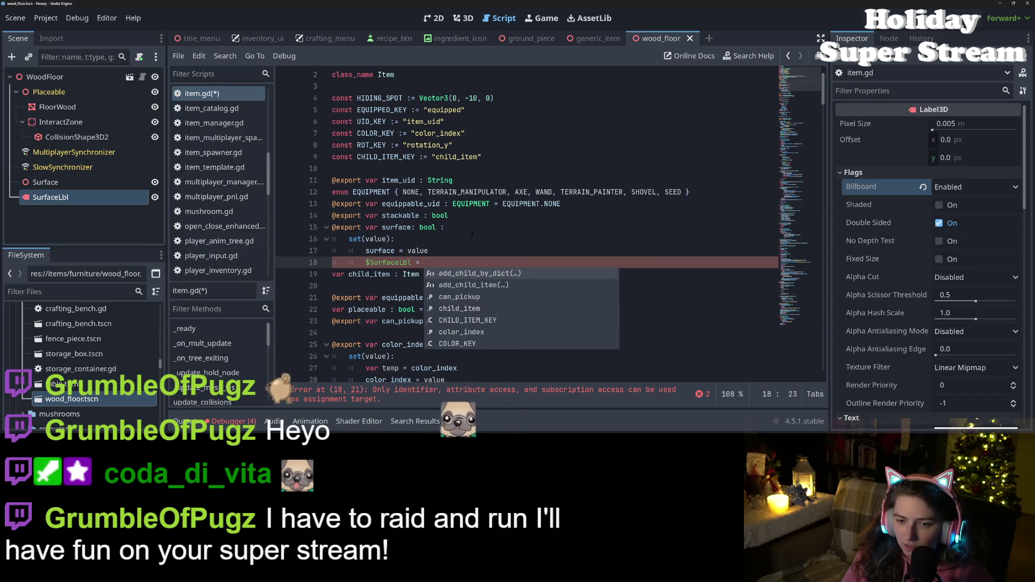
{"action": "key", "text": "BackSpace"}
{"action": "key", "text": "BackSpace"}
{"action": "key", "text": "BackSpace"}
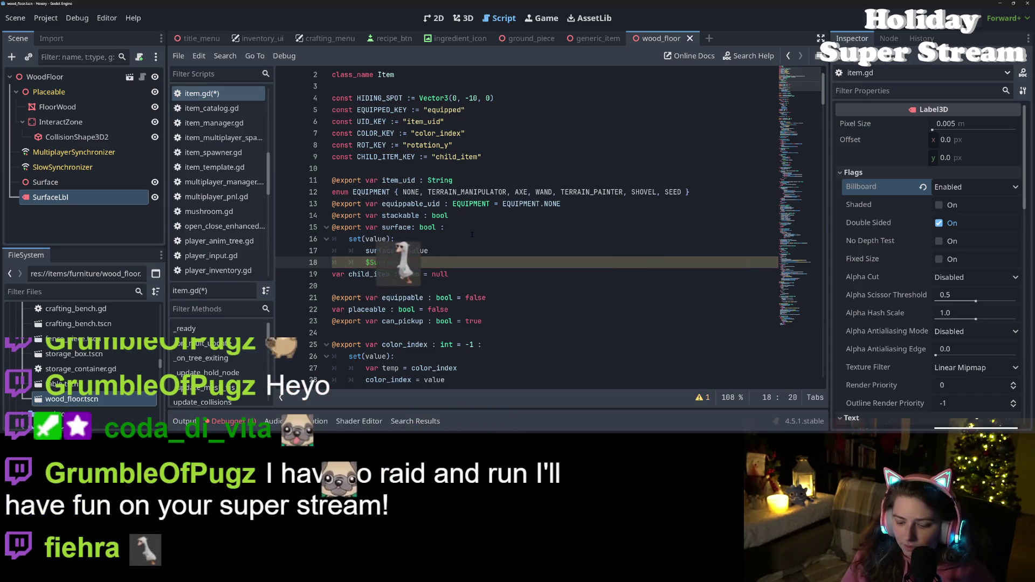
{"action": "type", "text": ".visible = surface"}
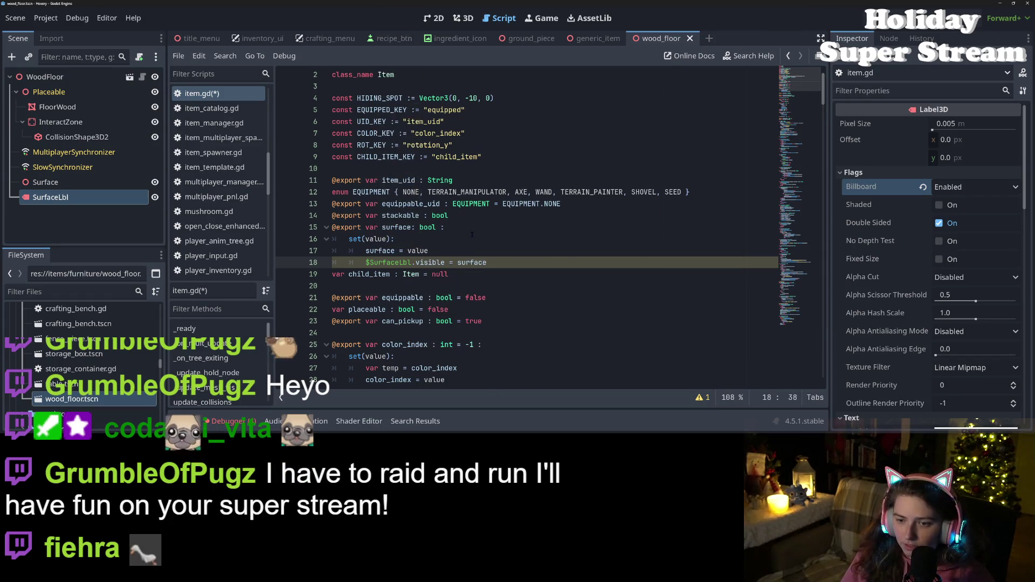
{"action": "key", "text": "Return"}
- Guard the visibility line with if find_child("SurfaceLbl"): and save item.gd
{"action": "key", "text": "Up"}
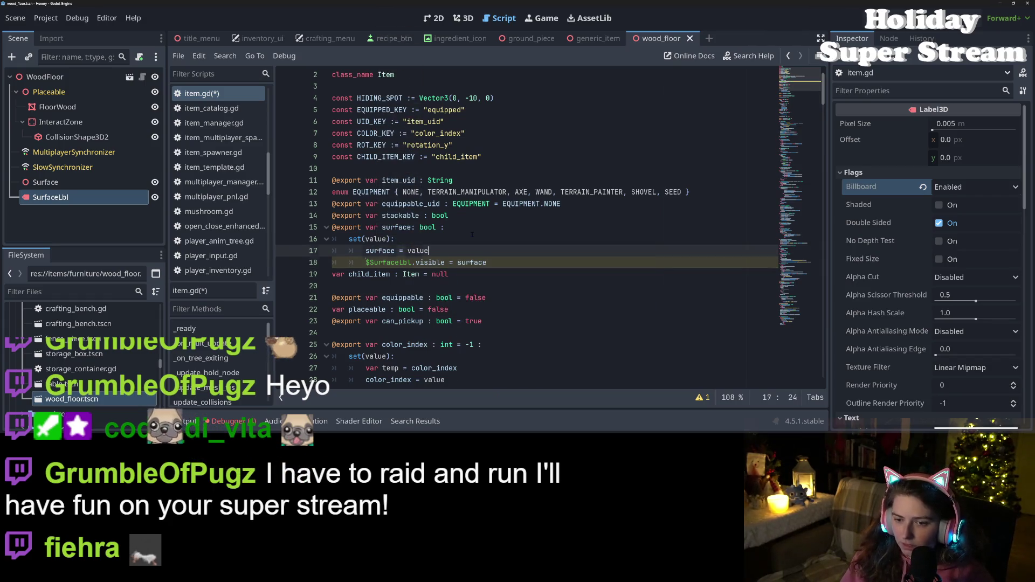
{"action": "key", "text": "Return"}
{"action": "type", "text": "if su"}
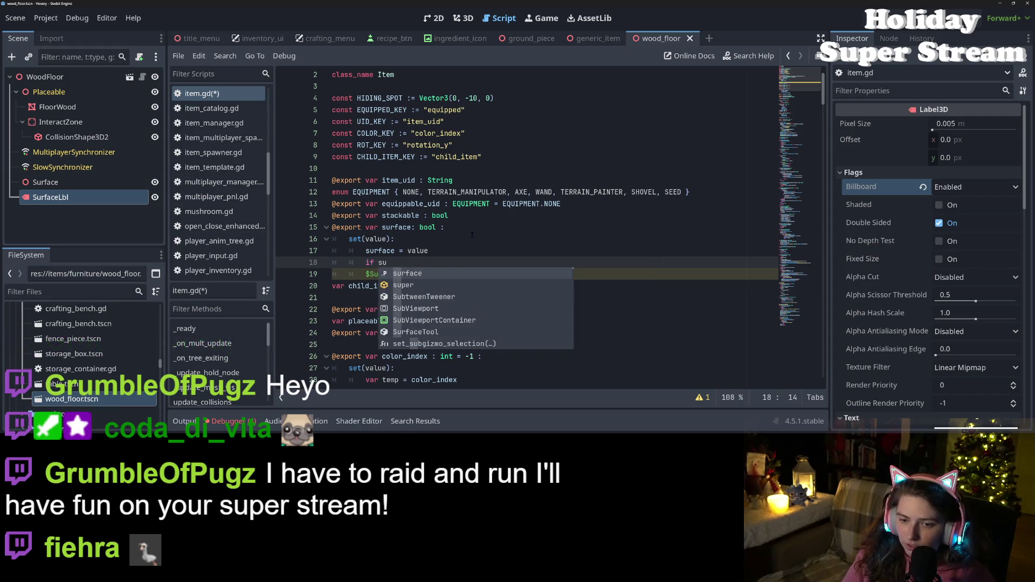
{"action": "key", "text": "ctrl+space"}
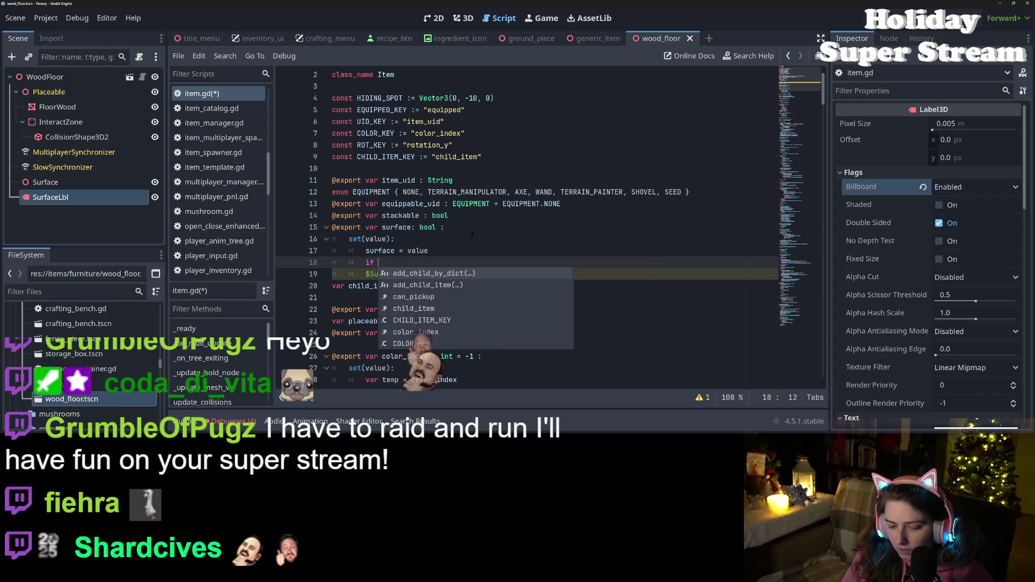
{"action": "type", "text": "fin"}
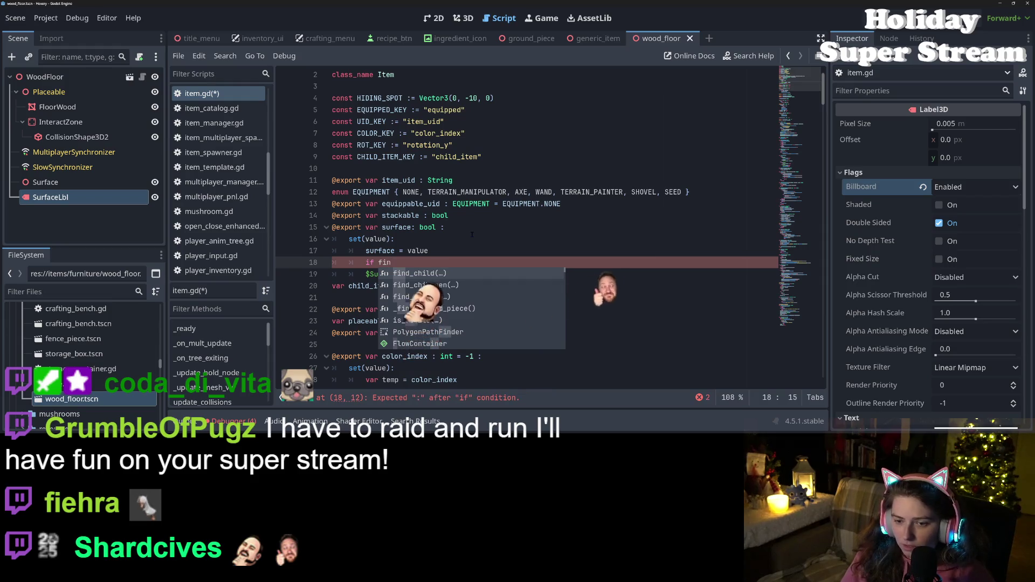
{"action": "key", "text": "Return"}
{"action": "type", "text": "\""}
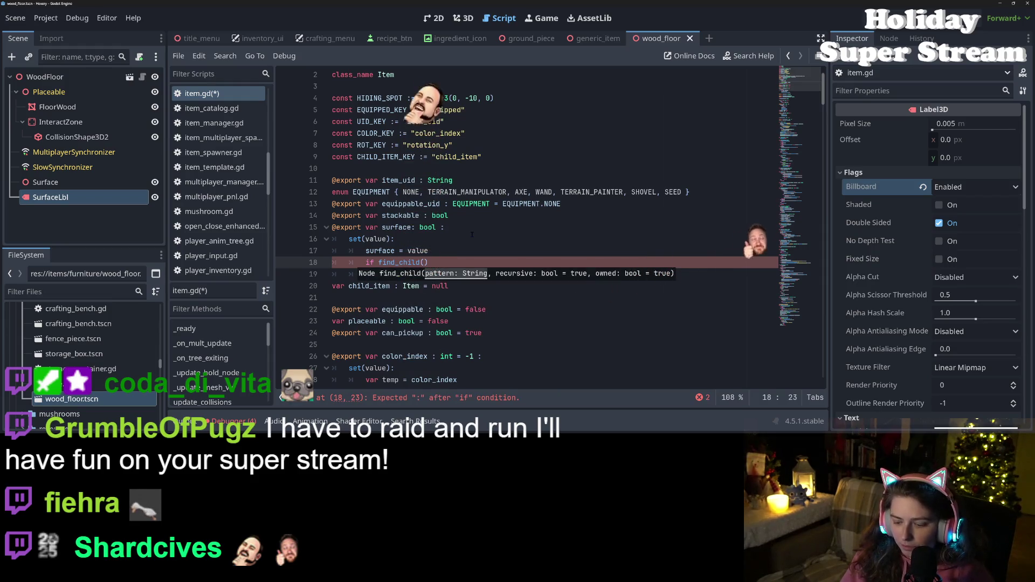
{"action": "type", "text": "SurfaceL"}
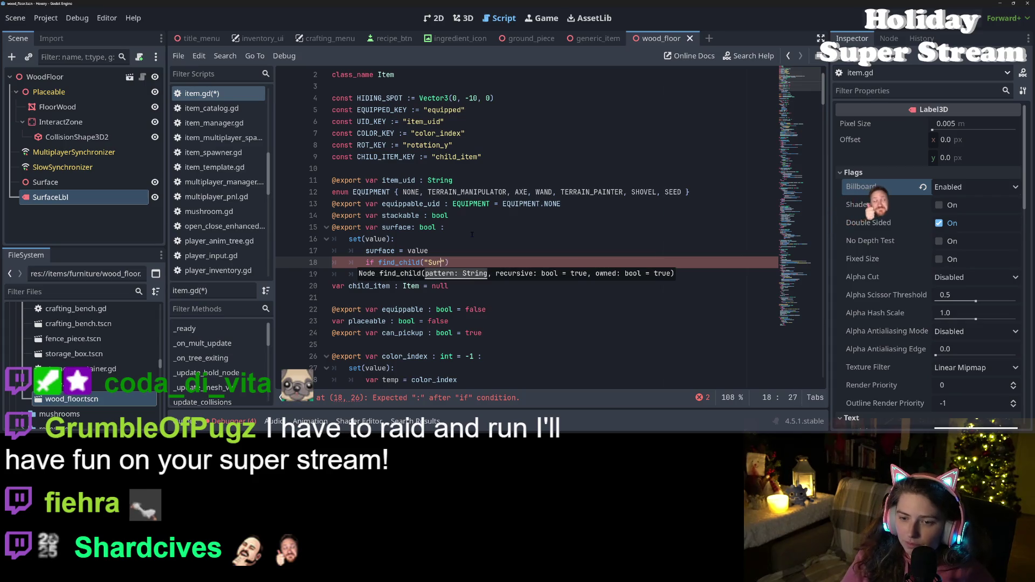
{"action": "type", "text": "bl\"):"}
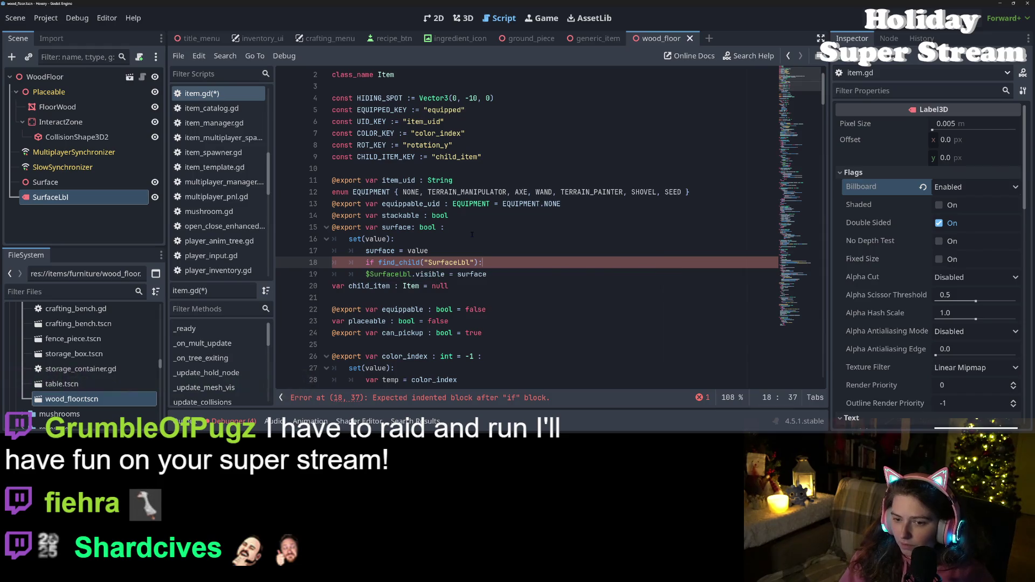
{"action": "key", "text": "Down"}
{"action": "key", "text": "Tab"}
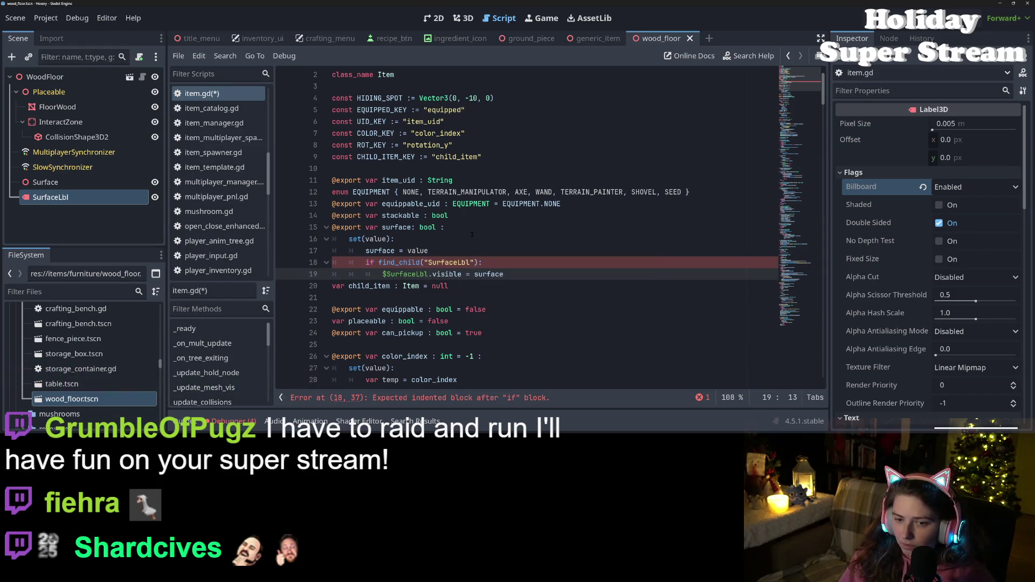
{"action": "key", "text": "ctrl+s"}
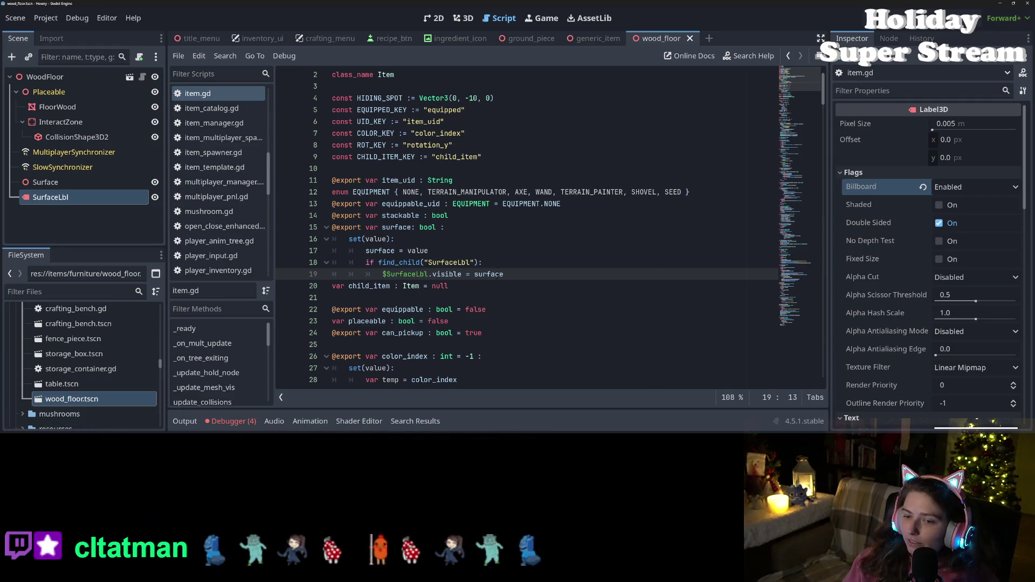
{"action": "left_click", "coordinate": [538, 262]}
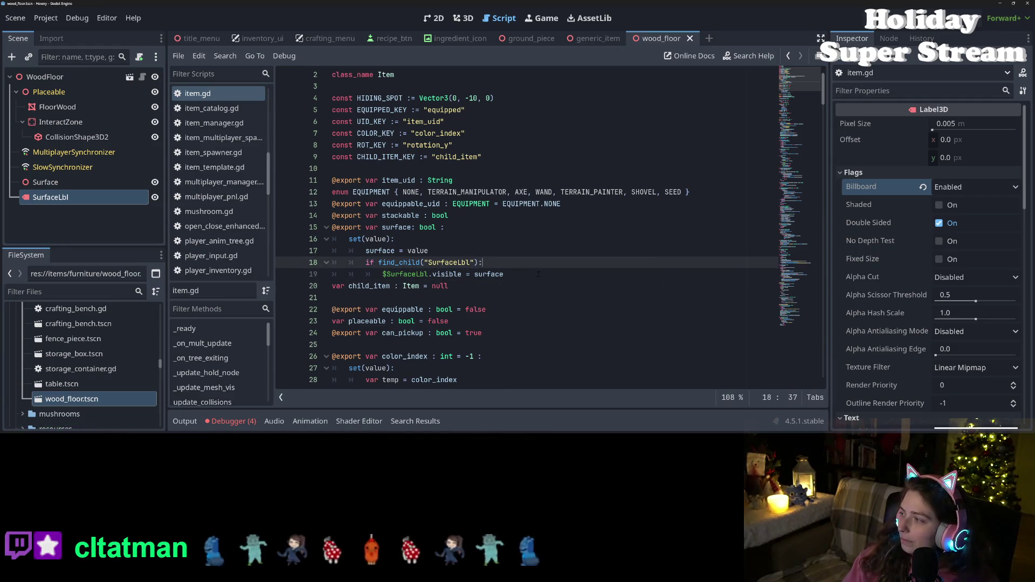
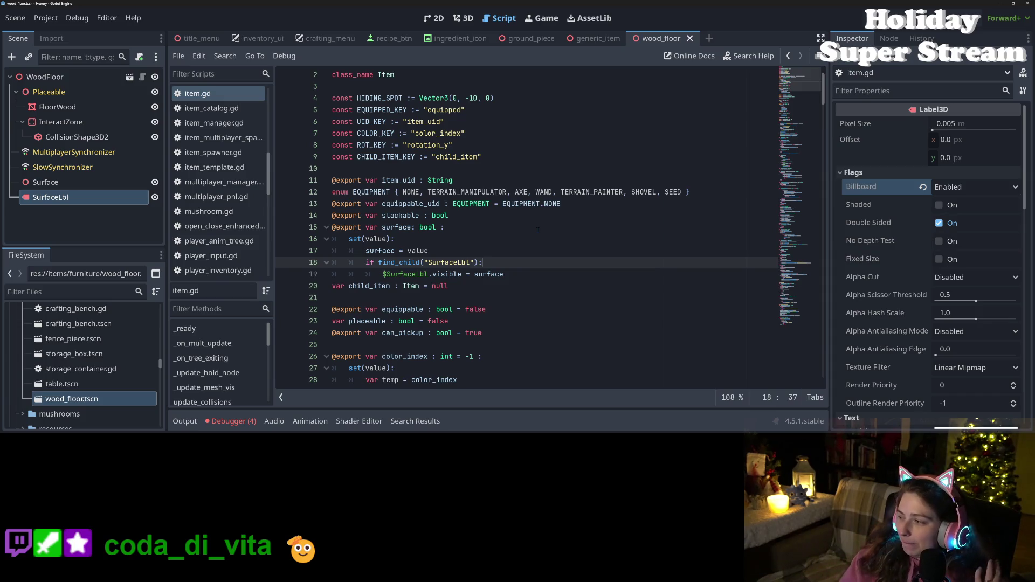
- Review the find_child lines 18–19 of item.gd's surface setter and scroll down the script
{"action": "left_click", "coordinate": [531, 276]}
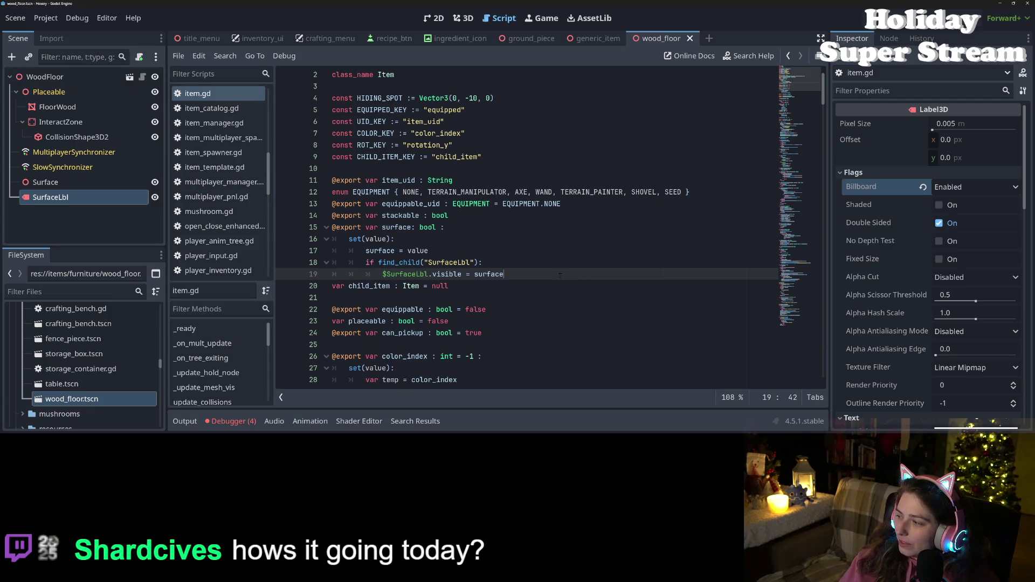
{"action": "left_click", "coordinate": [518, 264]}
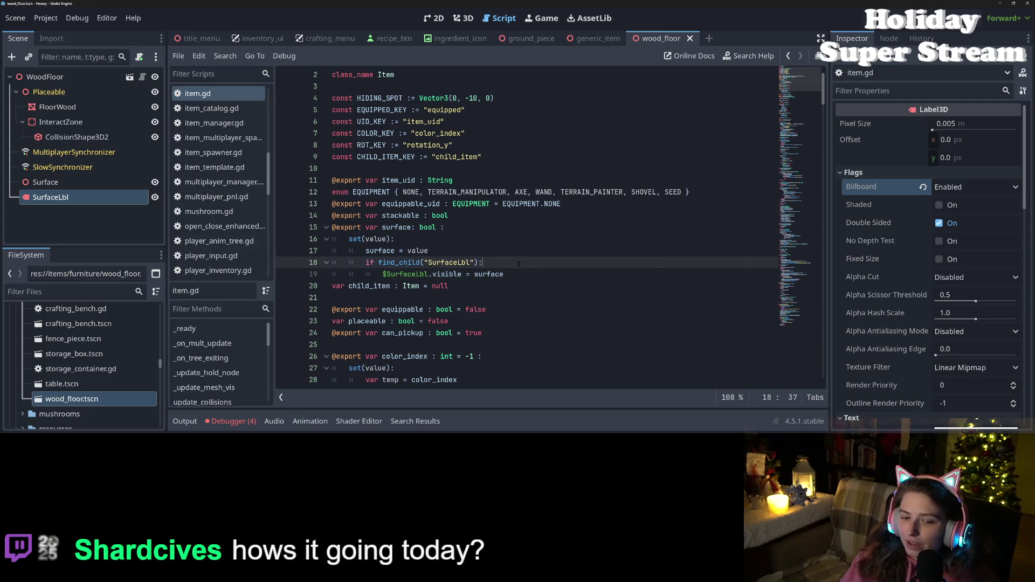
{"action": "left_click", "coordinate": [421, 262]}
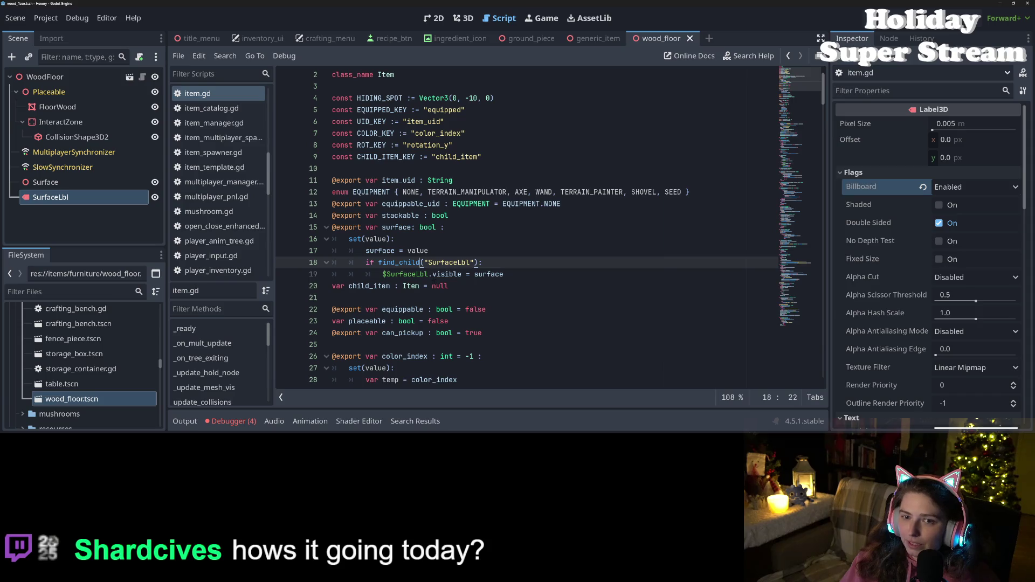
{"action": "scroll", "coordinate": [421, 263], "scroll_direction": "down", "scroll_amount": 15}
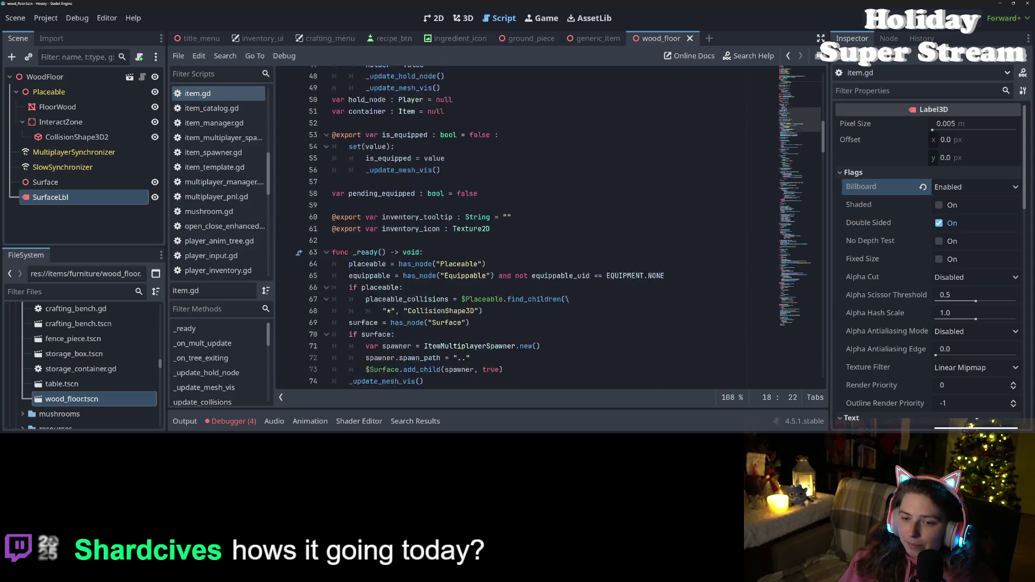
{"action": "scroll", "coordinate": [797, 200], "scroll_direction": "down", "scroll_amount": 20}
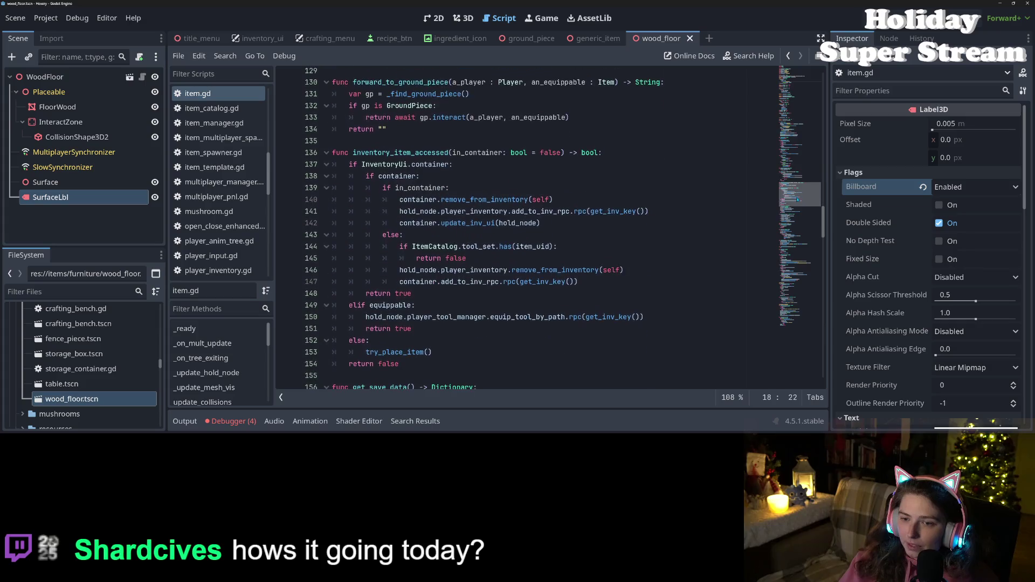
{"action": "scroll", "coordinate": [797, 199], "scroll_direction": "down", "scroll_amount": 2}
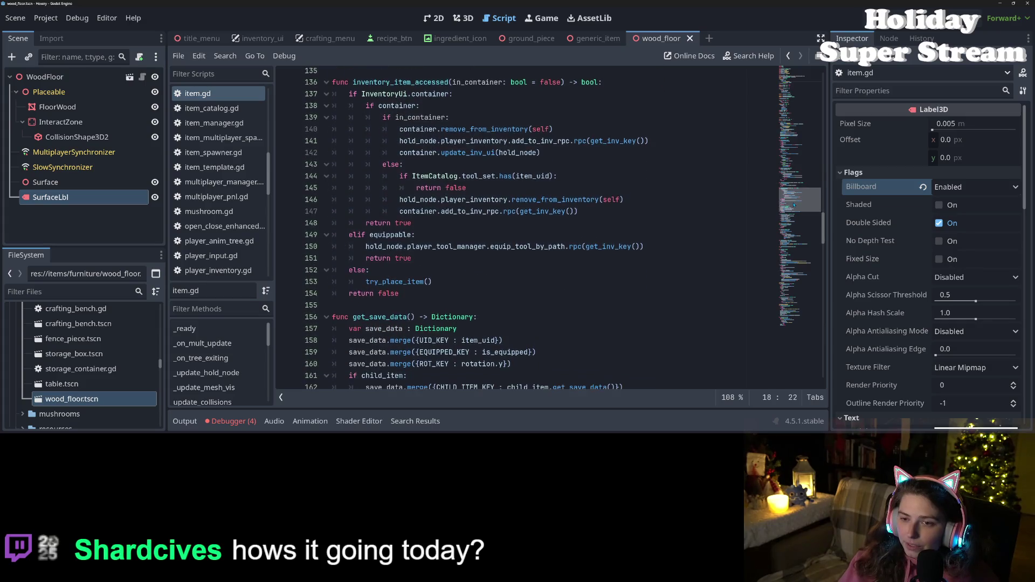
{"action": "left_click_drag", "start_coordinate": [793, 205], "coordinate": [797, 132]}
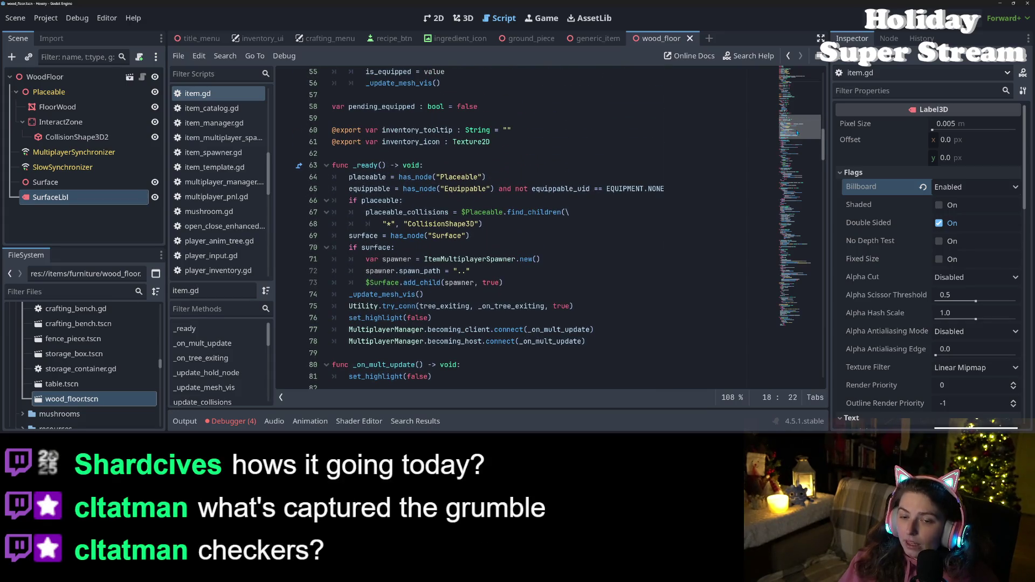
- Enable Surface on the WoodFloor root node and save the scene
{"action": "left_click", "coordinate": [81, 76]}
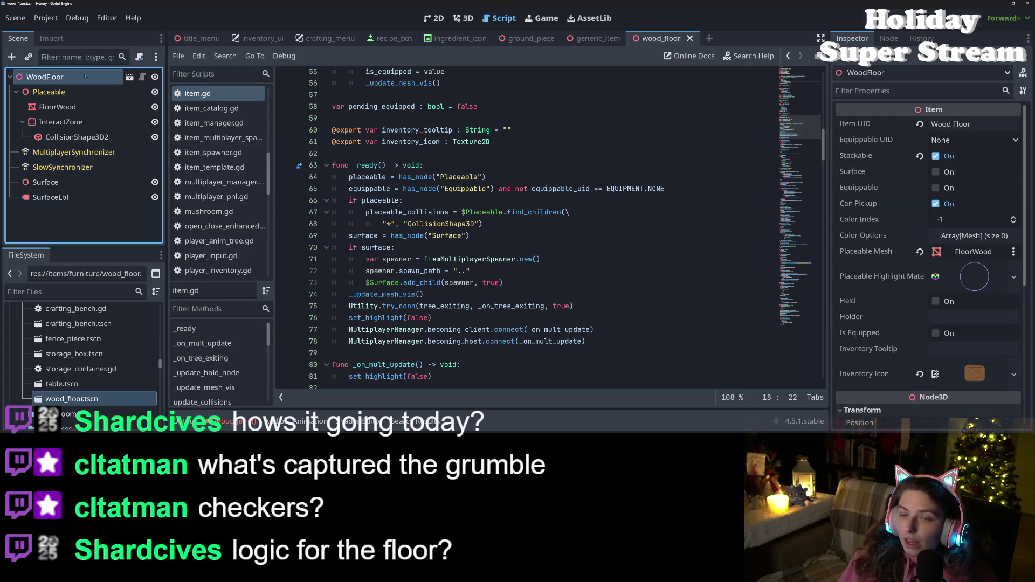
{"action": "left_click", "coordinate": [936, 172]}
{"action": "key", "text": "ctrl+s"}
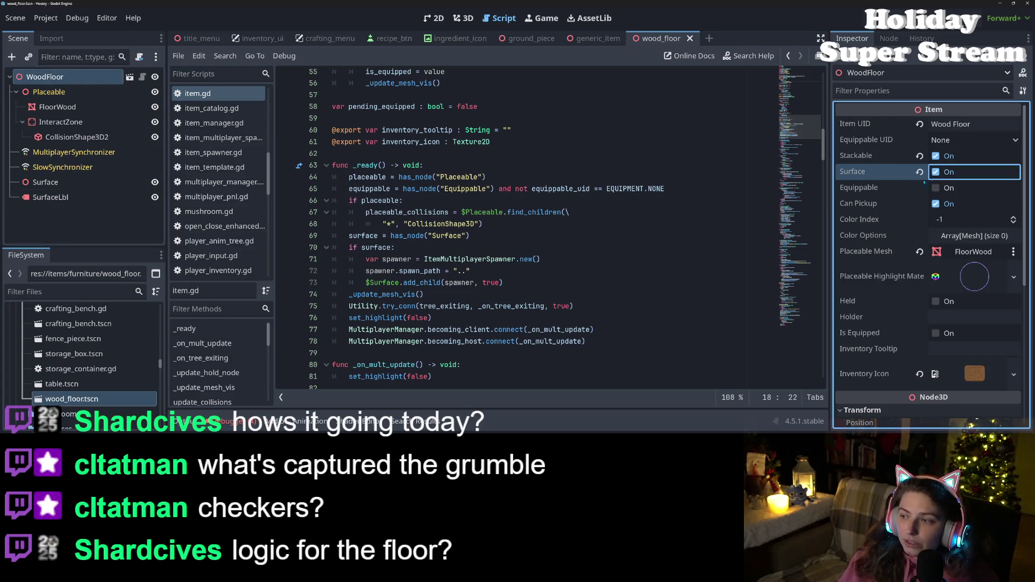
- Look back up item.gd from line 67 to the child_item declaration on line 20
{"action": "left_click", "coordinate": [569, 212]}
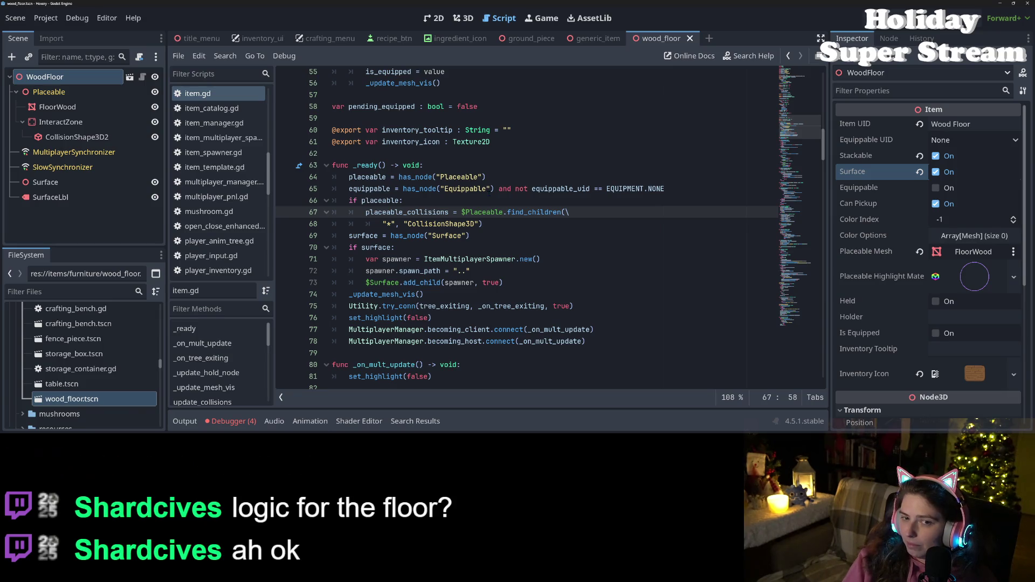
{"action": "scroll", "coordinate": [525, 227], "scroll_direction": "up", "scroll_amount": 12}
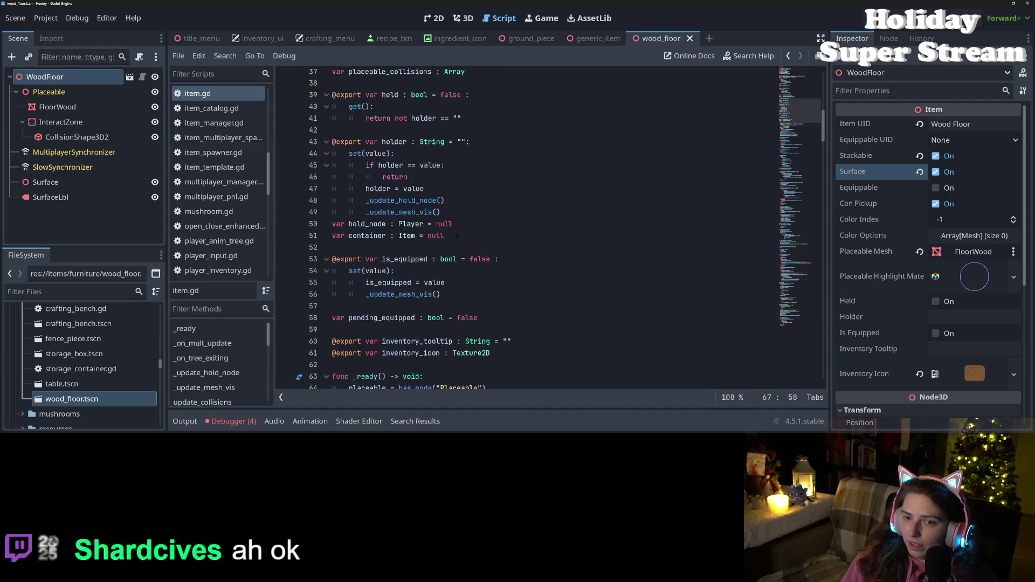
{"action": "scroll", "coordinate": [513, 237], "scroll_direction": "up", "scroll_amount": 4}
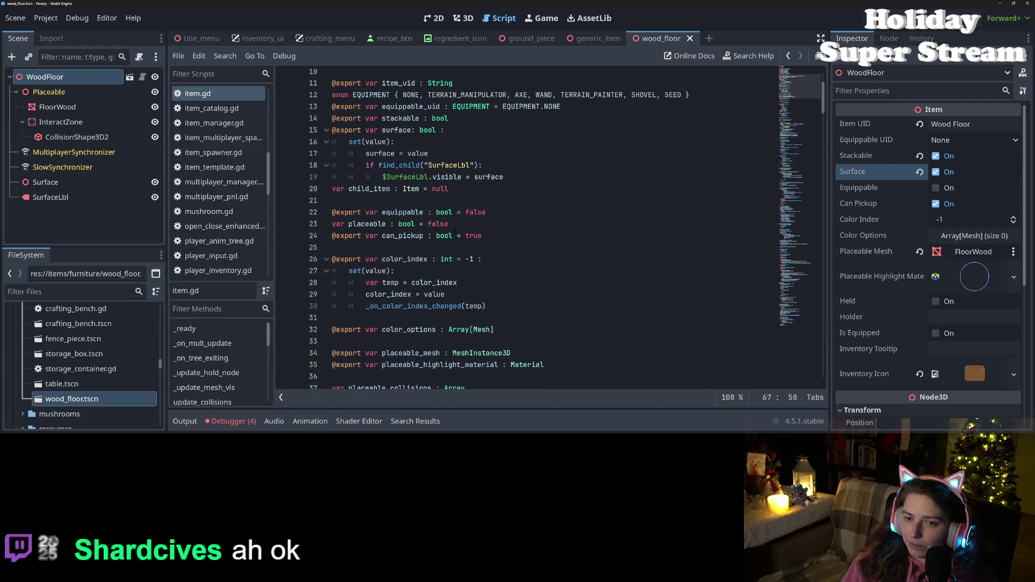
{"action": "left_click", "coordinate": [513, 237]}
{"action": "left_click", "coordinate": [458, 188]}
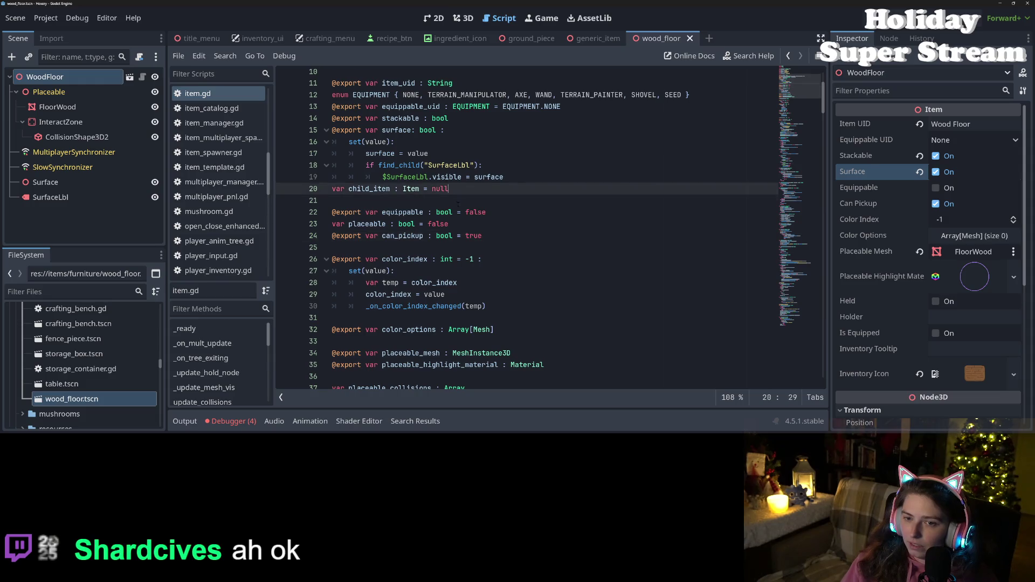
{"action": "scroll", "coordinate": [458, 204], "scroll_direction": "up", "scroll_amount": 2}
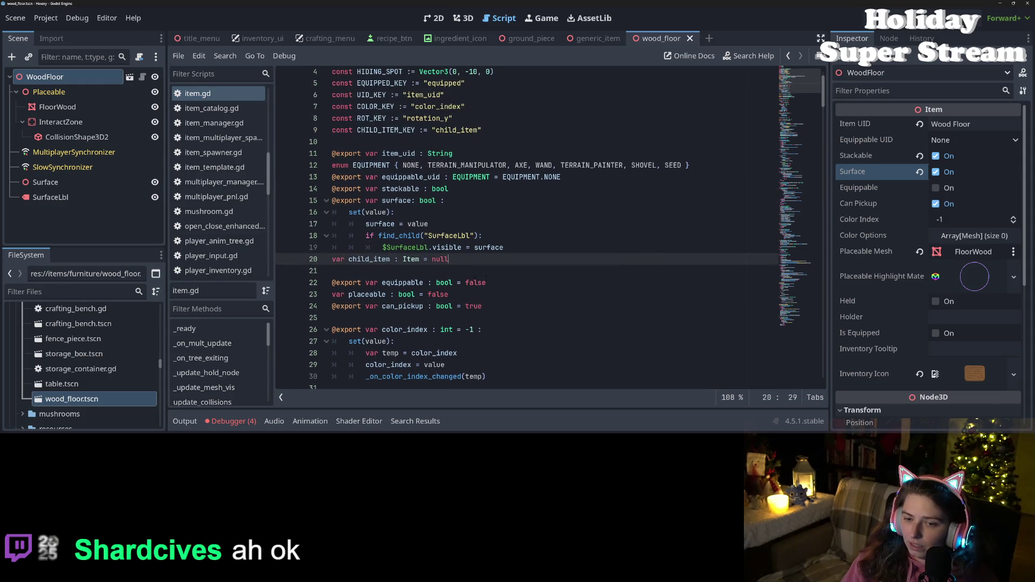
{"action": "key", "text": "Return"}
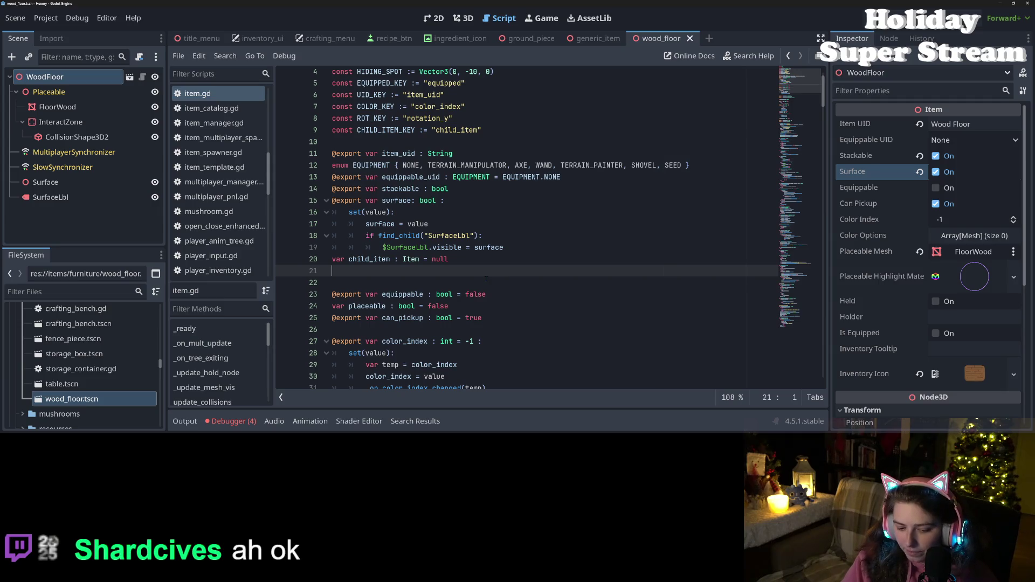
{"action": "type", "text": "@export var"}
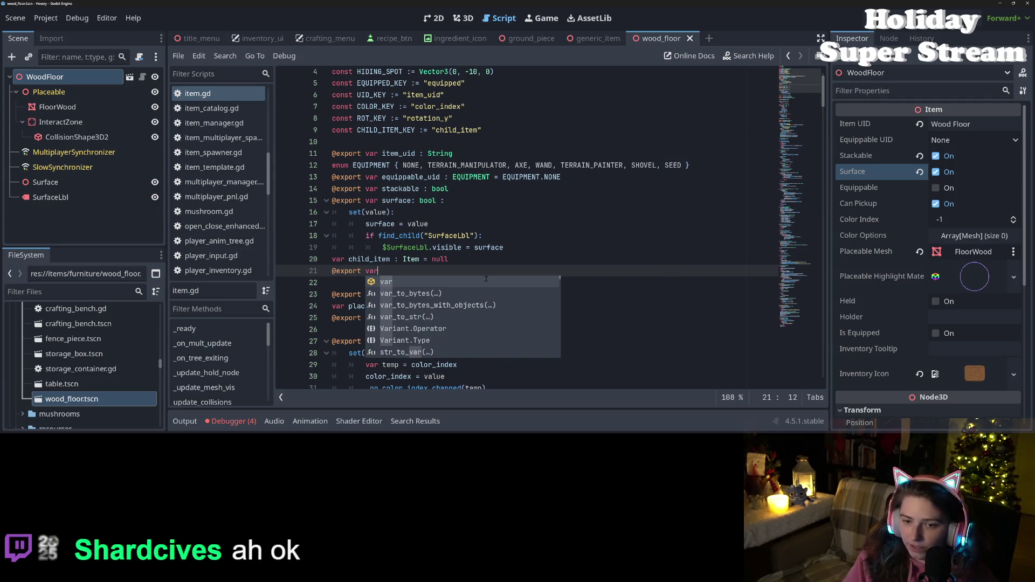
{"action": "type", "text": " can_surface"}
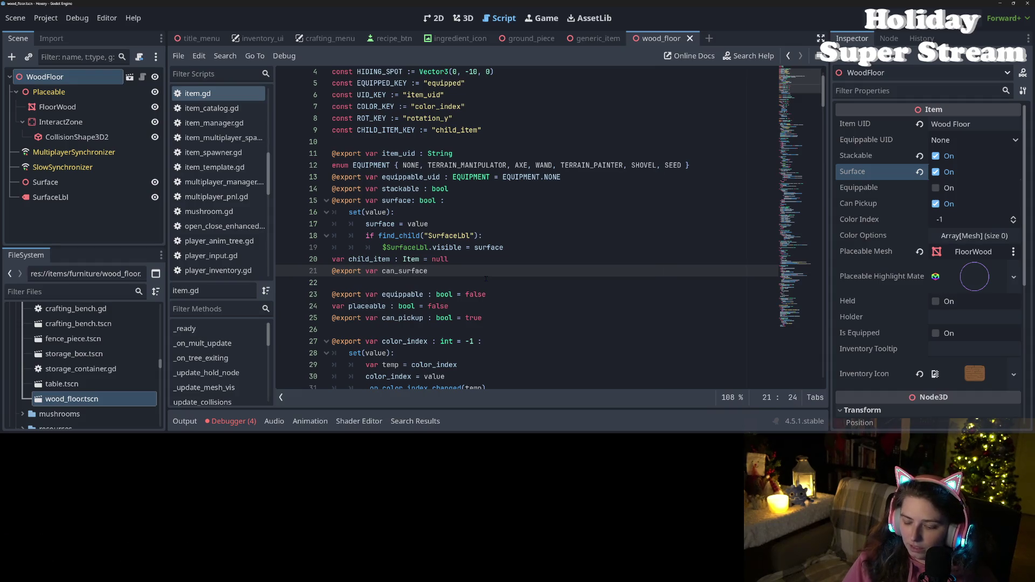
{"action": "type", "text": "_stack"}
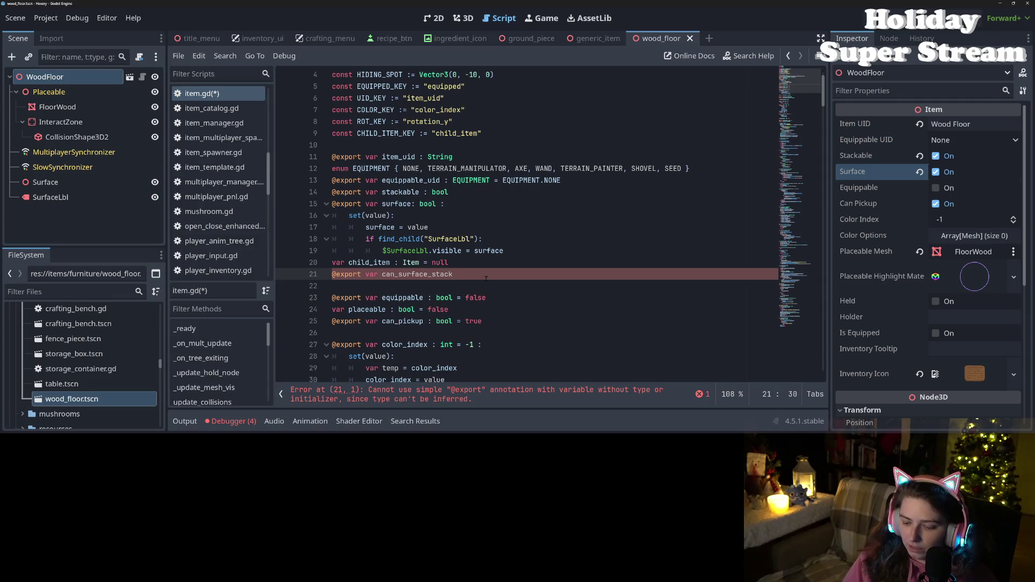
{"action": "type", "text": " : bool =f"}
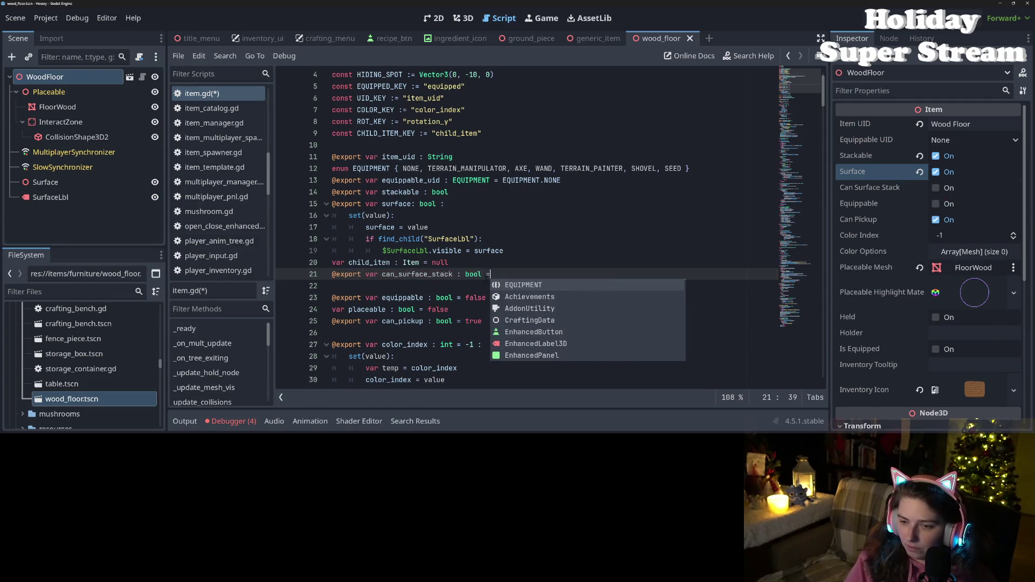
{"action": "key", "text": "BackSpace"}
{"action": "type", "text": "true"}
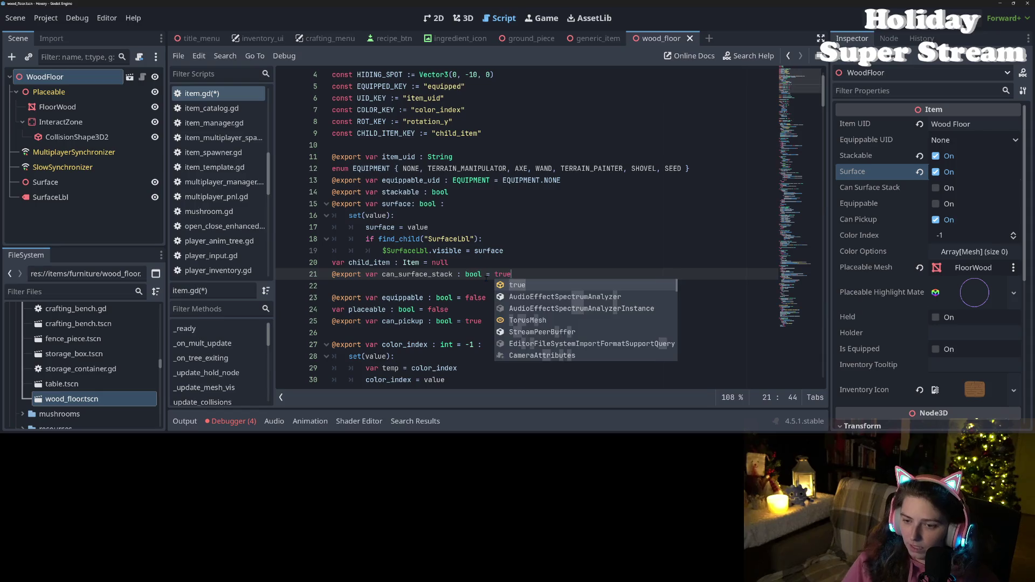
{"action": "key", "text": "ctrl+s"}
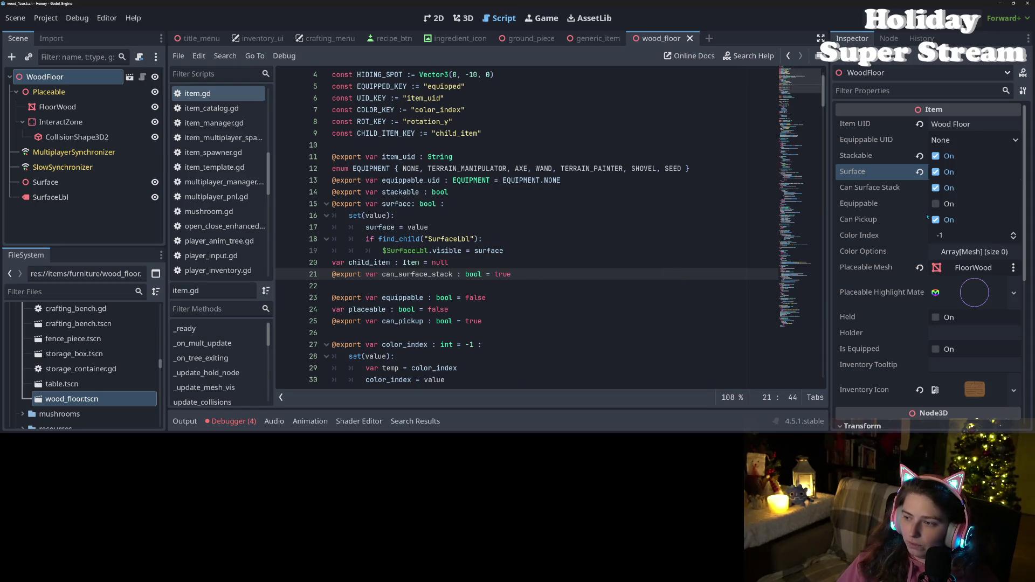
- Turn off Can Surface Stack for WoodFloor and save the scene
{"action": "left_click", "coordinate": [944, 191]}
{"action": "key", "text": "ctrl+s"}
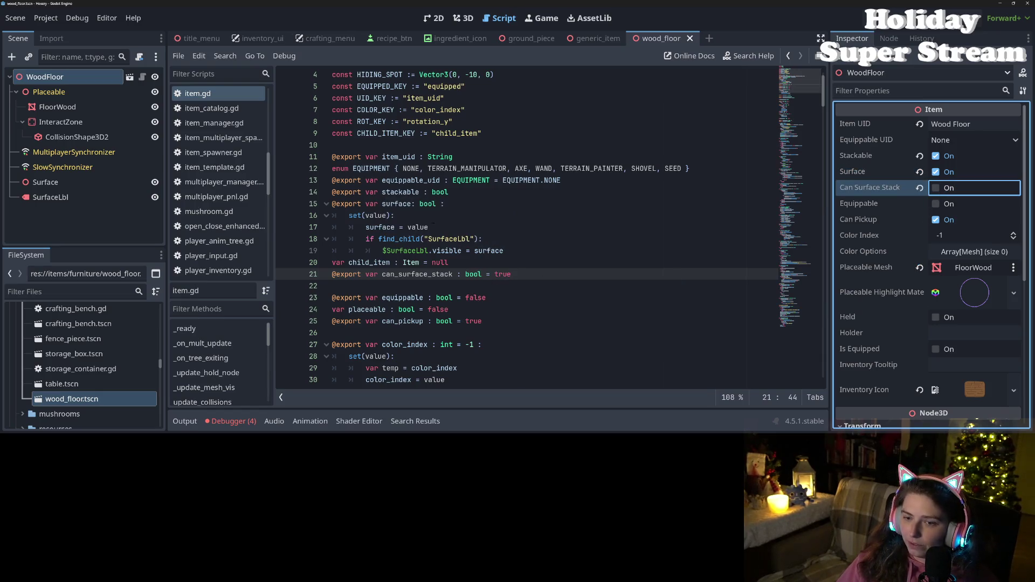
{"action": "double_click", "coordinate": [420, 274]}
- Scroll down item.gd to the try_place_item call around lines 151–154
{"action": "scroll", "coordinate": [422, 284], "scroll_direction": "down", "scroll_amount": 20}
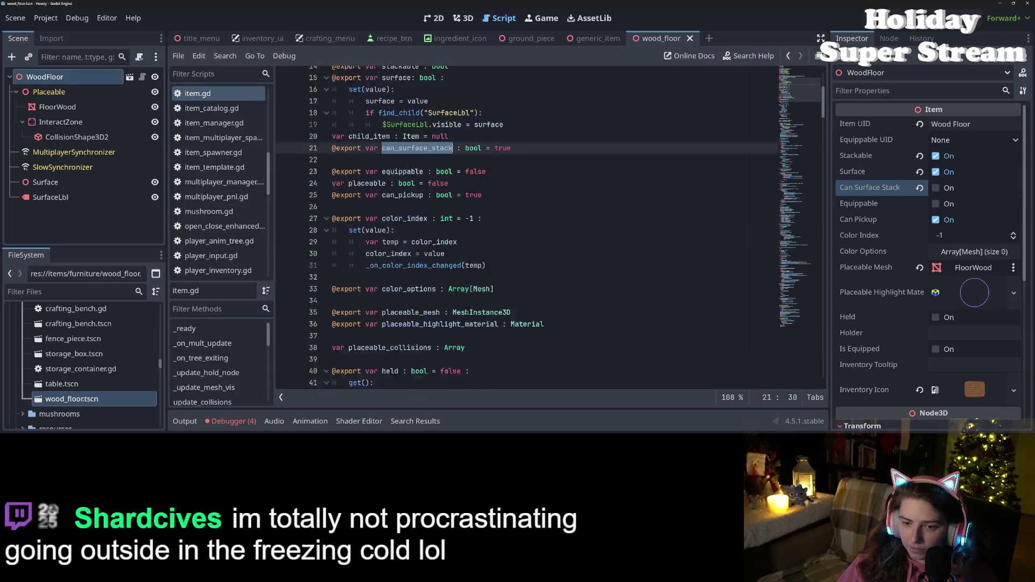
{"action": "scroll", "coordinate": [467, 310], "scroll_direction": "down", "scroll_amount": 5}
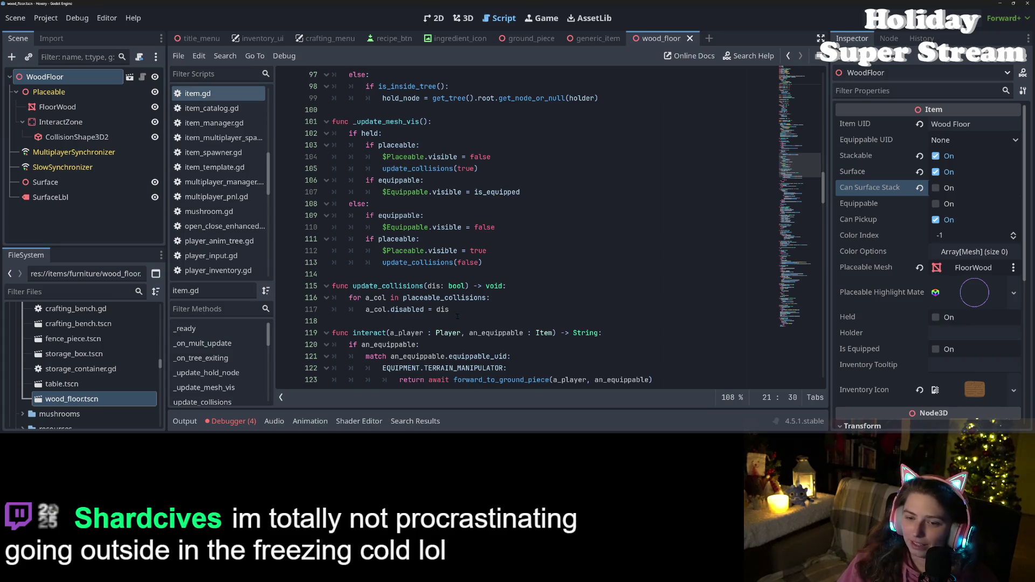
{"action": "scroll", "coordinate": [457, 316], "scroll_direction": "down", "scroll_amount": 11}
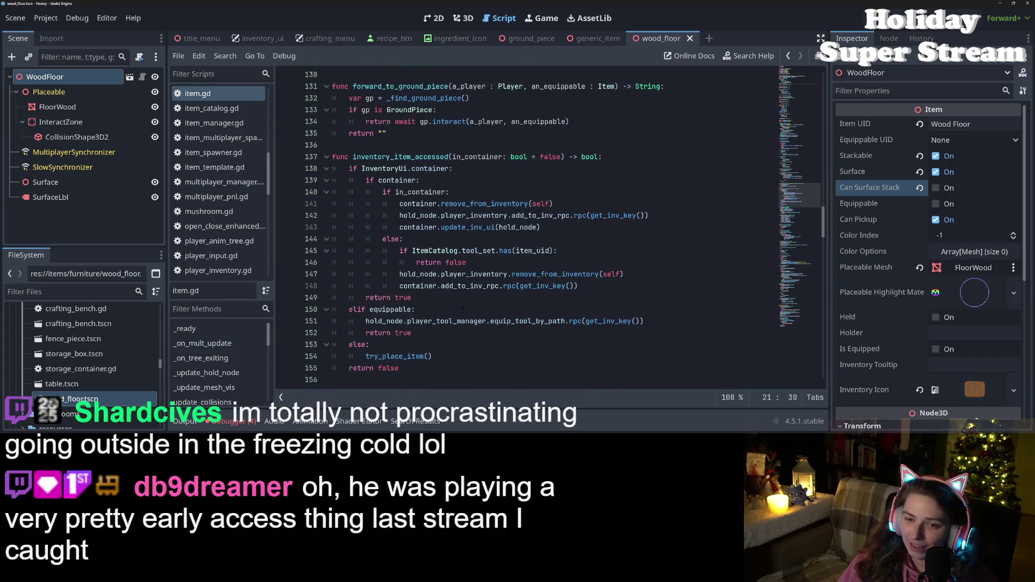
{"action": "scroll", "coordinate": [462, 311], "scroll_direction": "down", "scroll_amount": 1}
{"action": "left_click", "coordinate": [423, 286]}
{"action": "scroll", "coordinate": [423, 286], "scroll_direction": "down", "scroll_amount": 1}
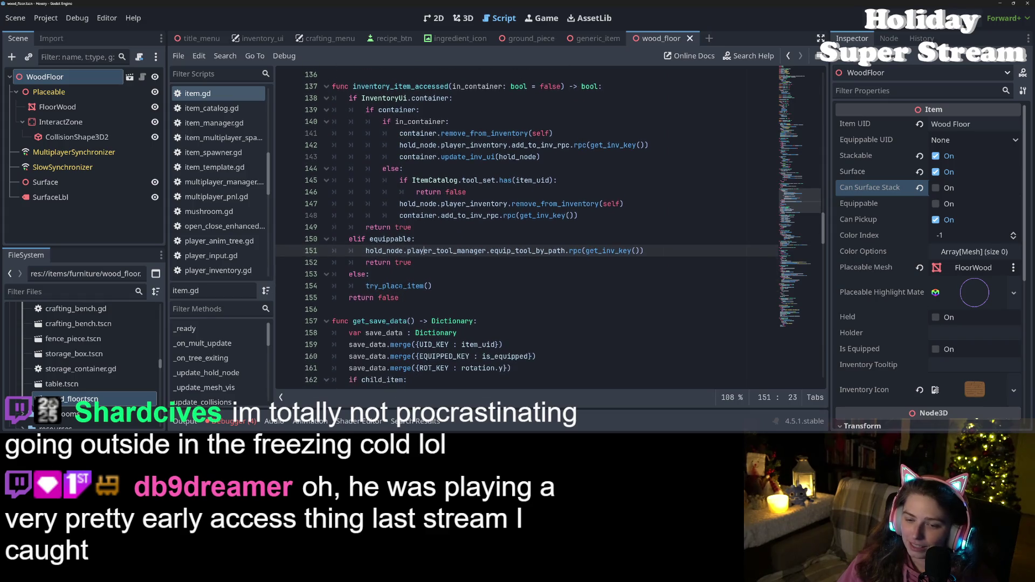
{"action": "double_click", "coordinate": [396, 280]}
- Move into try_place_item to the 'elif target.owner is Item' branch on line 234
{"action": "scroll", "coordinate": [418, 311], "scroll_direction": "down", "scroll_amount": 16}
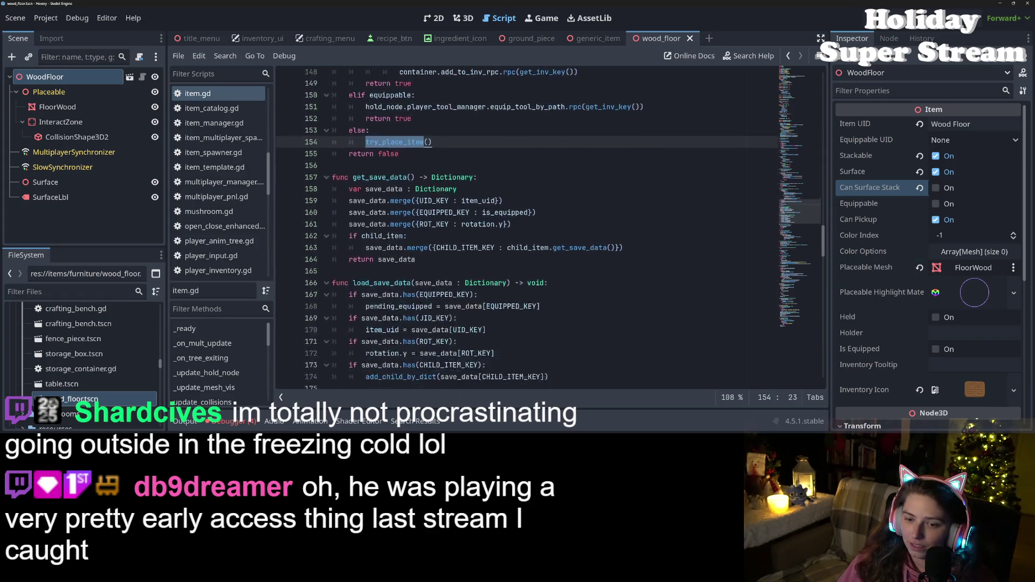
{"action": "scroll", "coordinate": [418, 311], "scroll_direction": "down", "scroll_amount": 10}
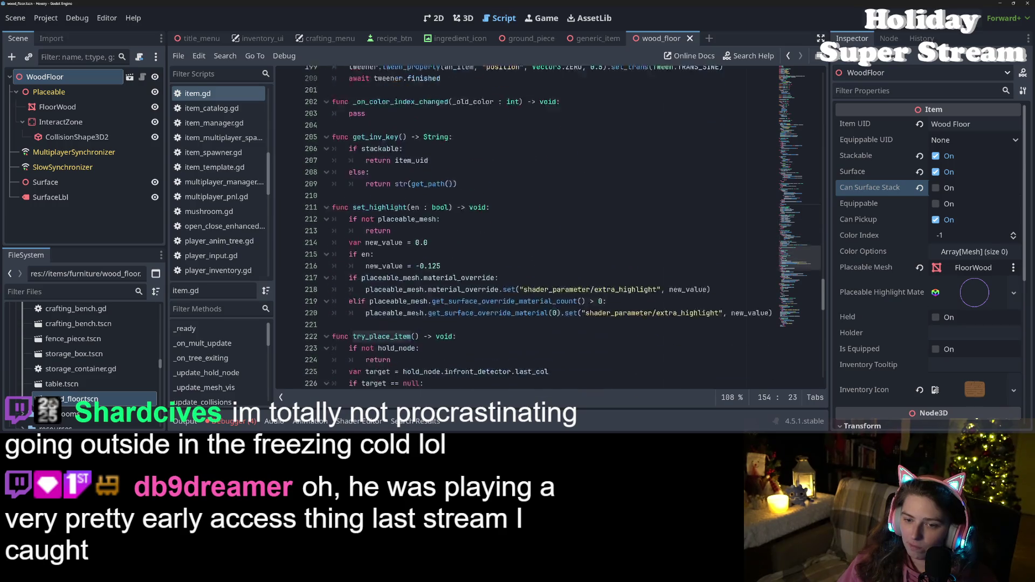
{"action": "left_click", "coordinate": [393, 203]}
{"action": "scroll", "coordinate": [526, 226], "scroll_direction": "down", "scroll_amount": 2}
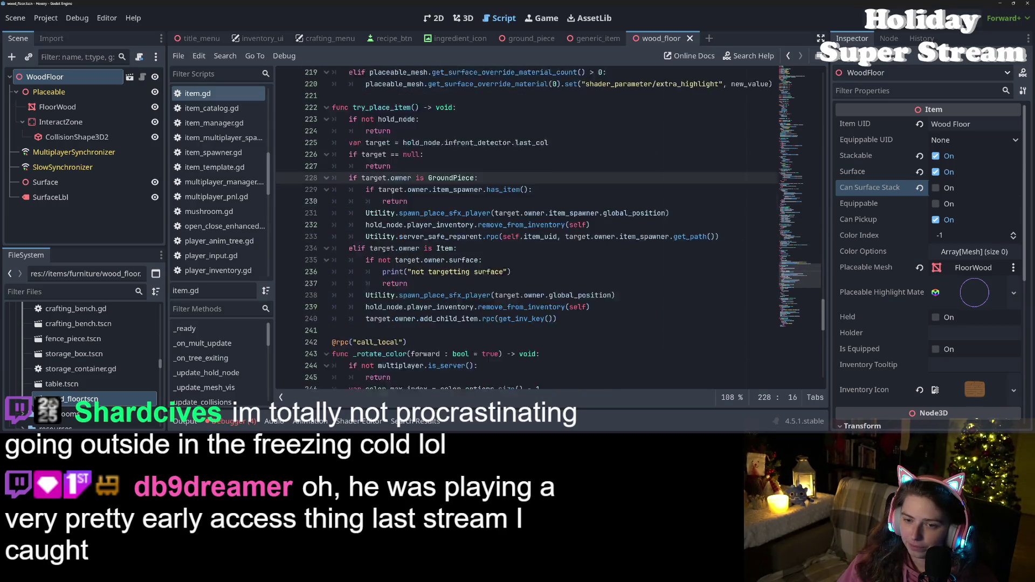
{"action": "left_click", "coordinate": [365, 203]}
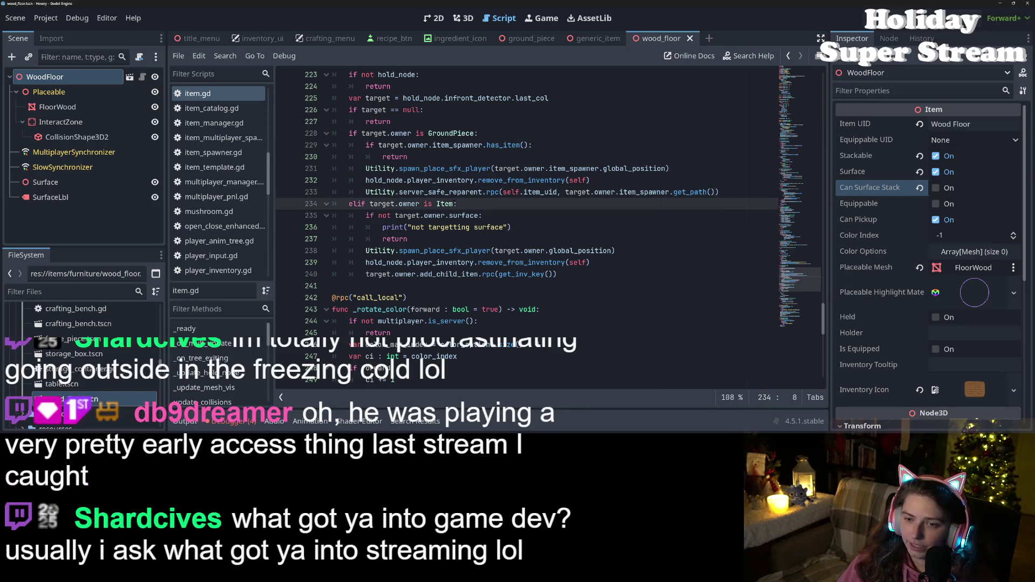
- Change line 234 to 'elif target.owner is Item and can_surface_stack:' and run the project
{"action": "left_click", "coordinate": [454, 203]}
{"action": "type", "text": "and "}
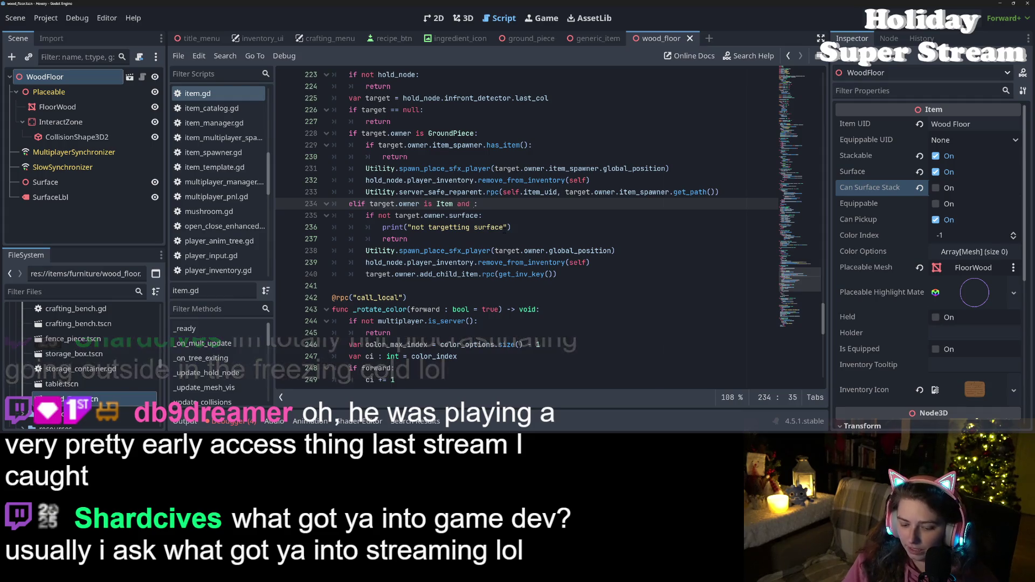
{"action": "type", "text": "can_surface_stack"}
{"action": "left_click", "coordinate": [509, 227]}
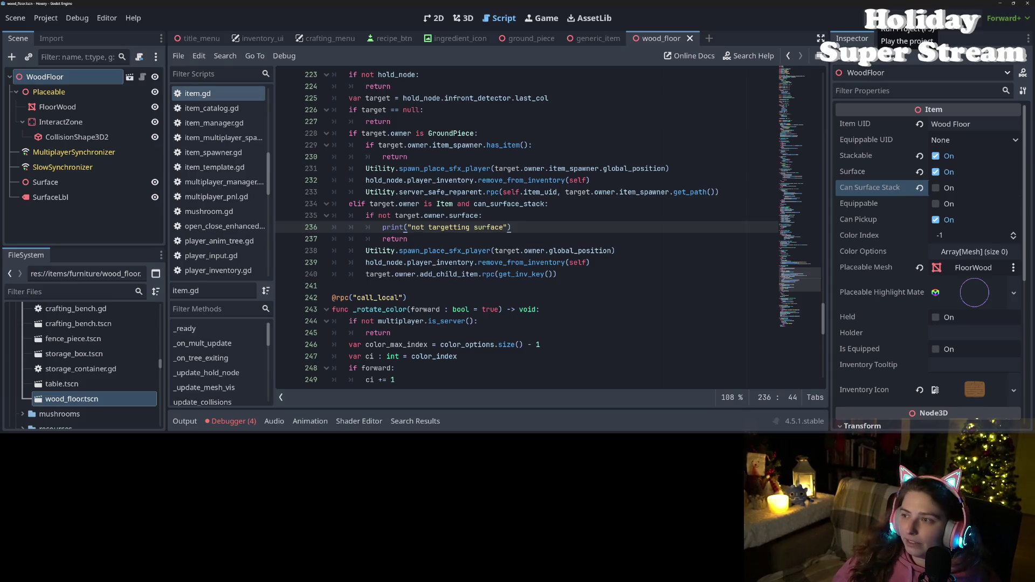
{"action": "left_click", "coordinate": [876, 17]}
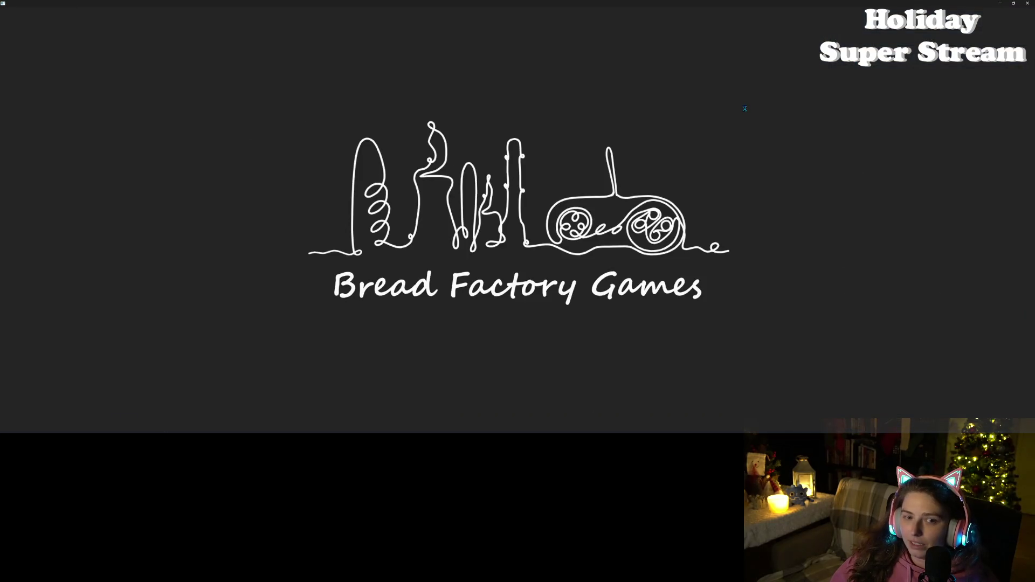
- Tile both game windows, load the sdfaef and test saves, host in the right, join from the left
{"action": "key", "text": "super+Left"}
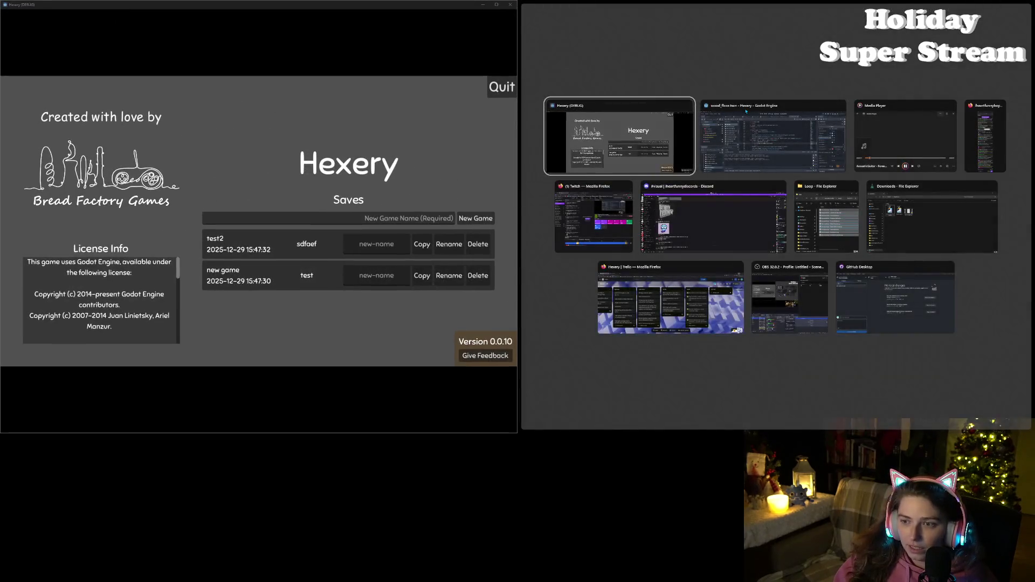
{"action": "key", "text": "Return"}
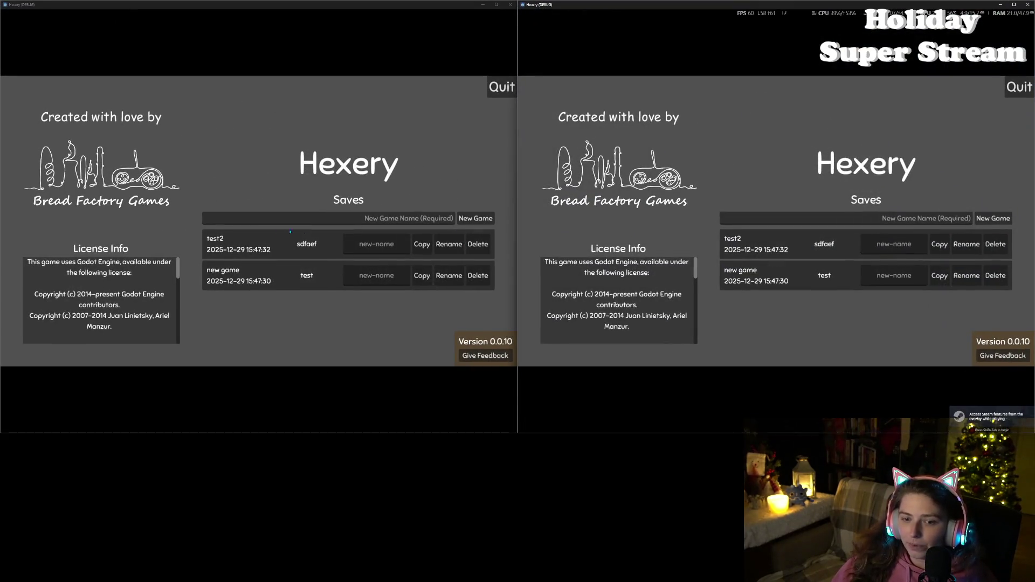
{"action": "left_click", "coordinate": [238, 243]}
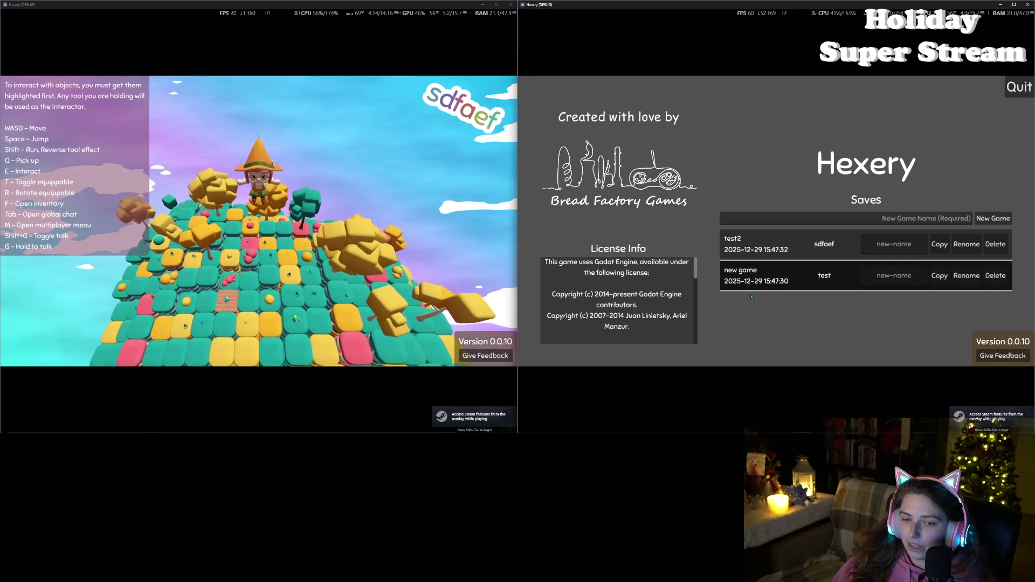
{"action": "left_click", "coordinate": [767, 287]}
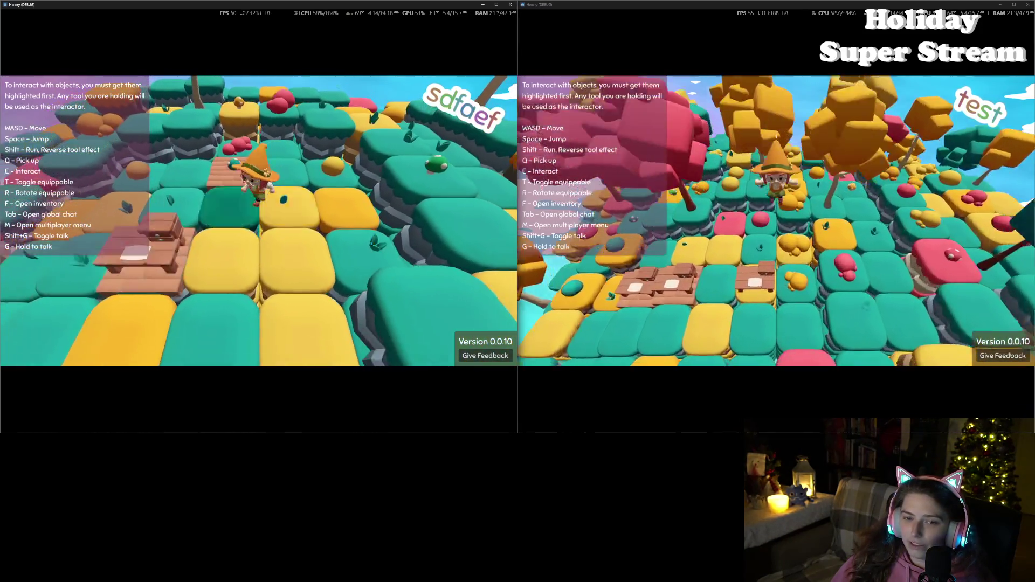
{"action": "key", "text": "m"}
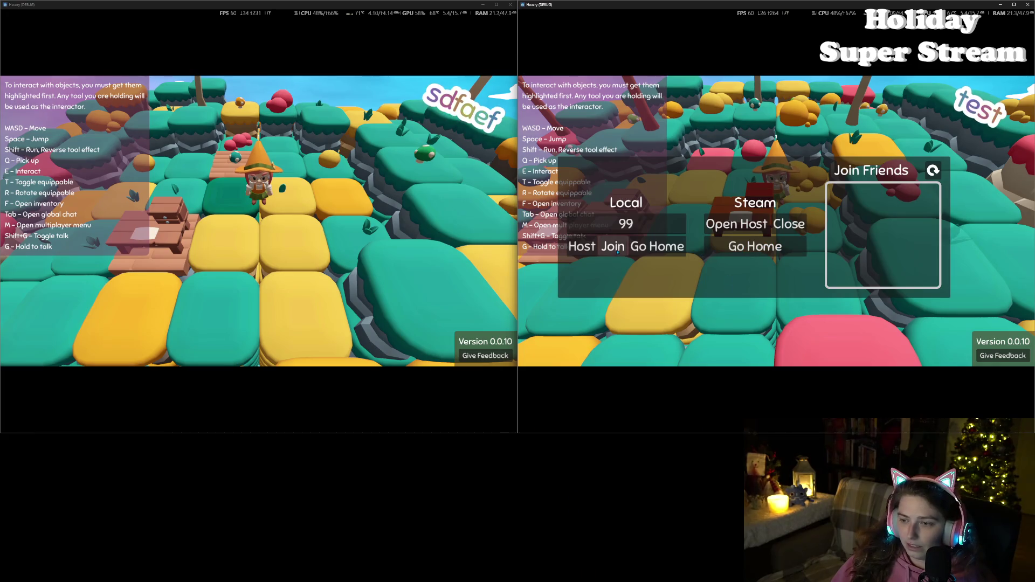
{"action": "left_click", "coordinate": [582, 247]}
{"action": "key", "text": "m"}
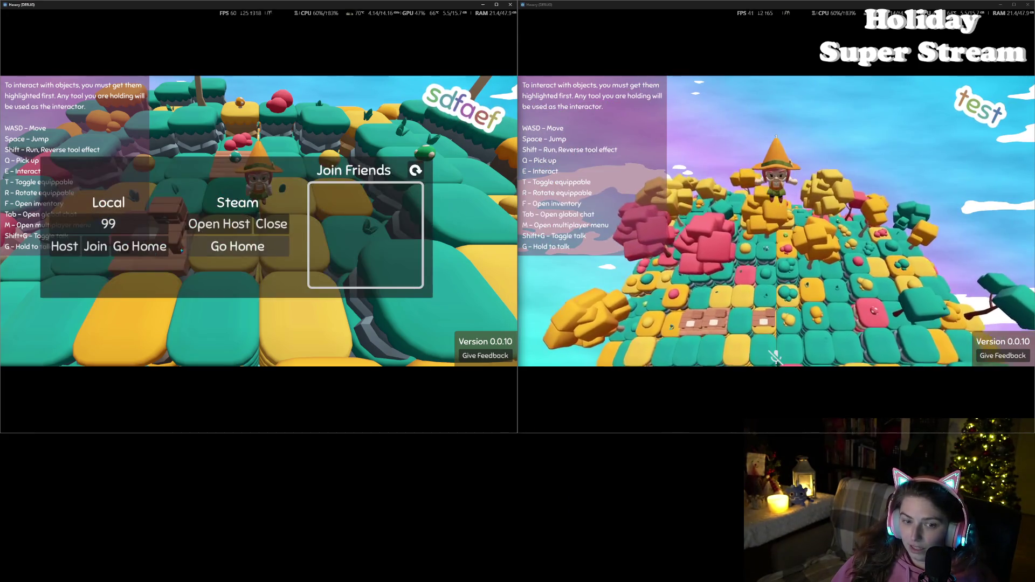
{"action": "left_click", "coordinate": [95, 247]}
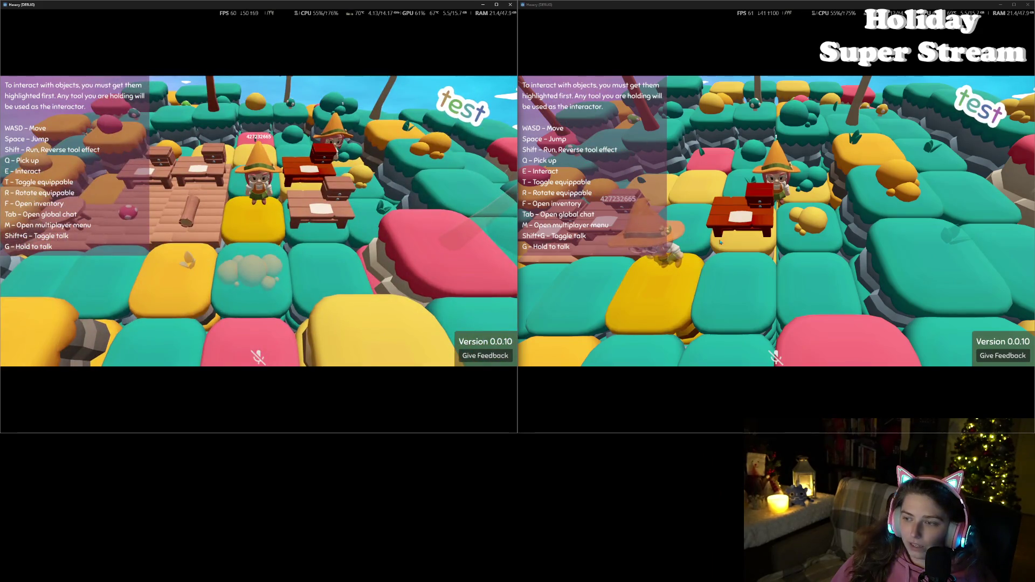
- Walk the characters around, put down the orange bush and pick up the red log item
{"action": "key", "text": "a"}
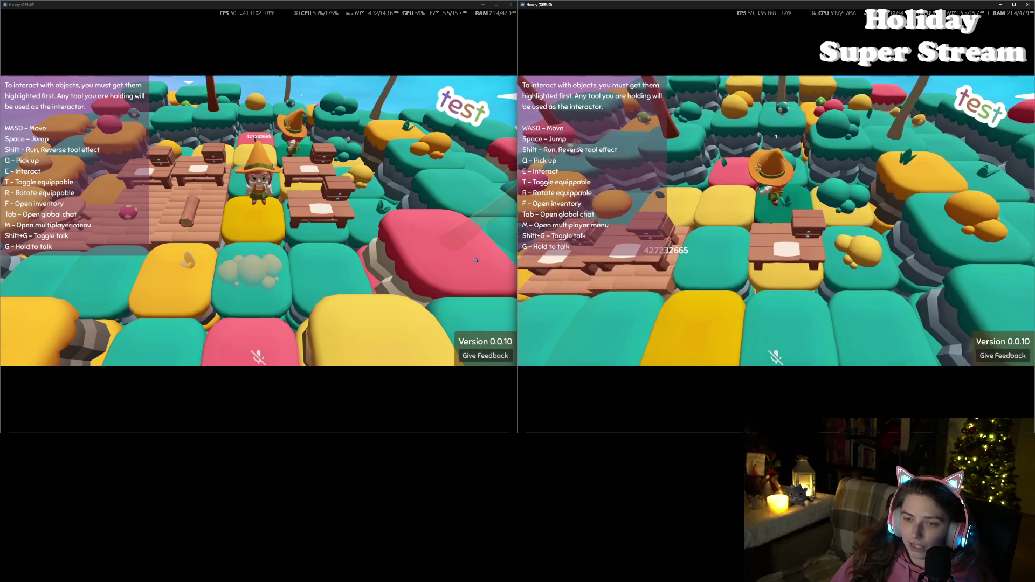
{"action": "key", "text": "w"}
{"action": "key", "text": "s"}
{"action": "key", "text": "s"}
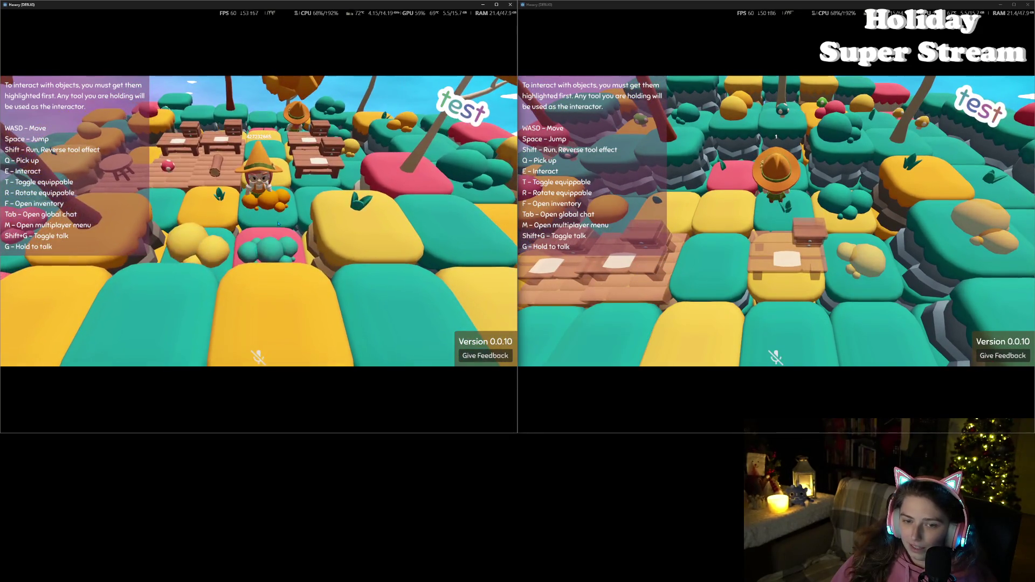
{"action": "key", "text": "t"}
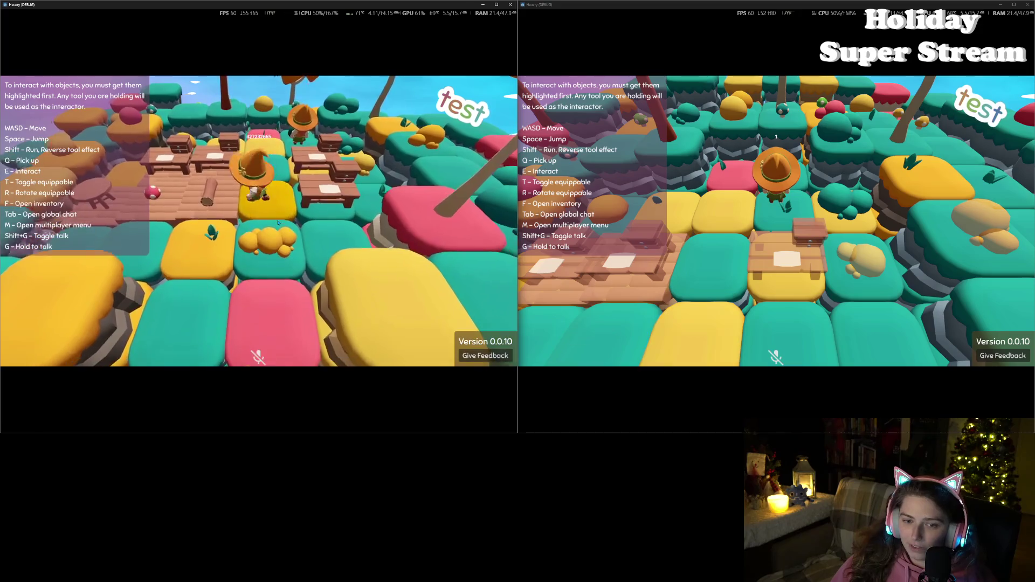
{"action": "key", "text": "w"}
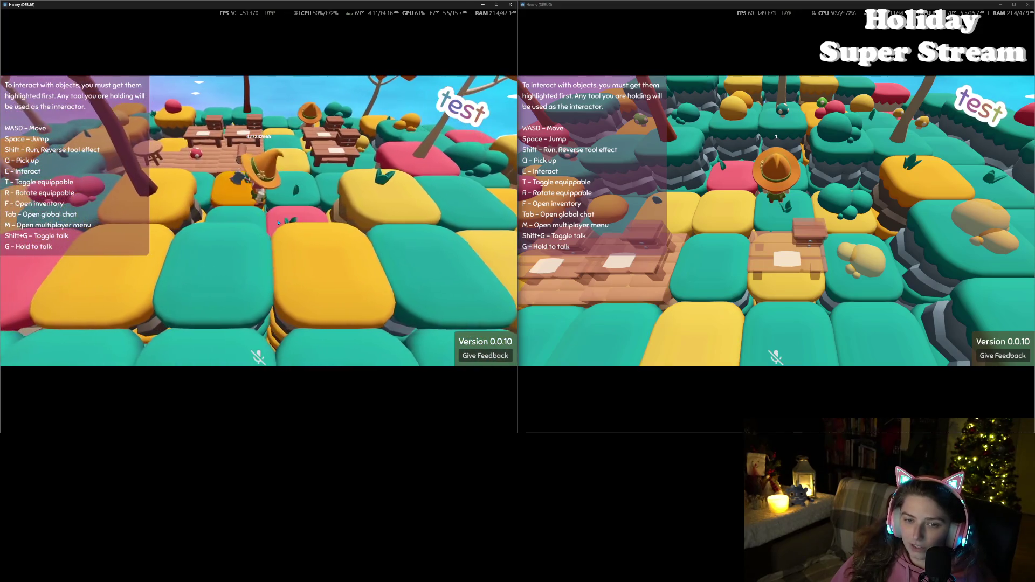
{"action": "key", "text": "t"}
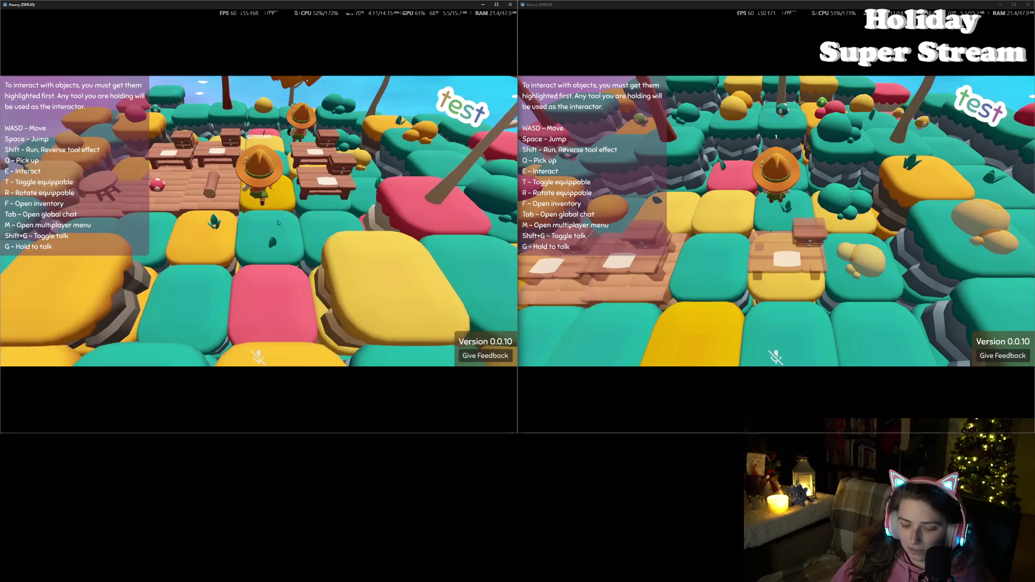
- Target the wooden floor section, then walk past the mushroom to the table and across the tiles
{"action": "key", "text": "a"}
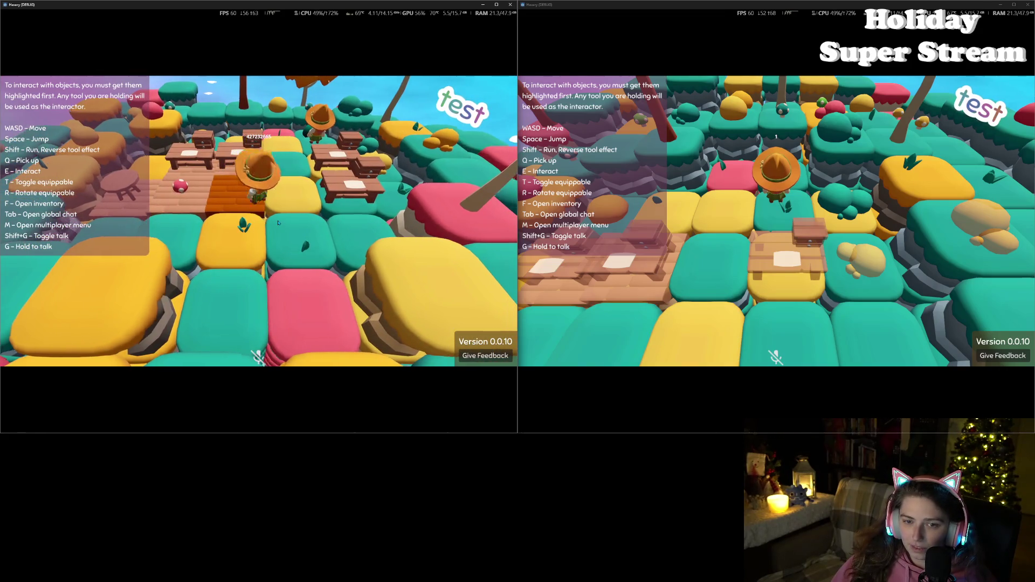
{"action": "key", "text": "w"}
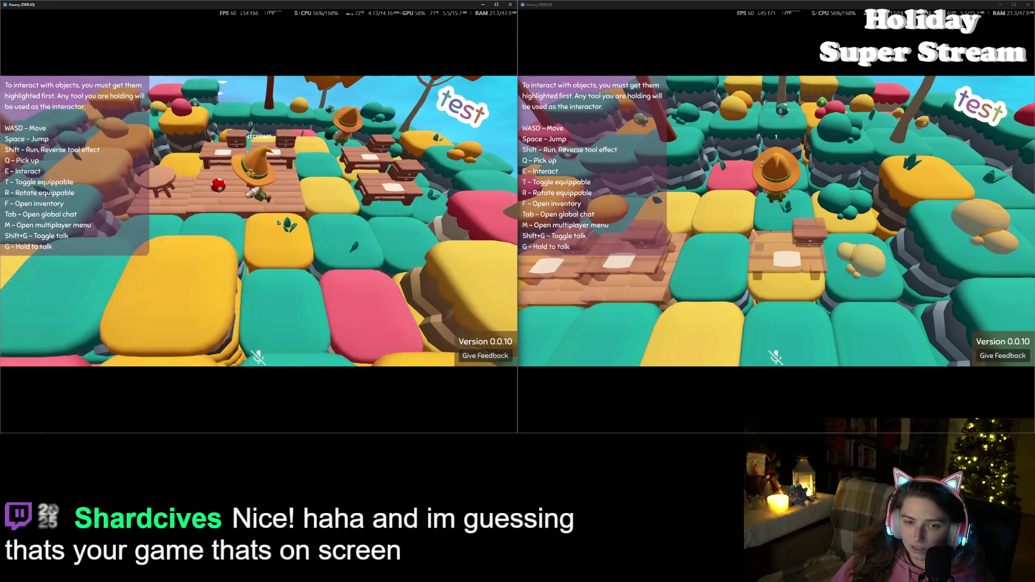
{"action": "key", "text": "a"}
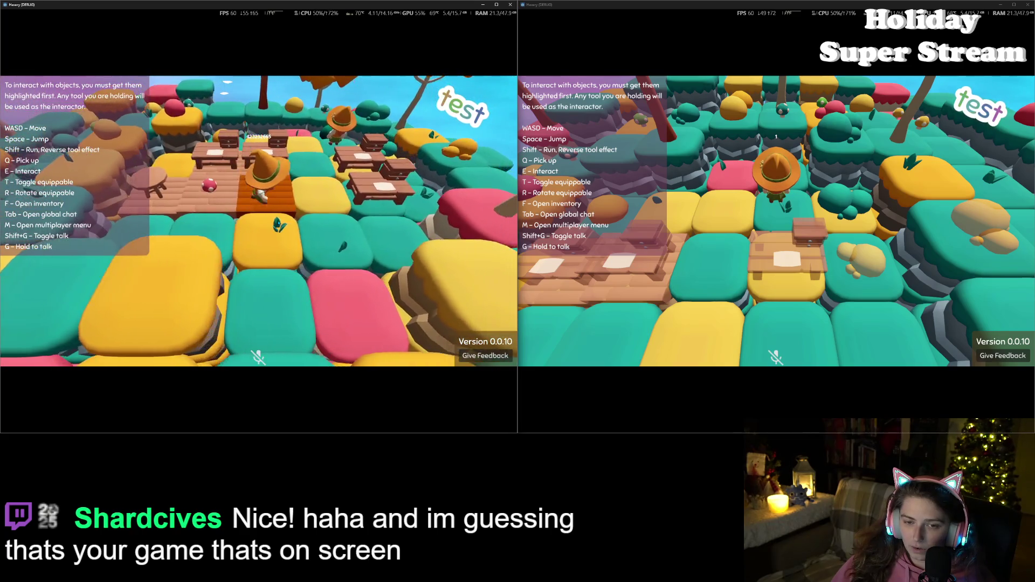
{"action": "key", "text": "w"}
{"action": "key", "text": "d"}
{"action": "key", "text": "w"}
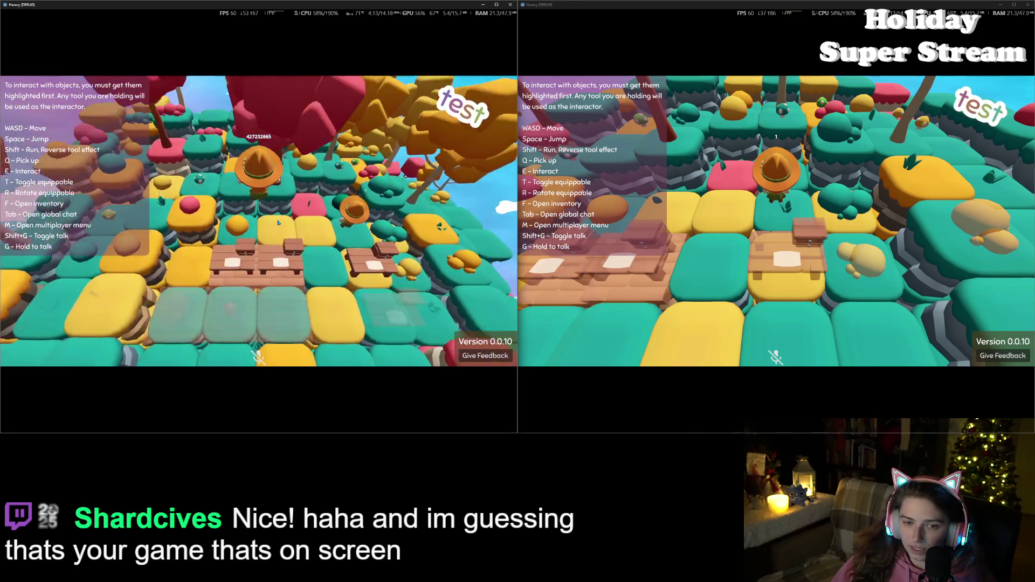
{"action": "key", "text": "w"}
{"action": "key", "text": "w"}
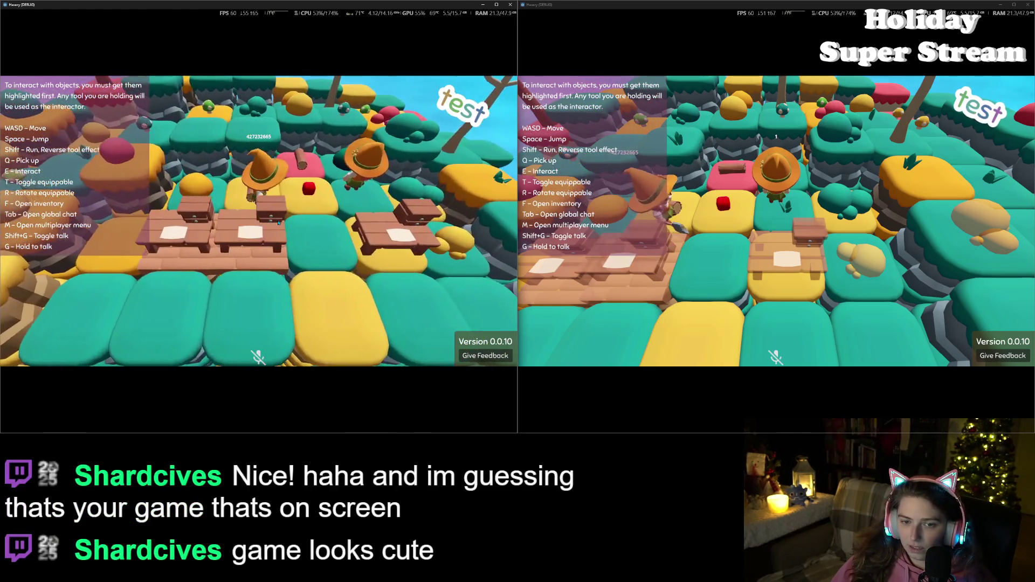
- Walk back to the bench, open the crafting recipes, then close them and step back
{"action": "key", "text": "q"}
{"action": "key", "text": "w"}
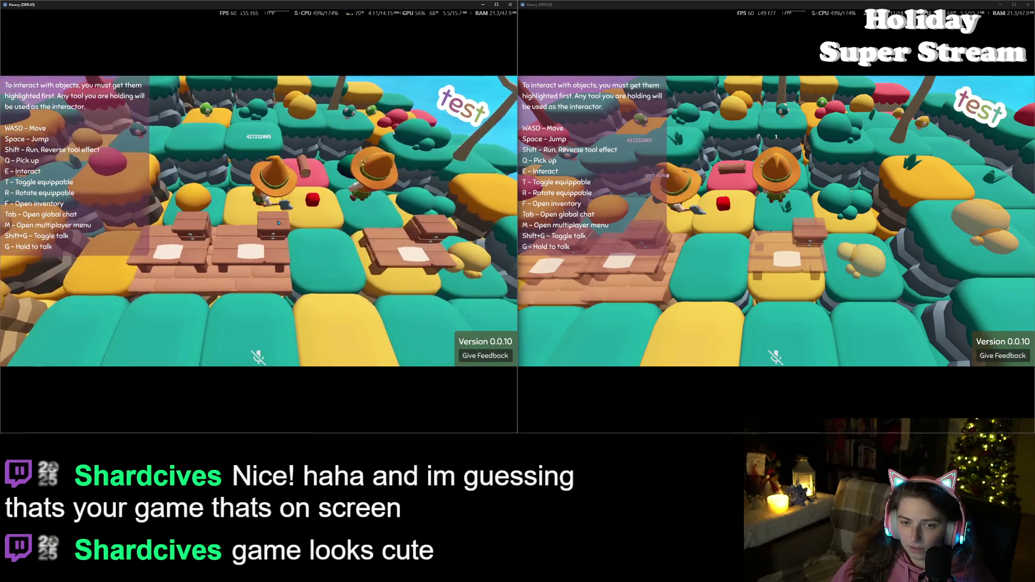
{"action": "key", "text": "s"}
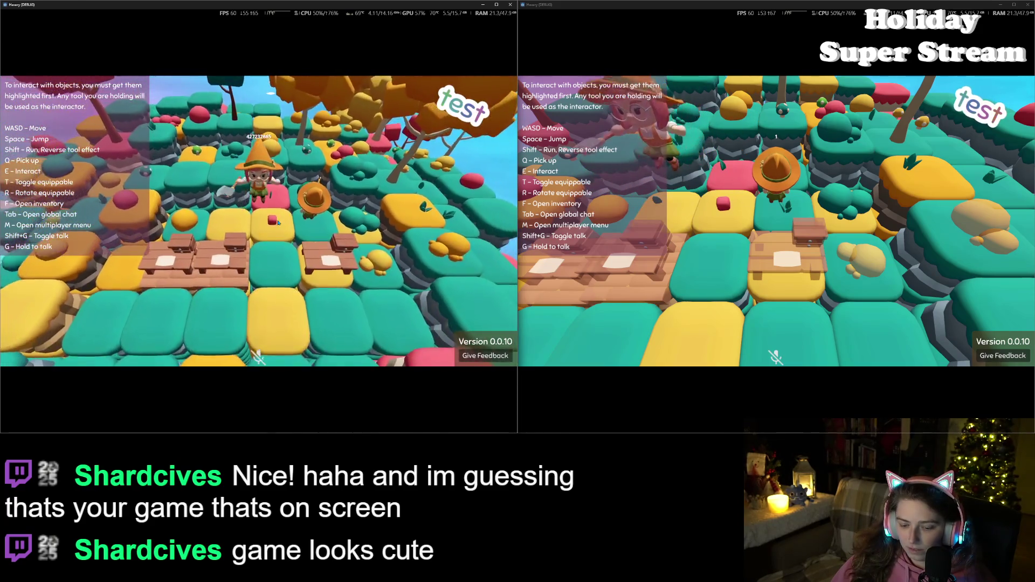
{"action": "key", "text": "s"}
{"action": "key", "text": "e"}
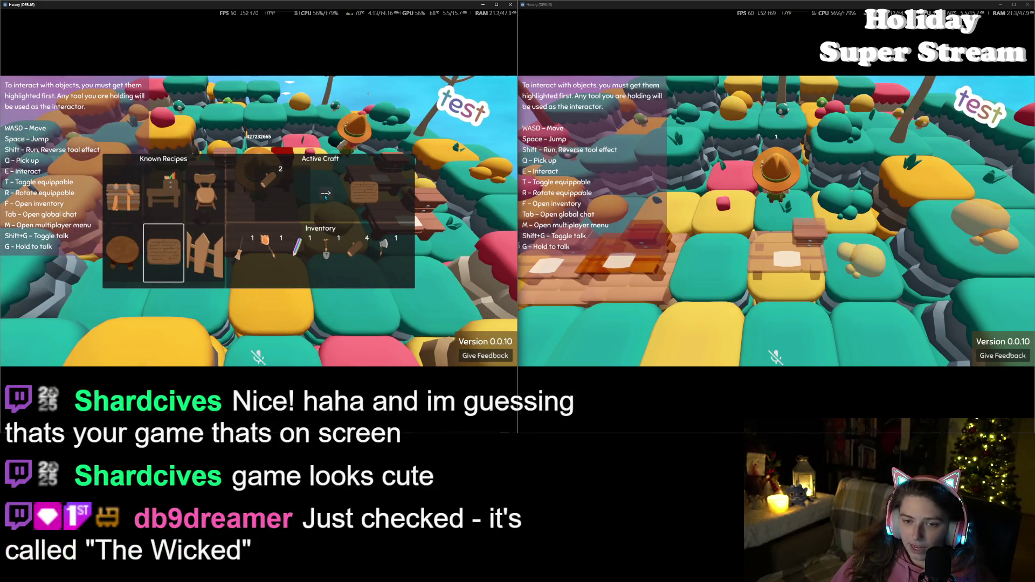
{"action": "key", "text": "e"}
{"action": "key", "text": "s"}
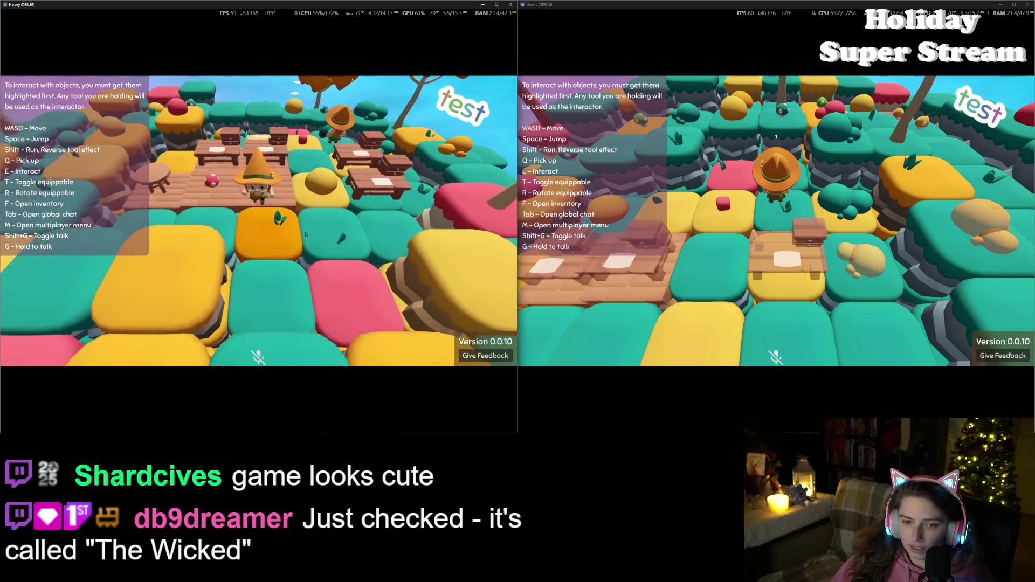
- Check the inventory, target a wooden floor tile, and choose the stool from the inventory
{"action": "key", "text": "f"}
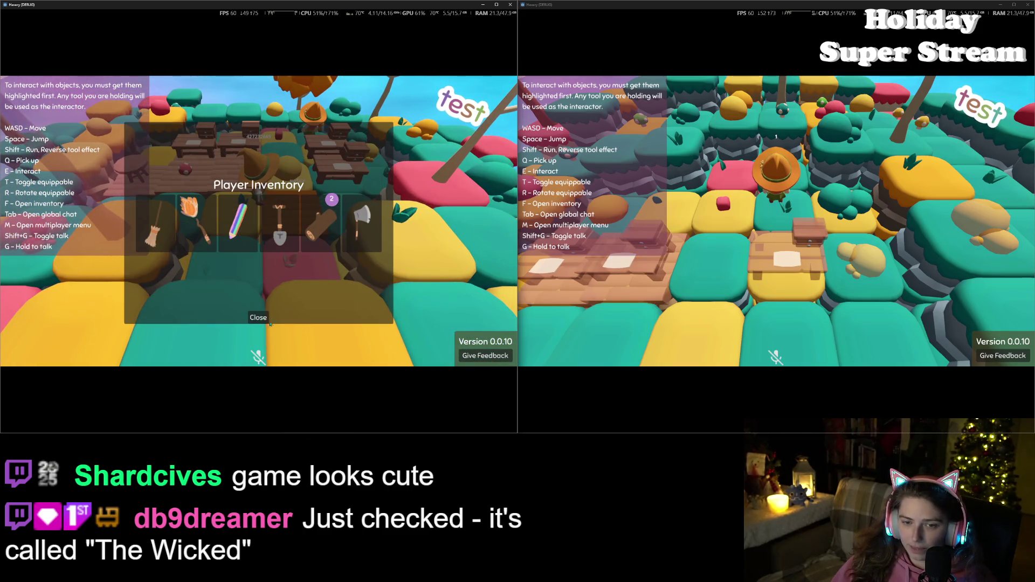
{"action": "left_click", "coordinate": [263, 318]}
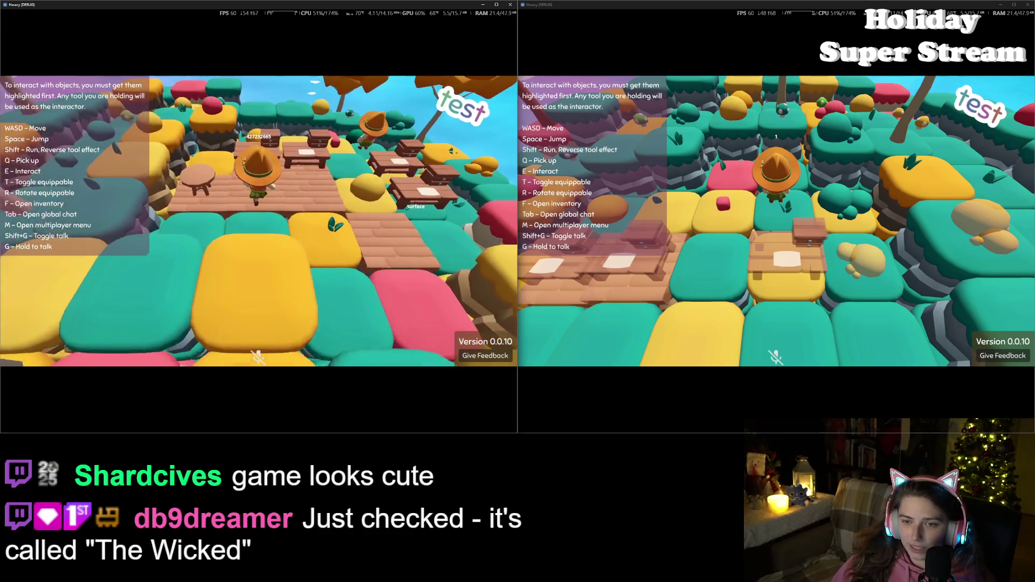
{"action": "key", "text": "d"}
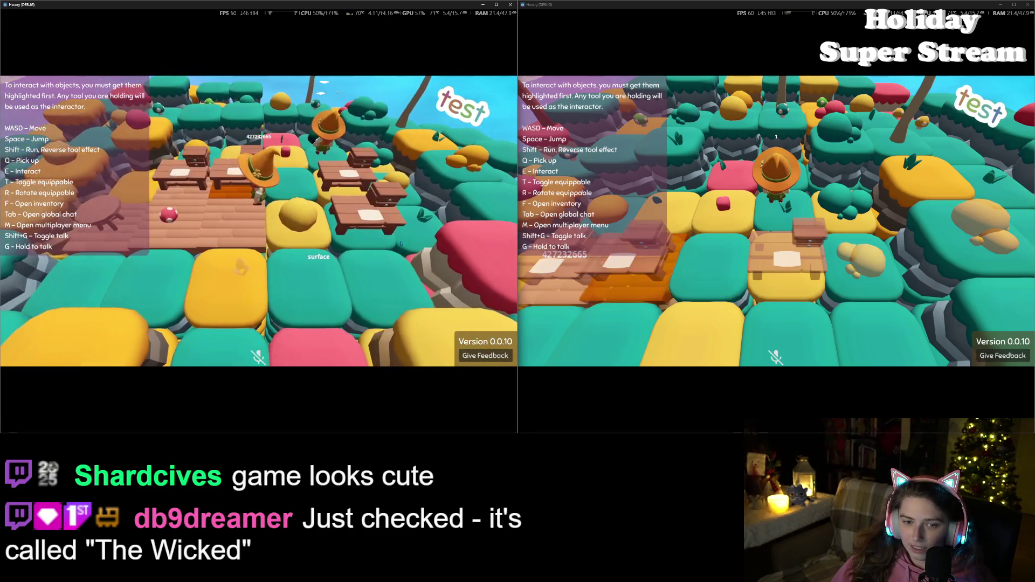
{"action": "key", "text": "a"}
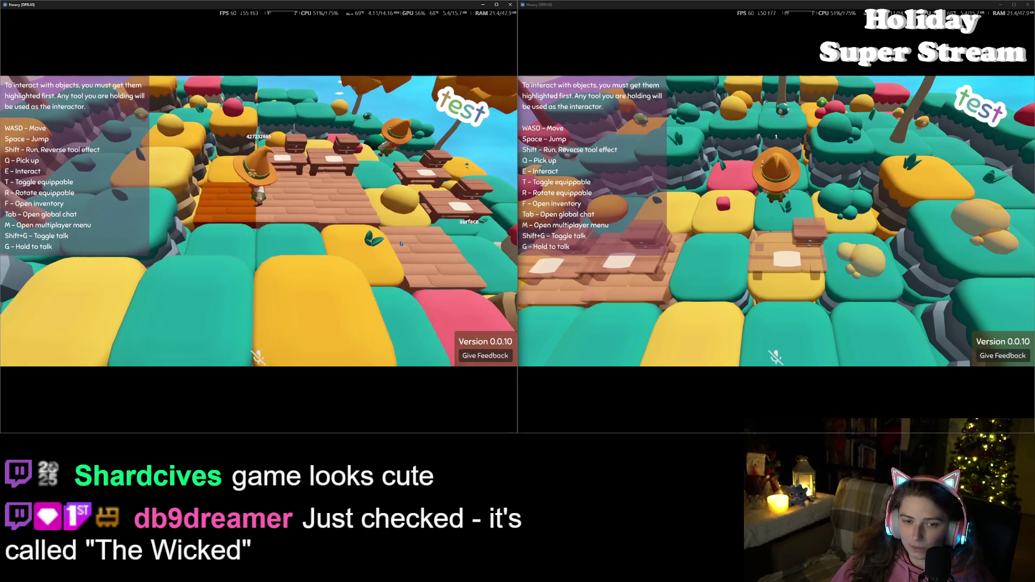
{"action": "key", "text": "f"}
{"action": "left_click", "coordinate": [281, 260]}
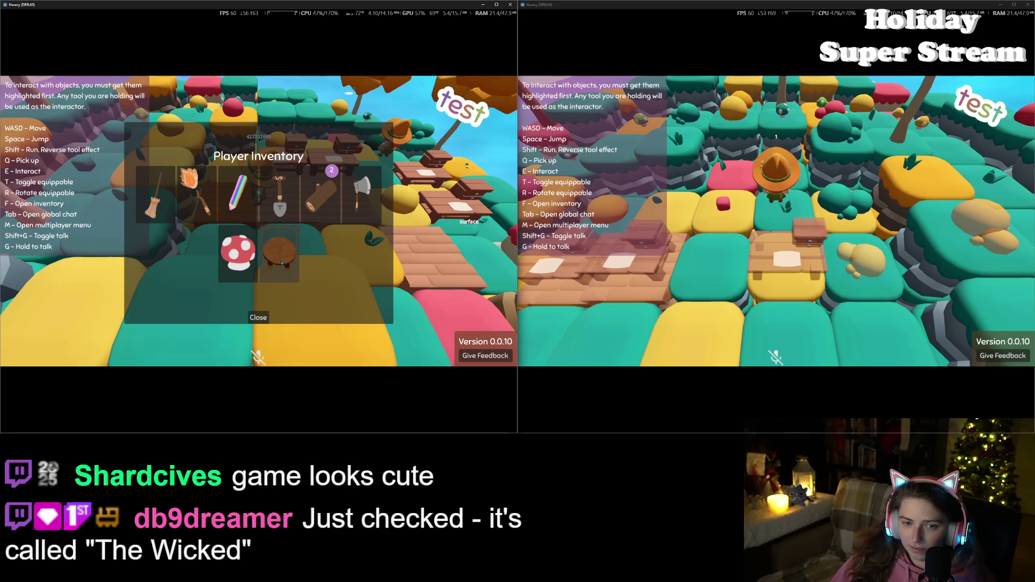
{"action": "left_click", "coordinate": [262, 318]}
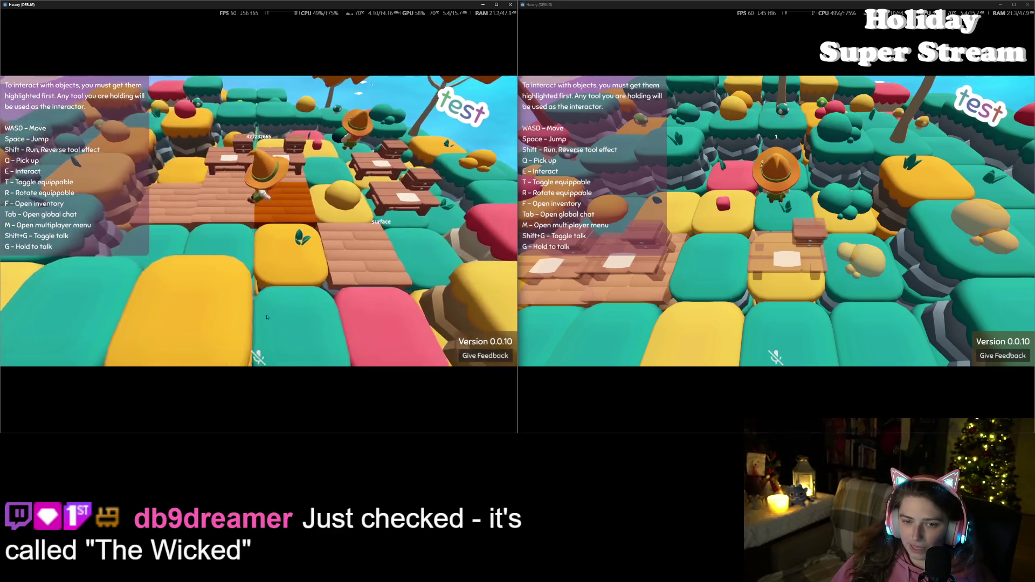
{"action": "key", "text": "s"}
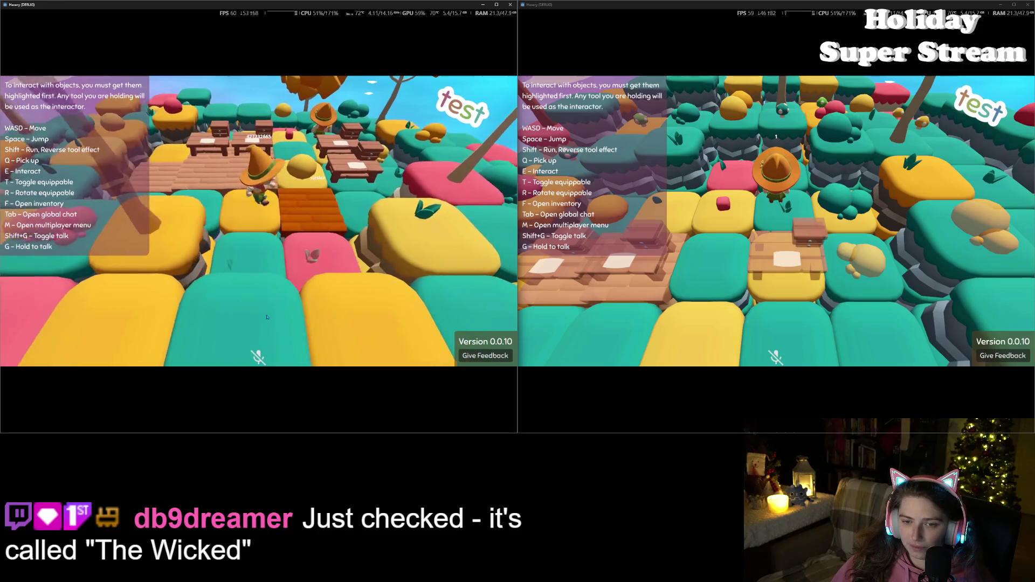
{"action": "key", "text": "f"}
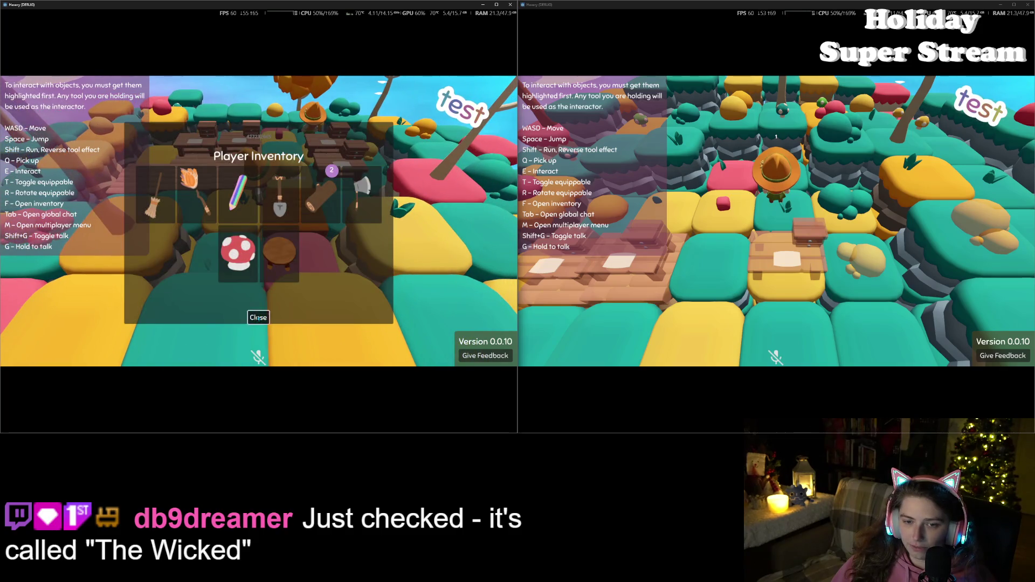
{"action": "left_click", "coordinate": [258, 318]}
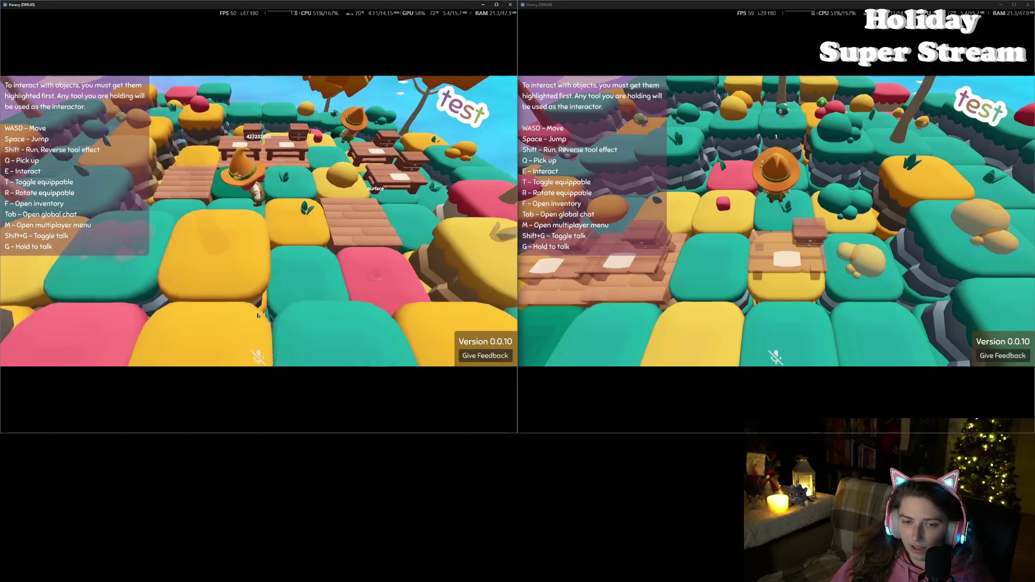
- Repeatedly open and close the inventory to watch the floor stack drop from 3 to 2
{"action": "key", "text": "f"}
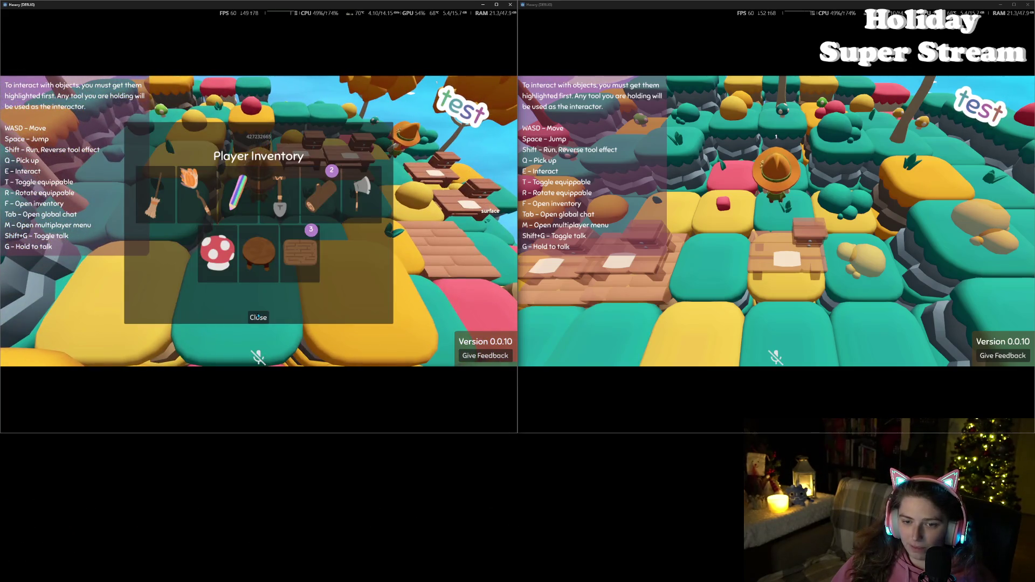
{"action": "left_click", "coordinate": [258, 317]}
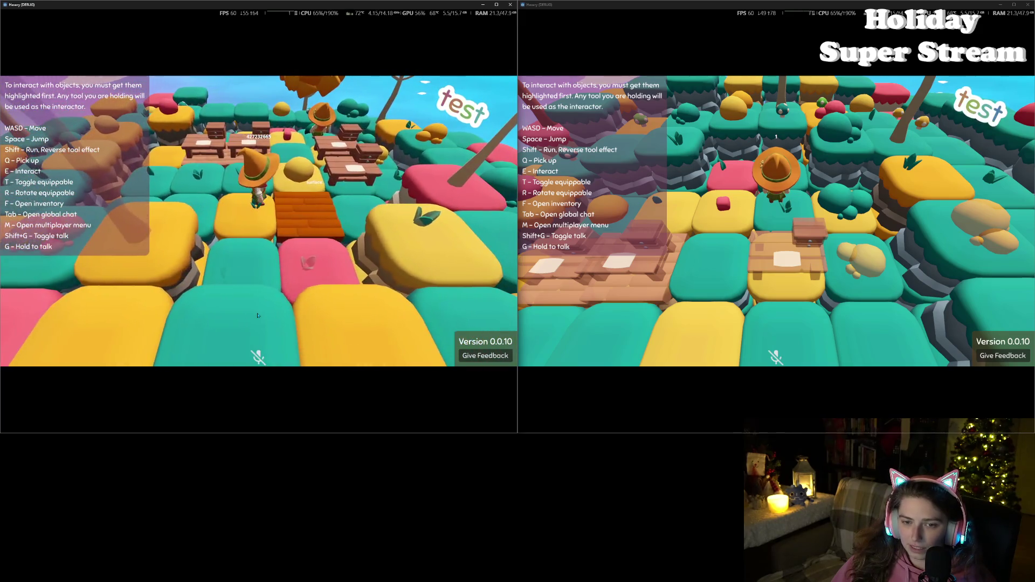
{"action": "key", "text": "f"}
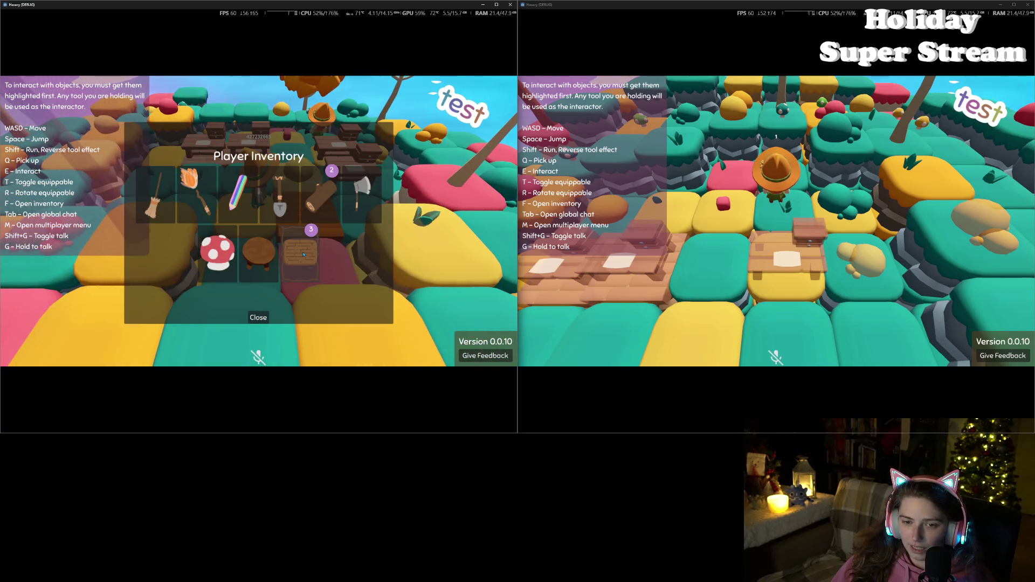
{"action": "left_click", "coordinate": [258, 317]}
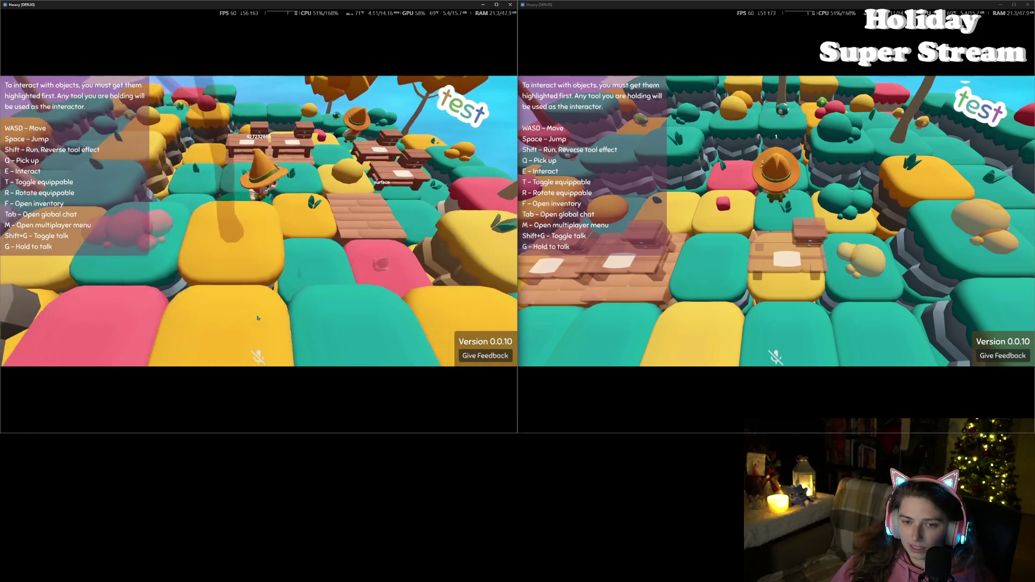
{"action": "key", "text": "f"}
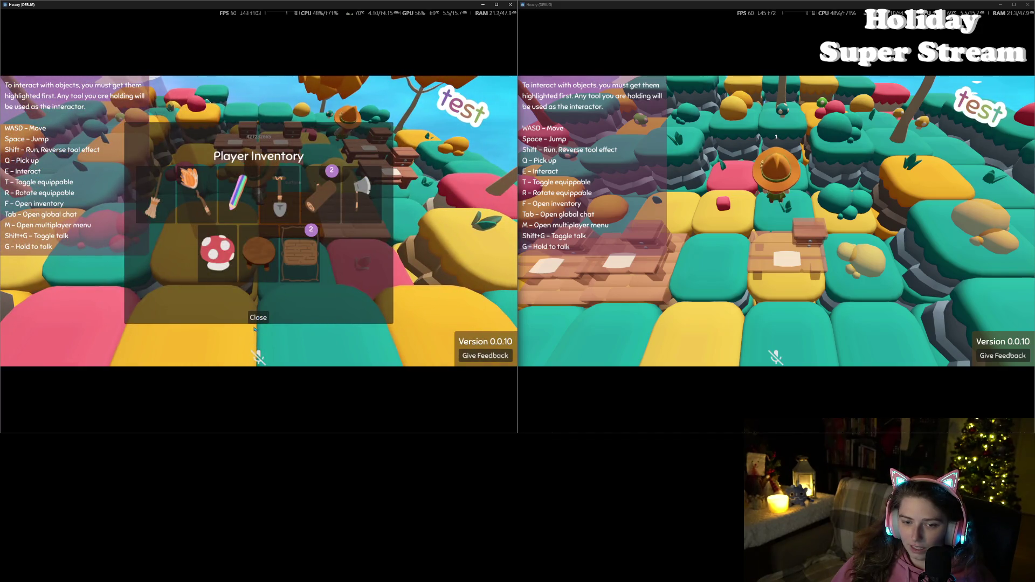
{"action": "left_click", "coordinate": [258, 318]}
{"action": "key", "text": "f"}
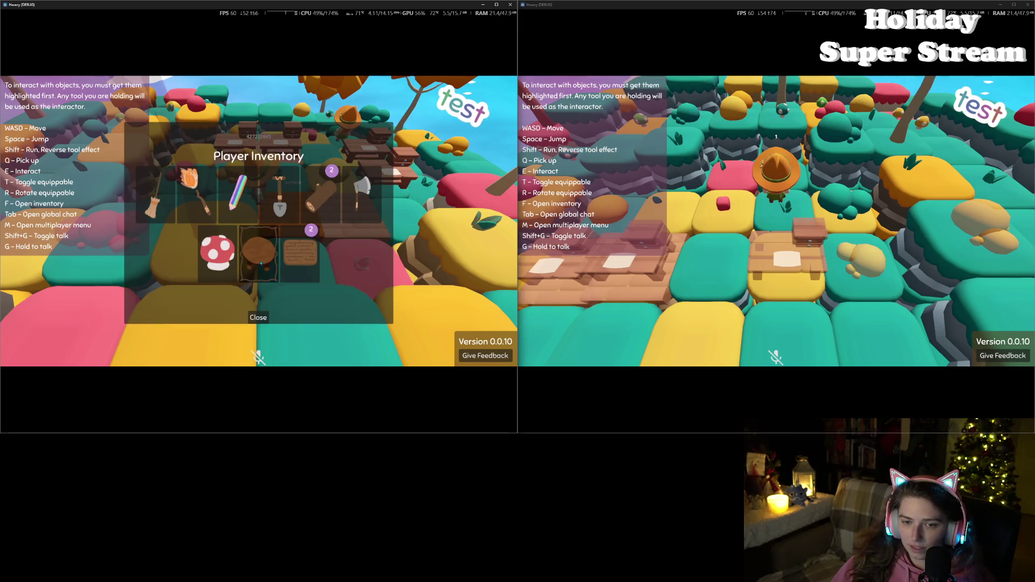
{"action": "left_click", "coordinate": [258, 317]}
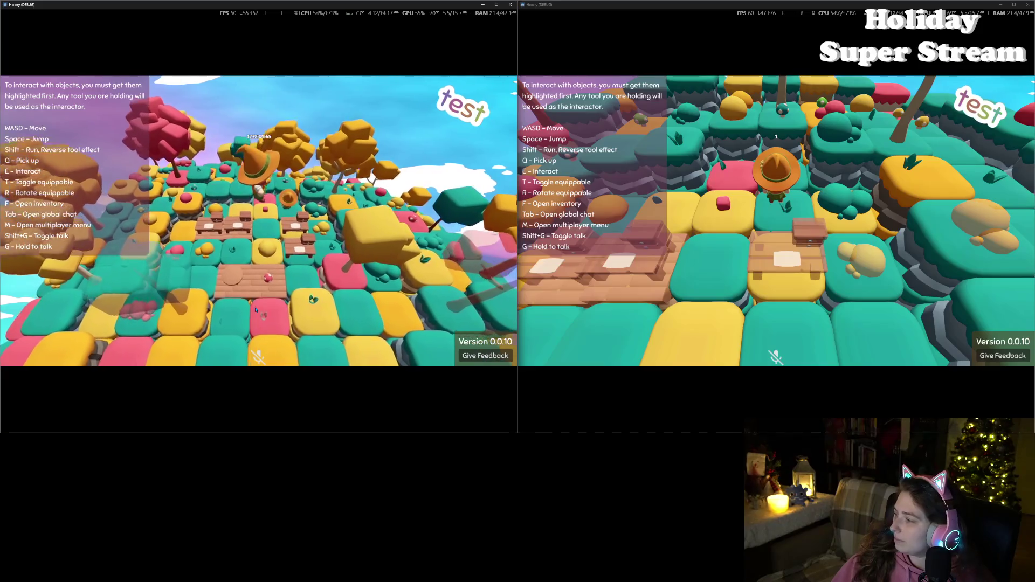
- Walk the left character off the wooden floor and across the bridge toward the tables
{"action": "key", "text": "s"}
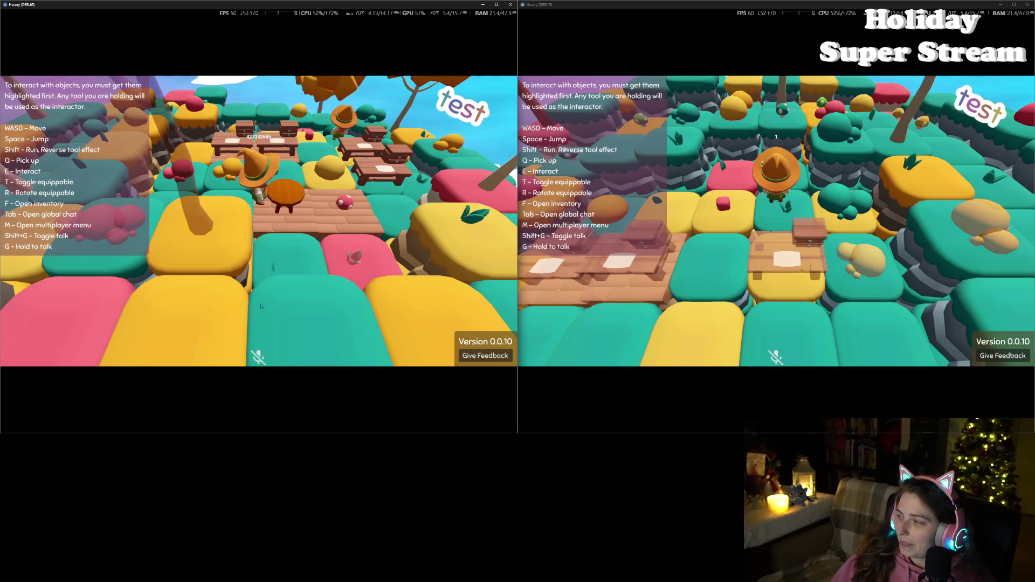
{"action": "key", "text": "w"}
{"action": "key", "text": "a"}
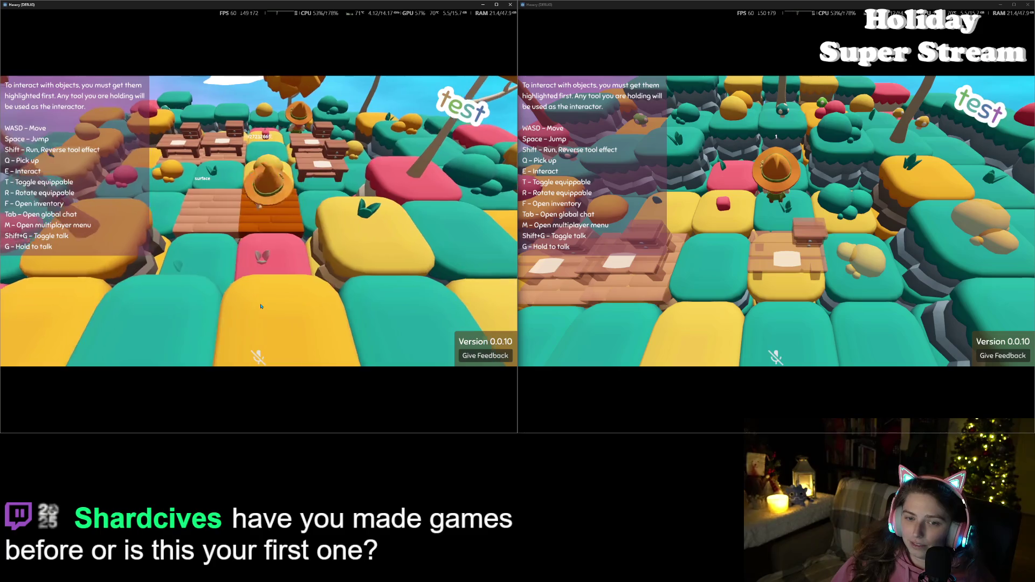
{"action": "key", "text": "a"}
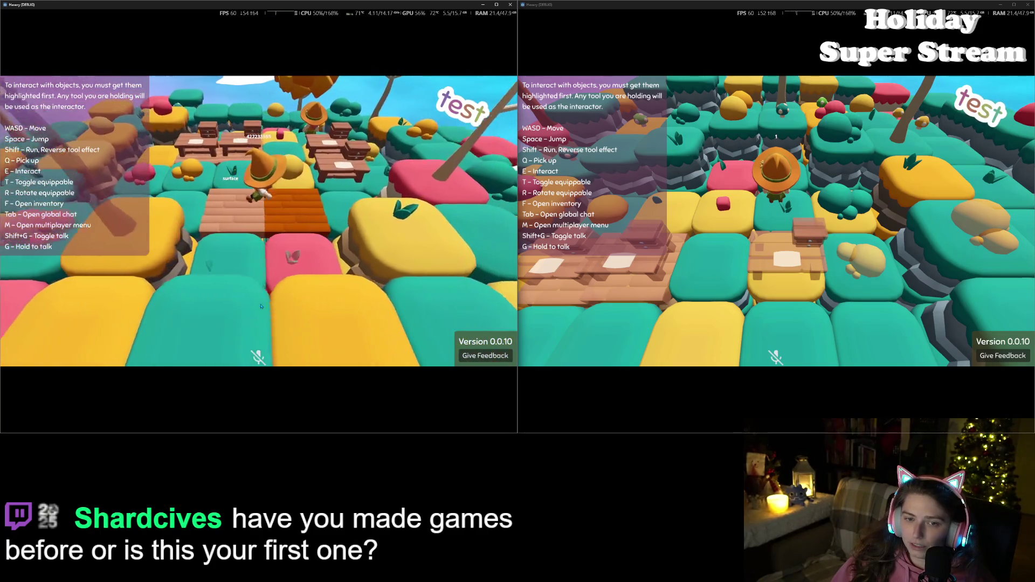
{"action": "key", "text": "a"}
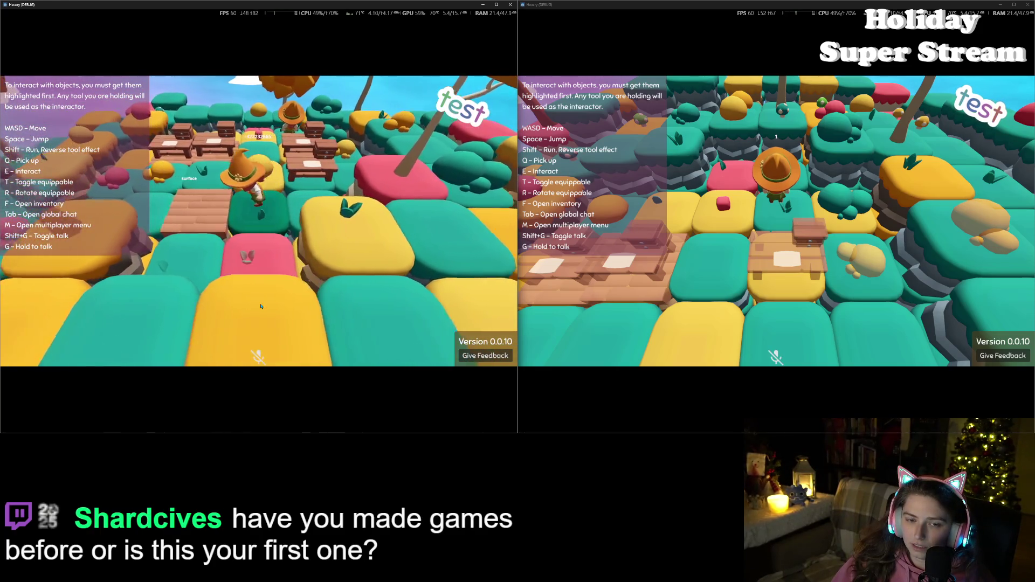
{"action": "key", "text": "f"}
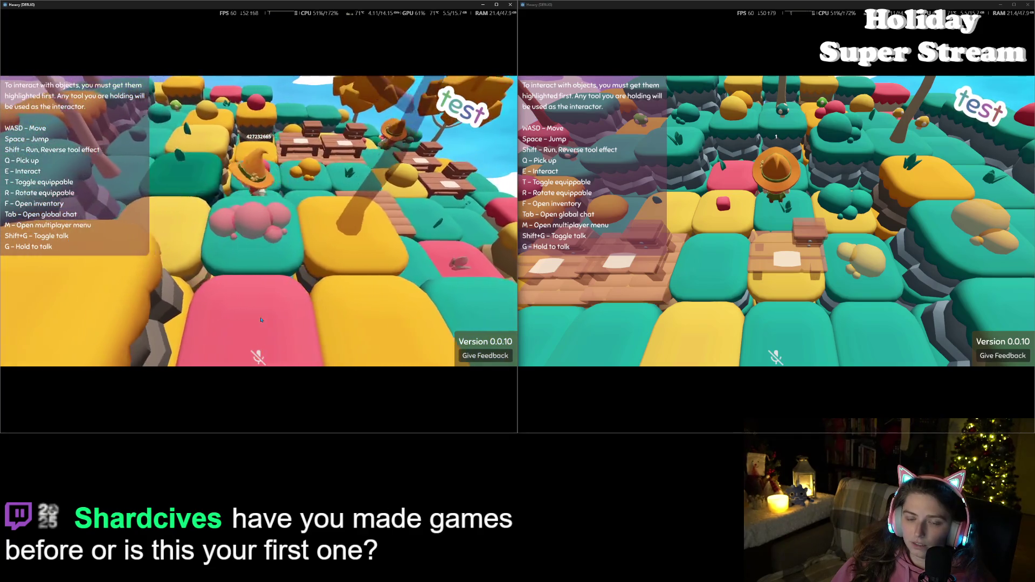
{"action": "key", "text": "w"}
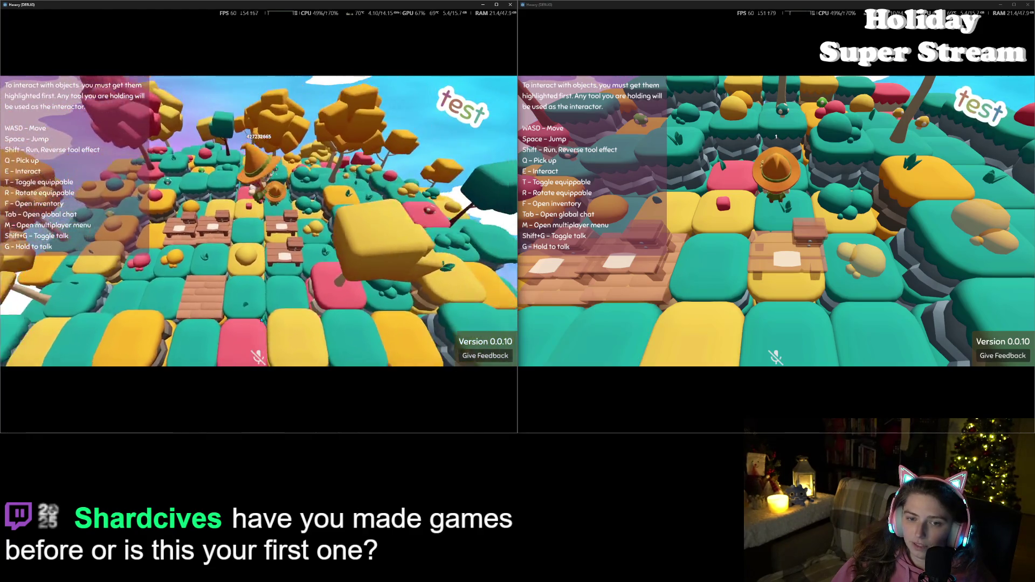
{"action": "key", "text": "a"}
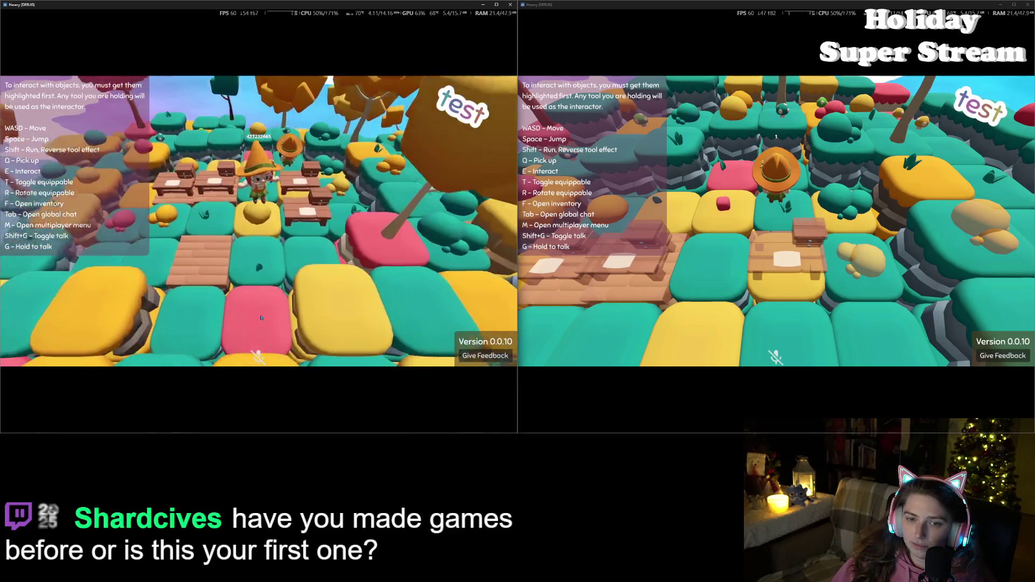
{"action": "scroll", "coordinate": [261, 318], "scroll_direction": "down", "scroll_amount": 3}
{"action": "scroll", "coordinate": [261, 318], "scroll_direction": "down", "scroll_amount": 3}
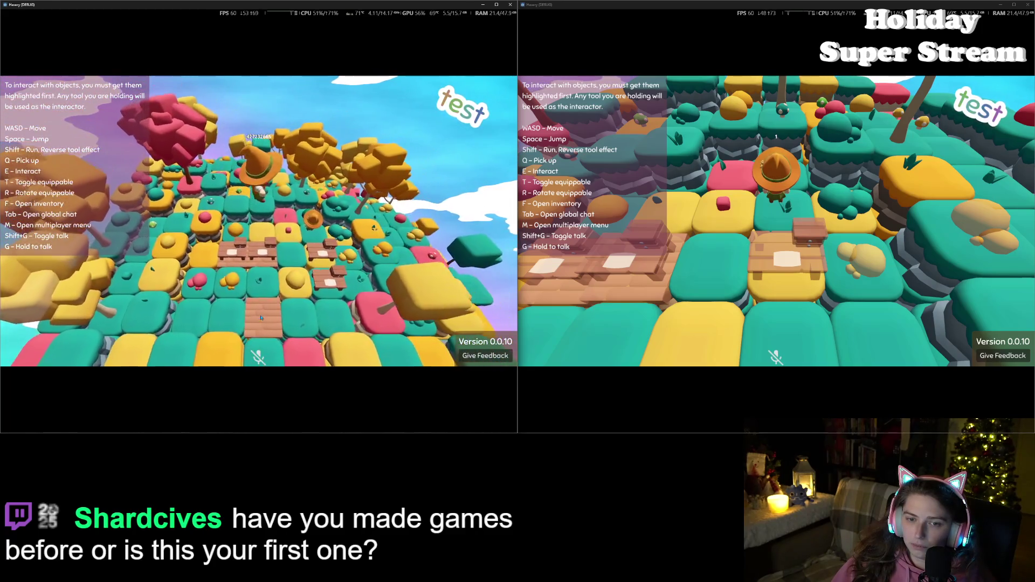
{"action": "key", "text": "d"}
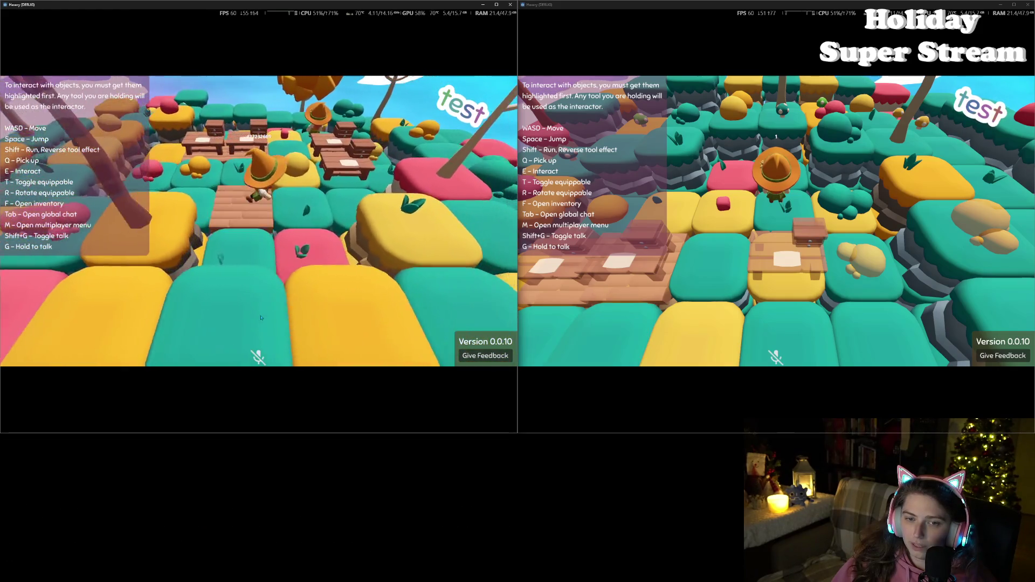
{"action": "key", "text": "w"}
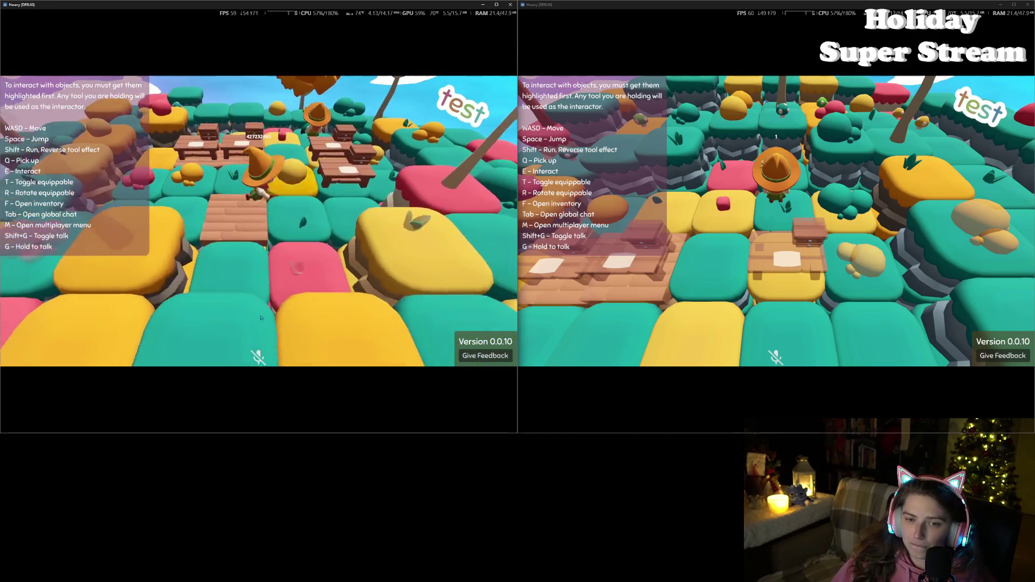
{"action": "key", "text": "a"}
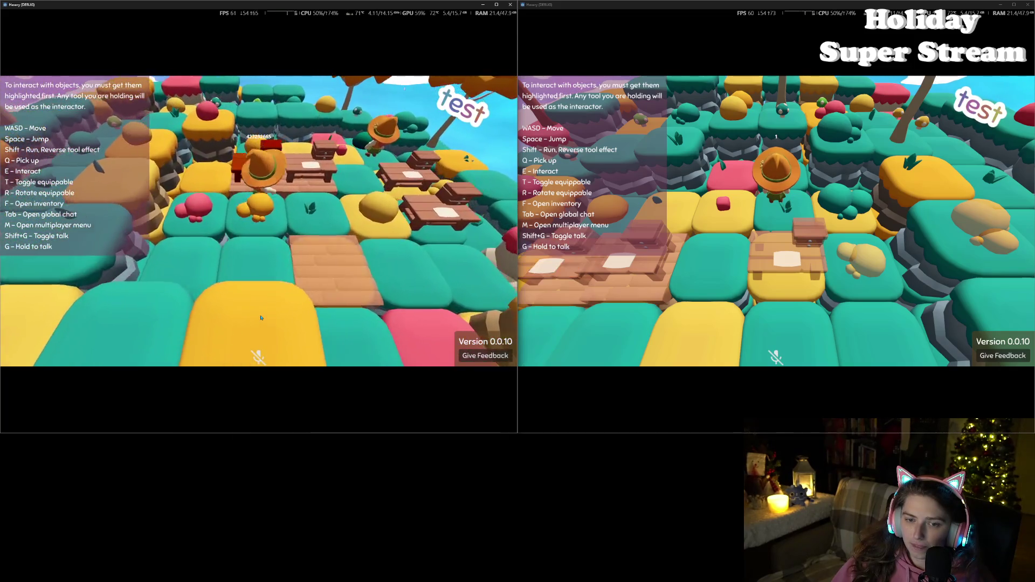
{"action": "key", "text": "s"}
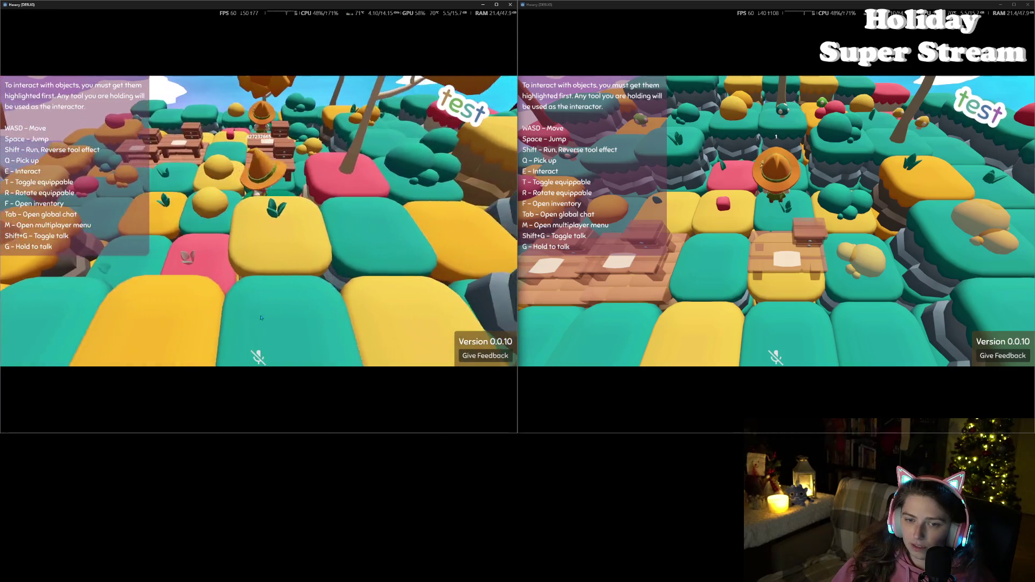
- Jump onto a table, then walk among the picnic tables to stand beside the other player
{"action": "key", "text": "space"}
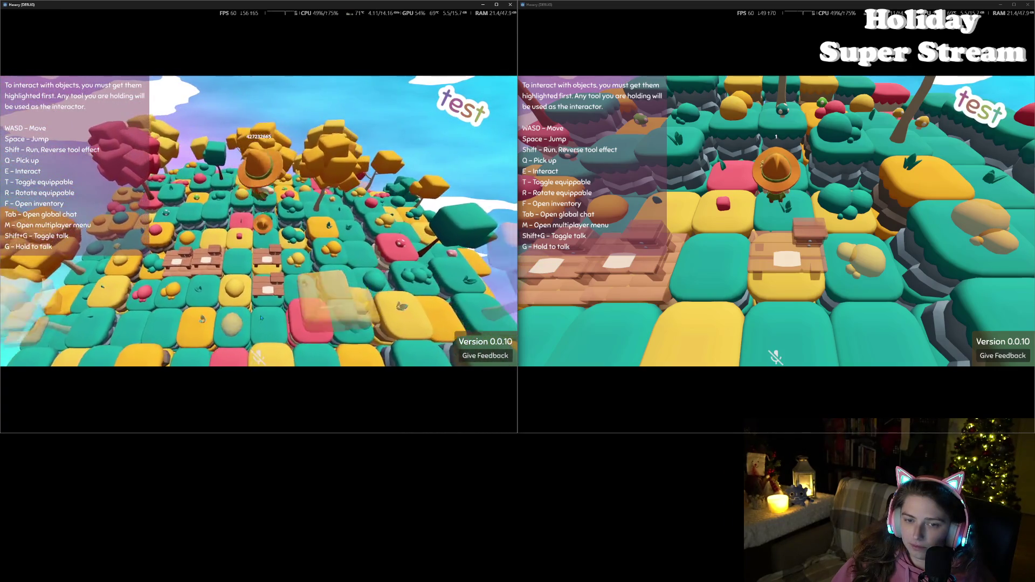
{"action": "key", "text": "s"}
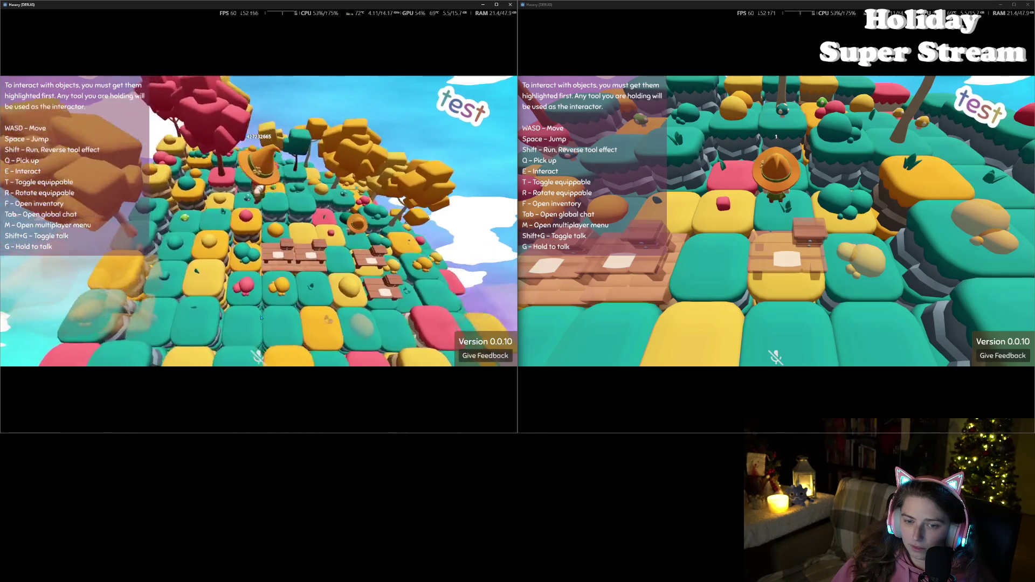
{"action": "key", "text": "d"}
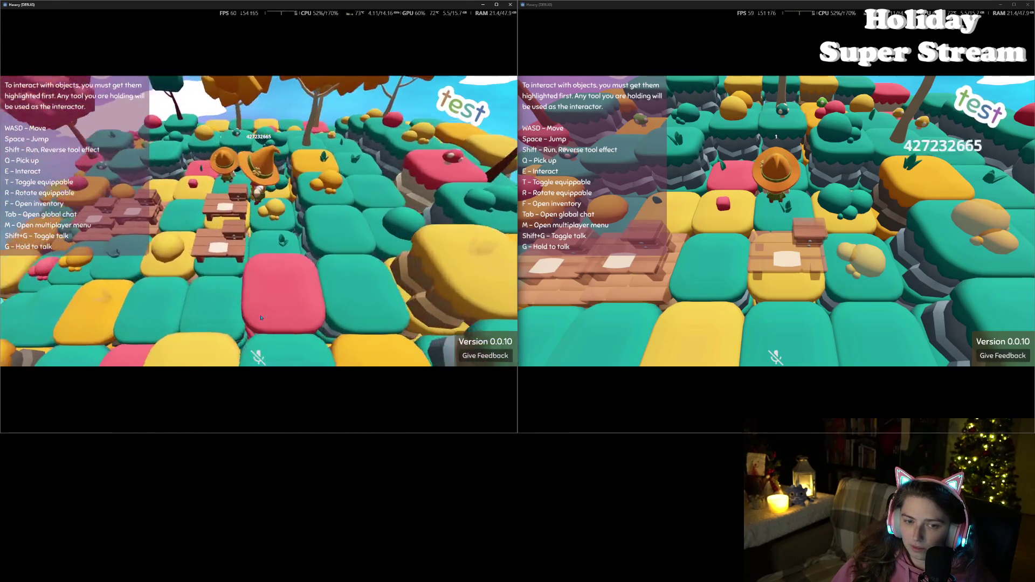
{"action": "key", "text": "s"}
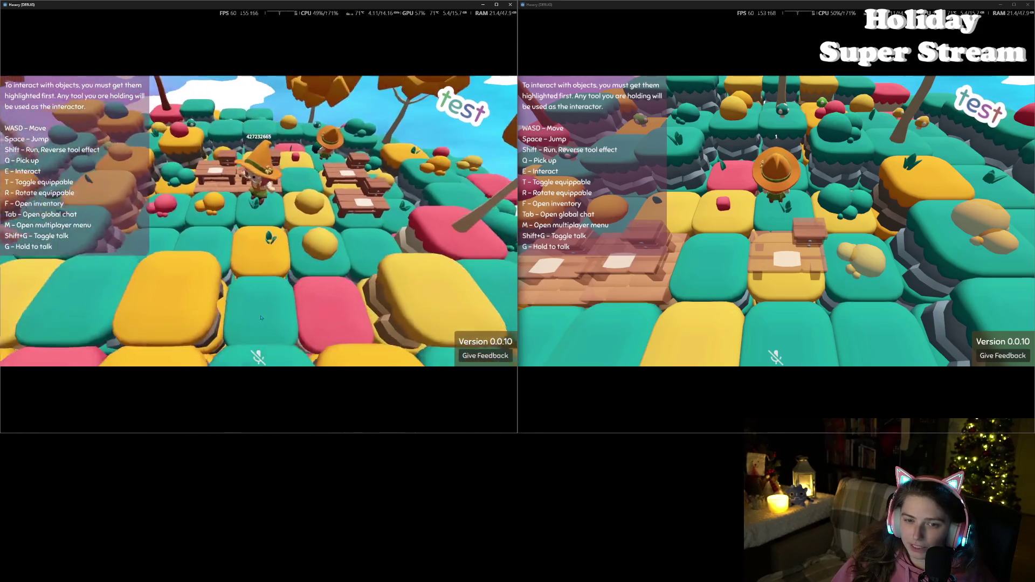
{"action": "key", "text": "s"}
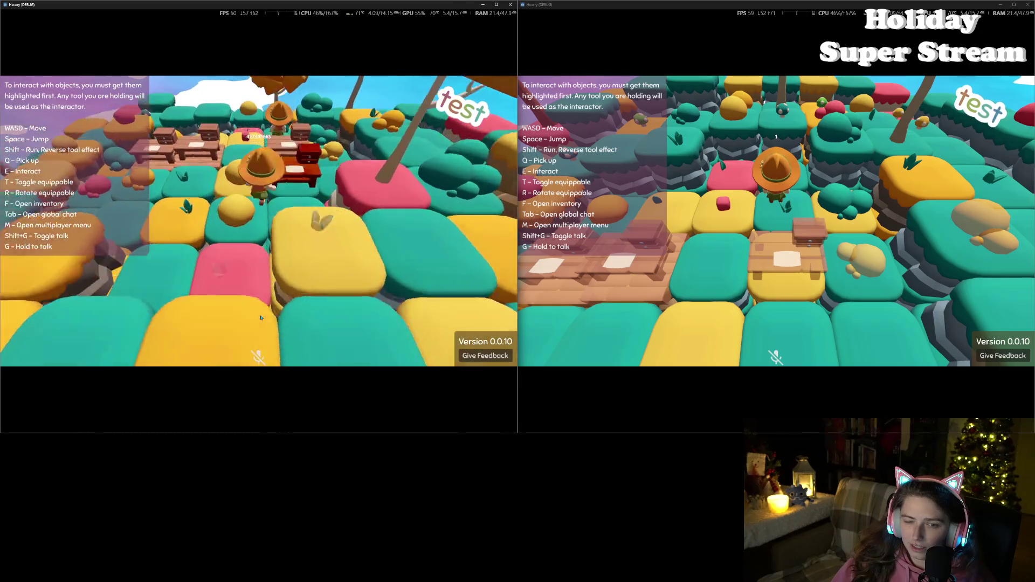
{"action": "key", "text": "w"}
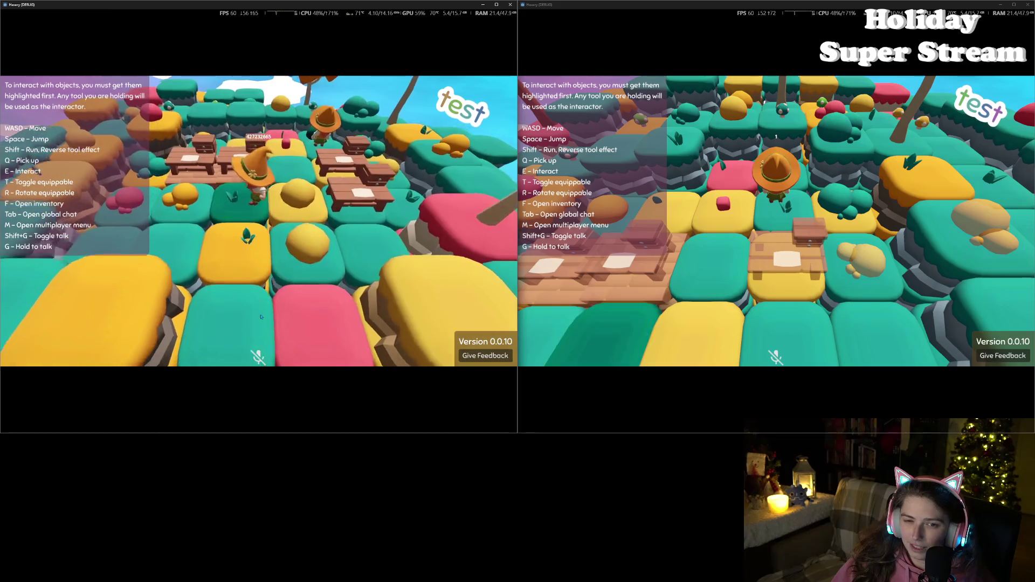
{"action": "key", "text": "s"}
{"action": "key", "text": "s"}
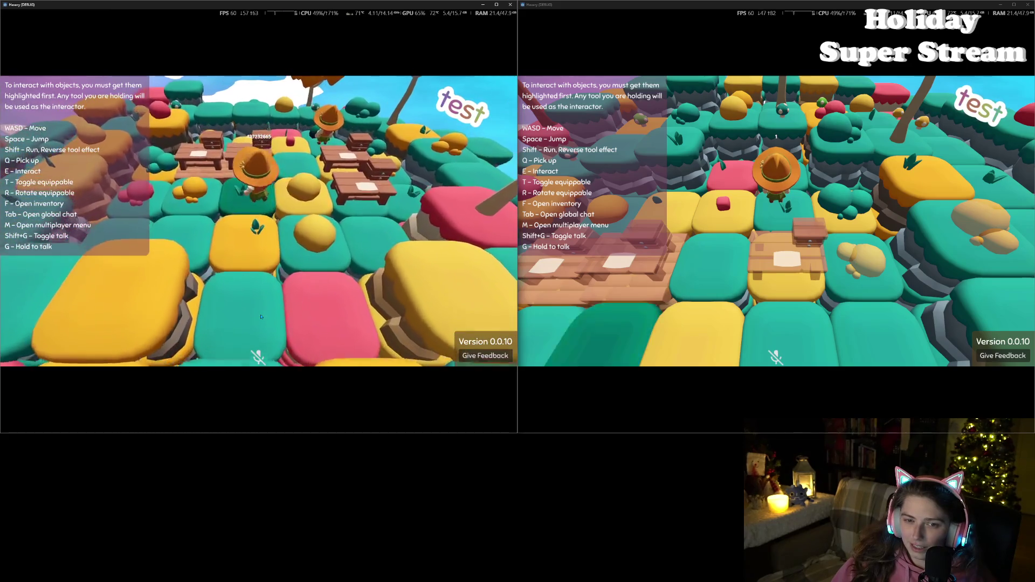
{"action": "key", "text": "a"}
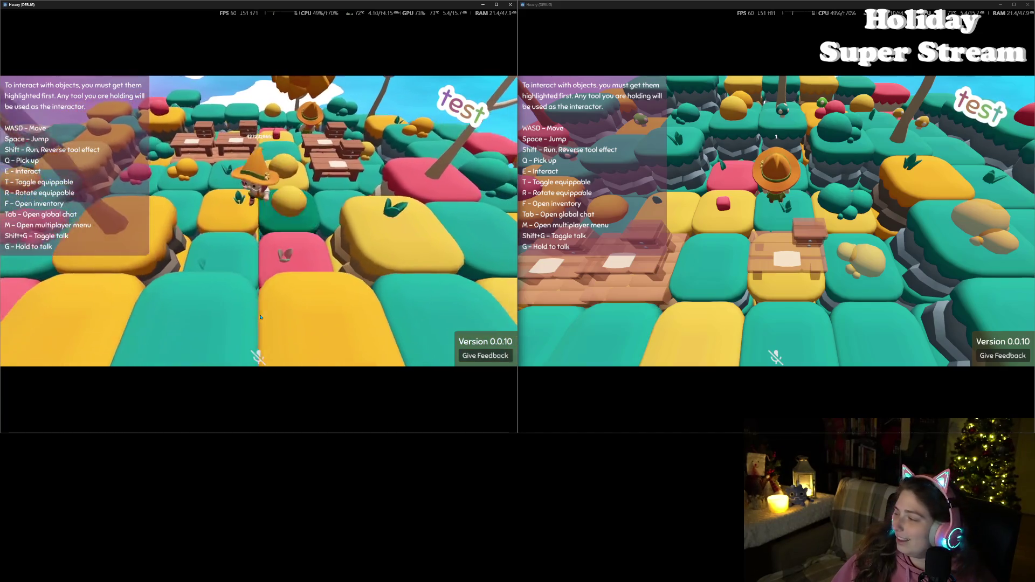
{"action": "key", "text": "s"}
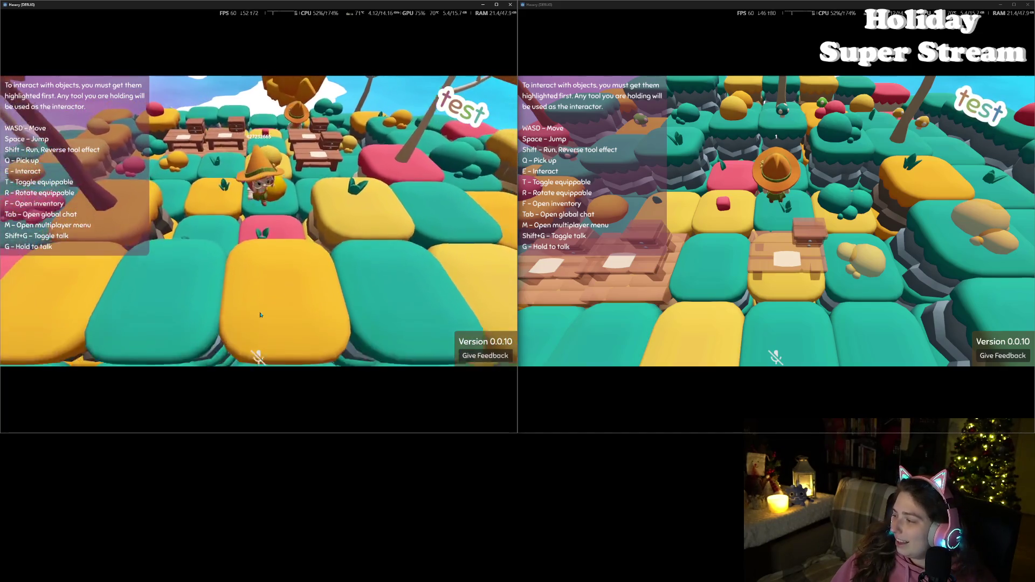
{"action": "key", "text": "s"}
{"action": "key", "text": "w"}
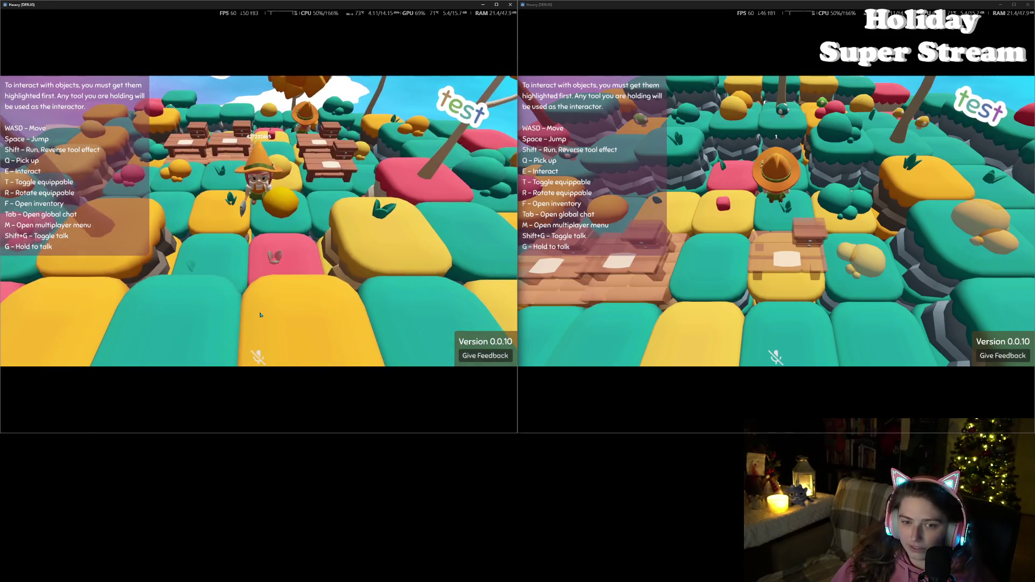
{"action": "key", "text": "d"}
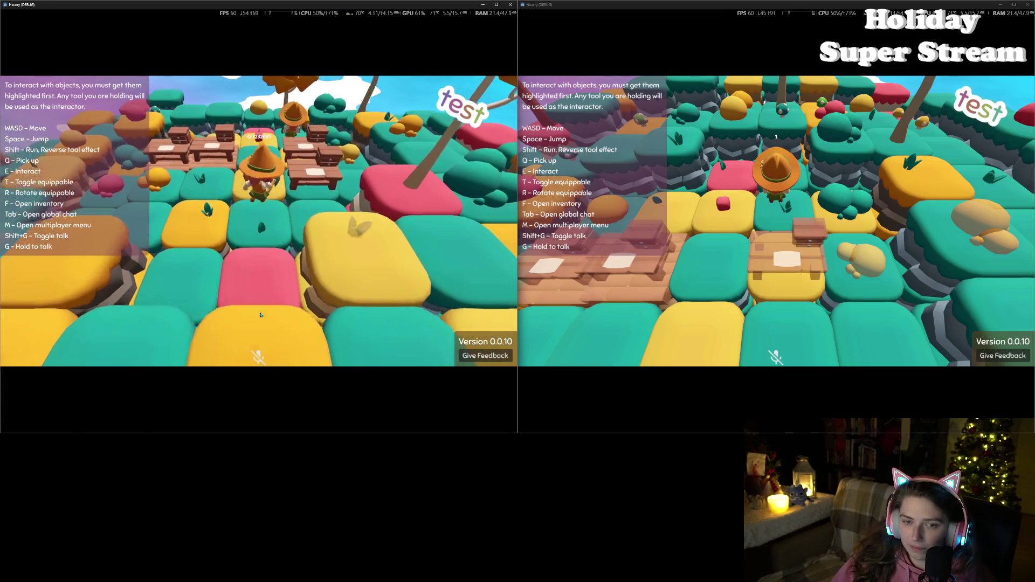
{"action": "key", "text": "s"}
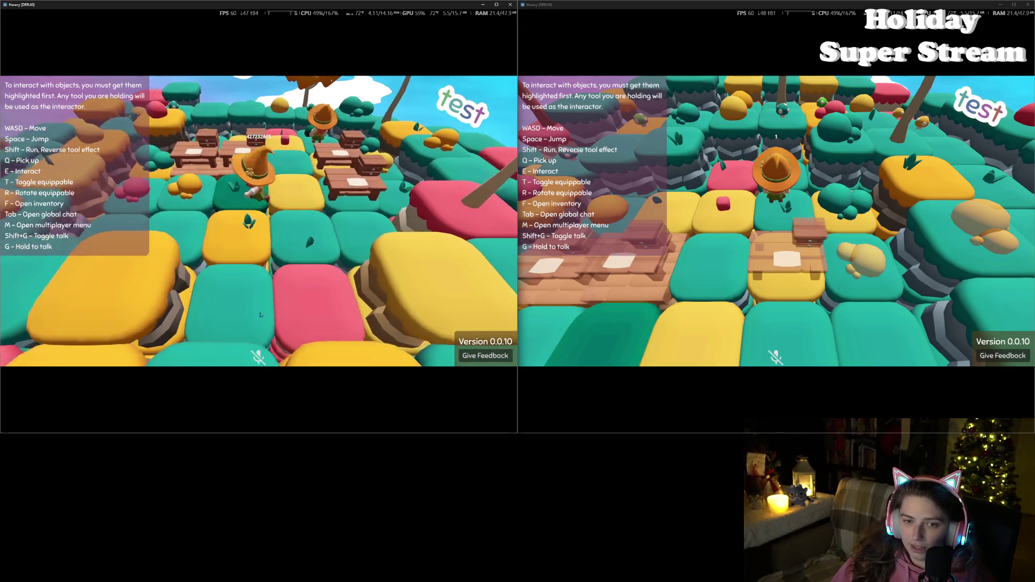
{"action": "key", "text": "w"}
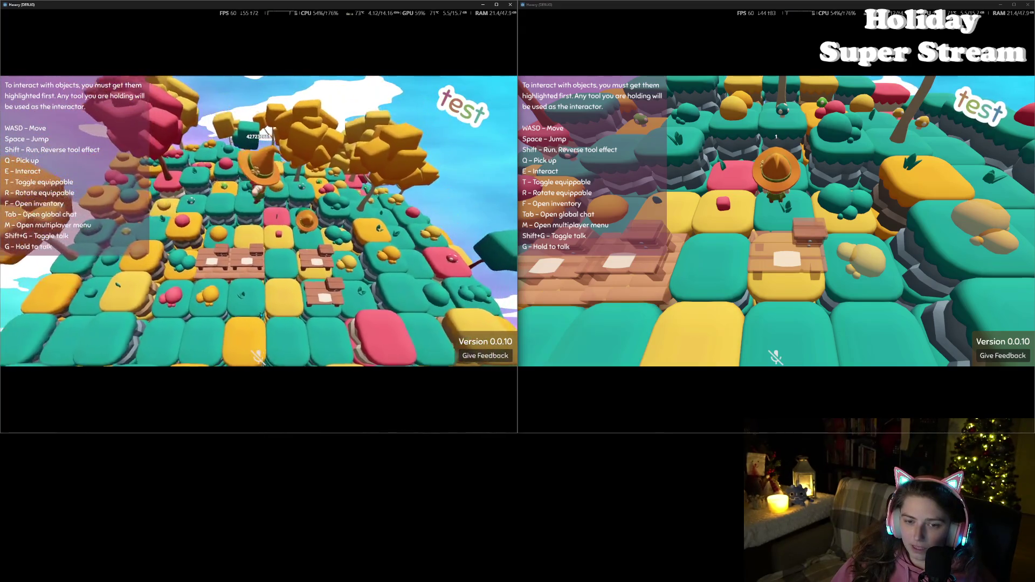
- Zoom the left game camera out and back in while walking the character forward and right
{"action": "key", "text": "s"}
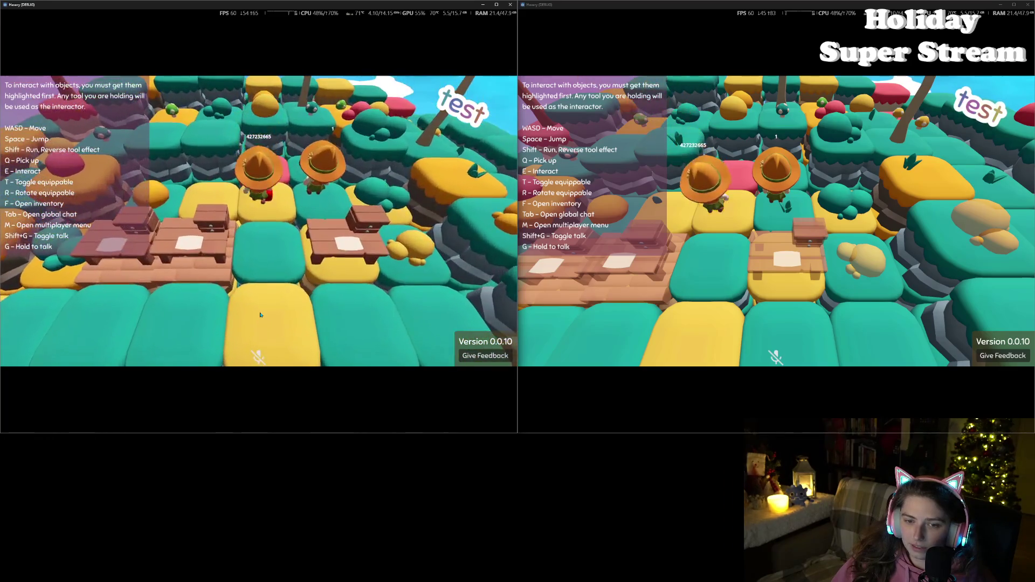
{"action": "scroll", "coordinate": [260, 315], "scroll_direction": "down", "scroll_amount": 3}
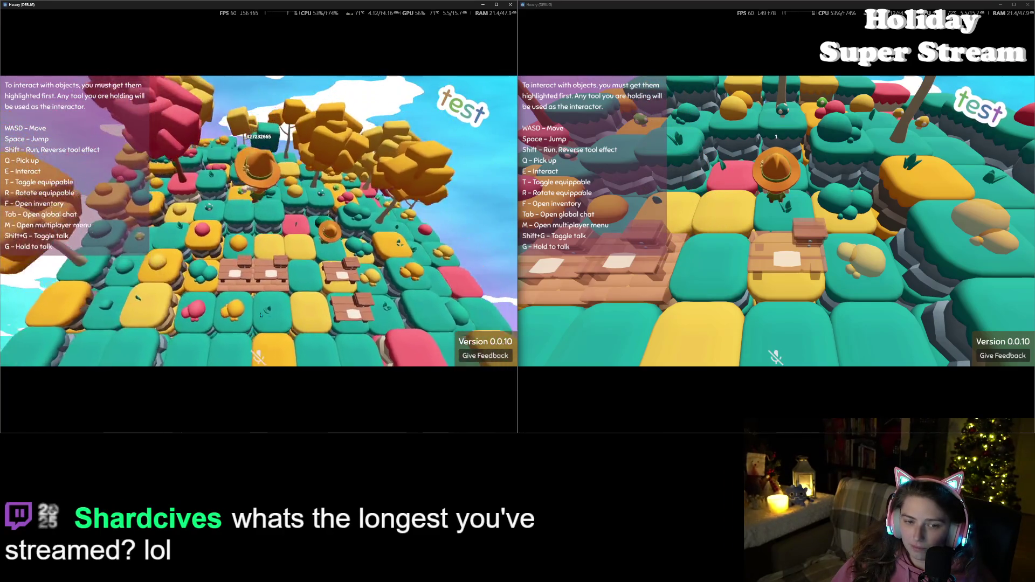
{"action": "scroll", "coordinate": [260, 315], "scroll_direction": "up", "scroll_amount": 3}
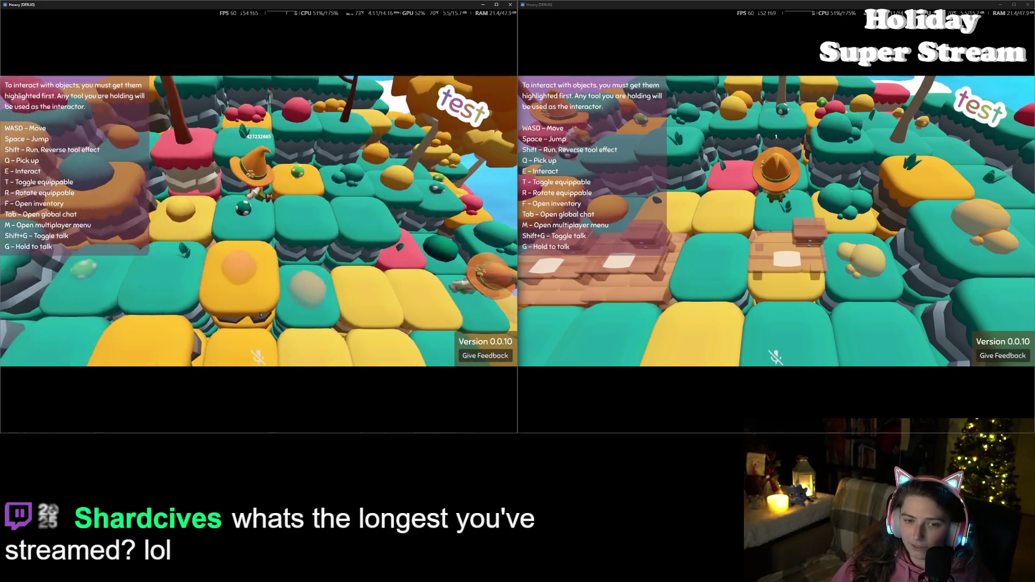
{"action": "key", "text": "w"}
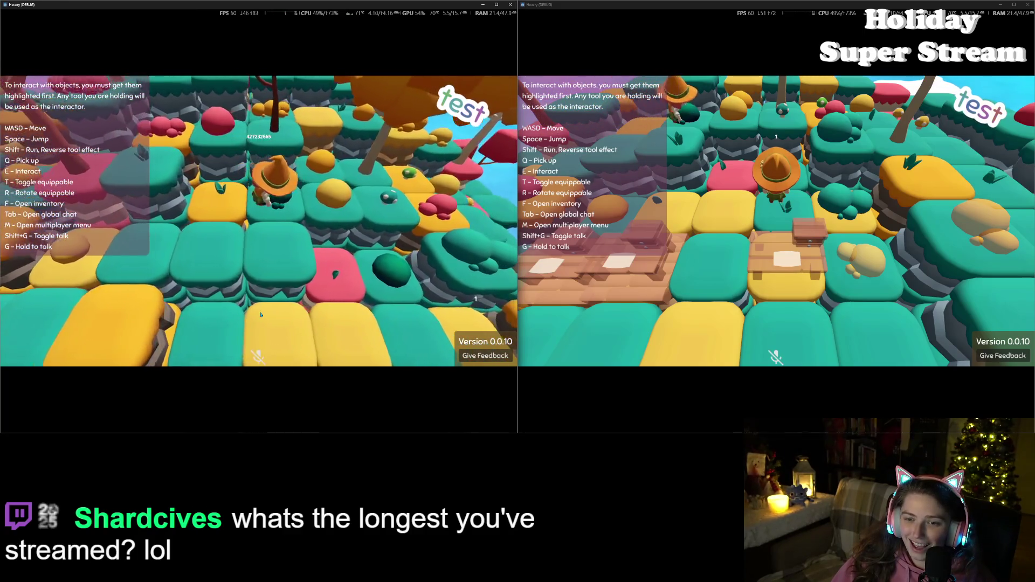
{"action": "key", "text": "d"}
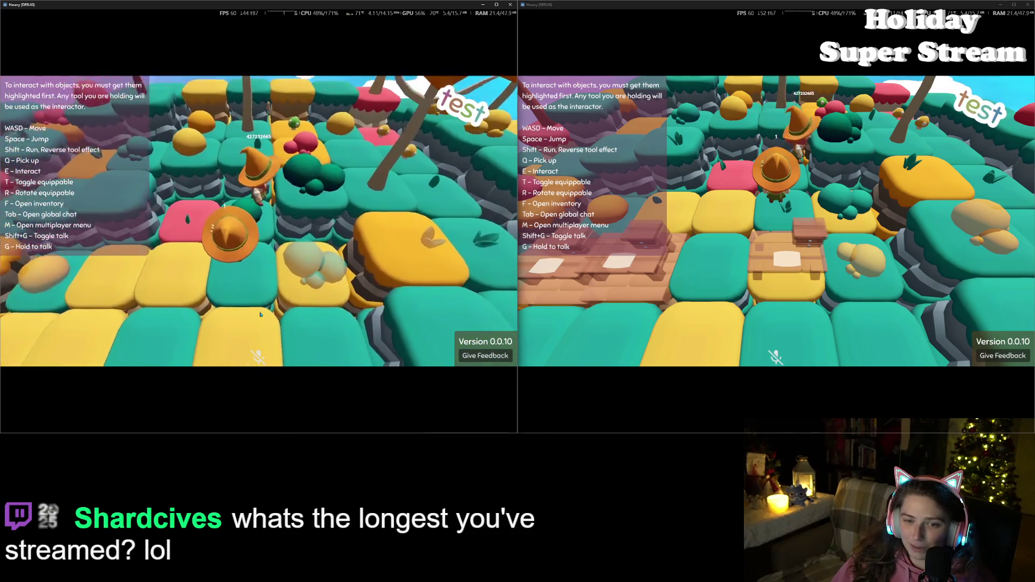
{"action": "scroll", "coordinate": [260, 314], "scroll_direction": "down", "scroll_amount": 3}
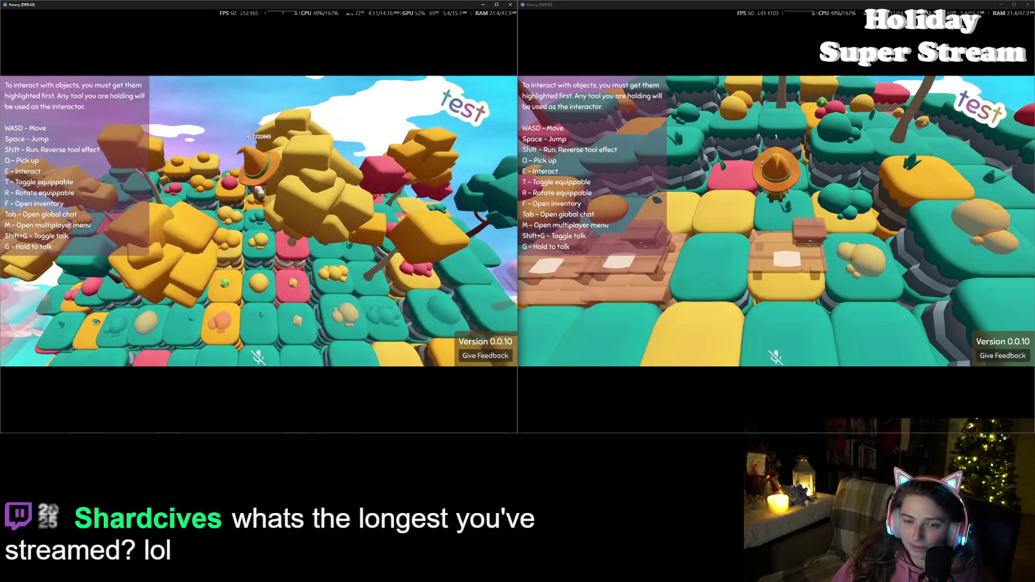
{"action": "scroll", "coordinate": [260, 314], "scroll_direction": "up", "scroll_amount": 3}
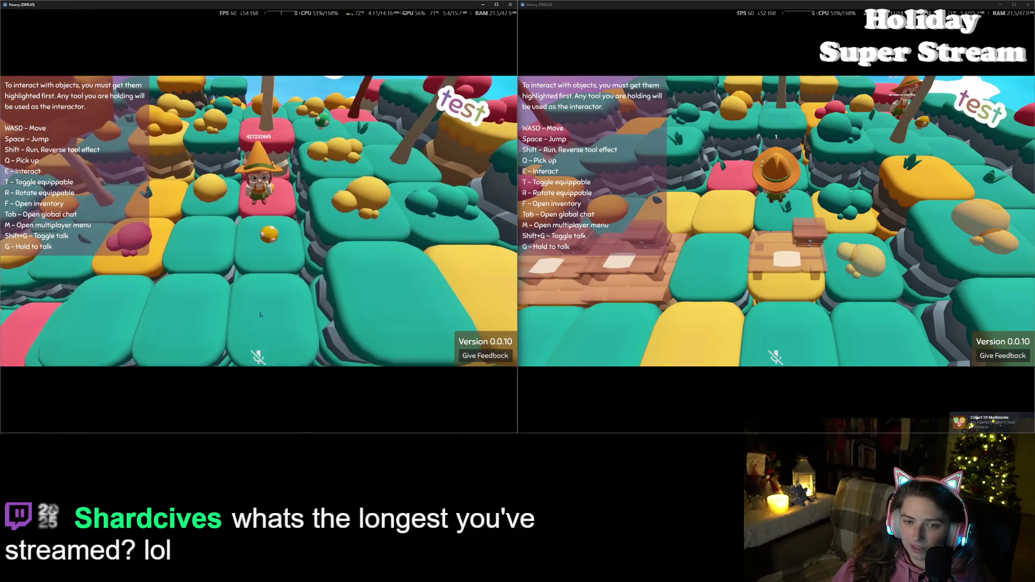
- Walk the character left across the tiles toward the trees, then shrink the left game window
{"action": "key", "text": "a"}
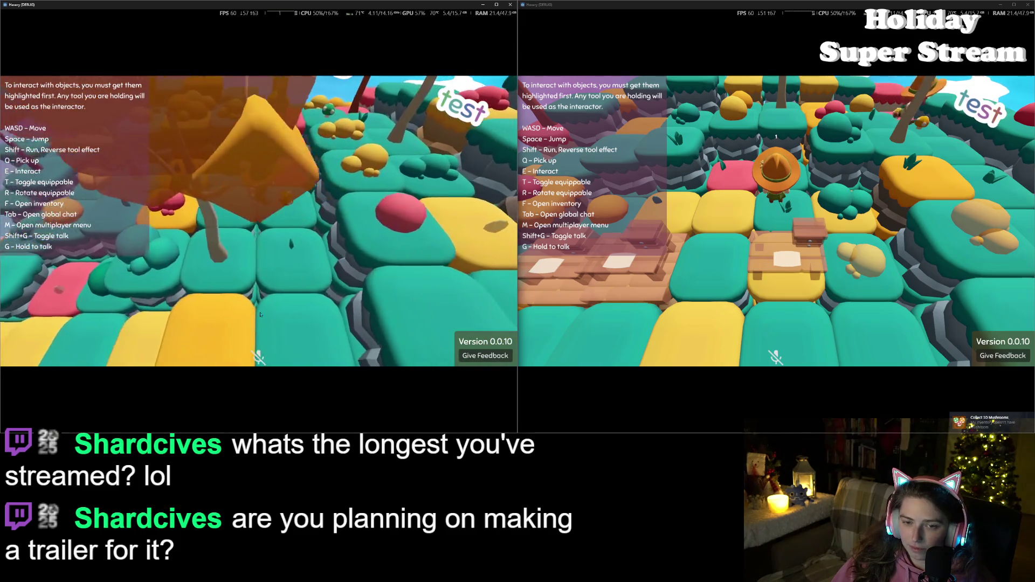
{"action": "key", "text": "a"}
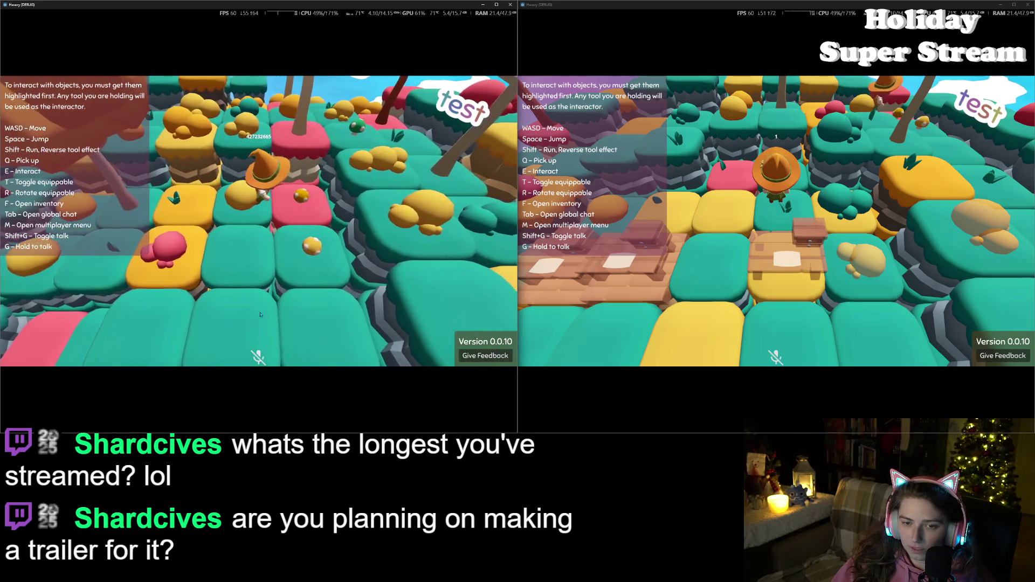
{"action": "key", "text": "s"}
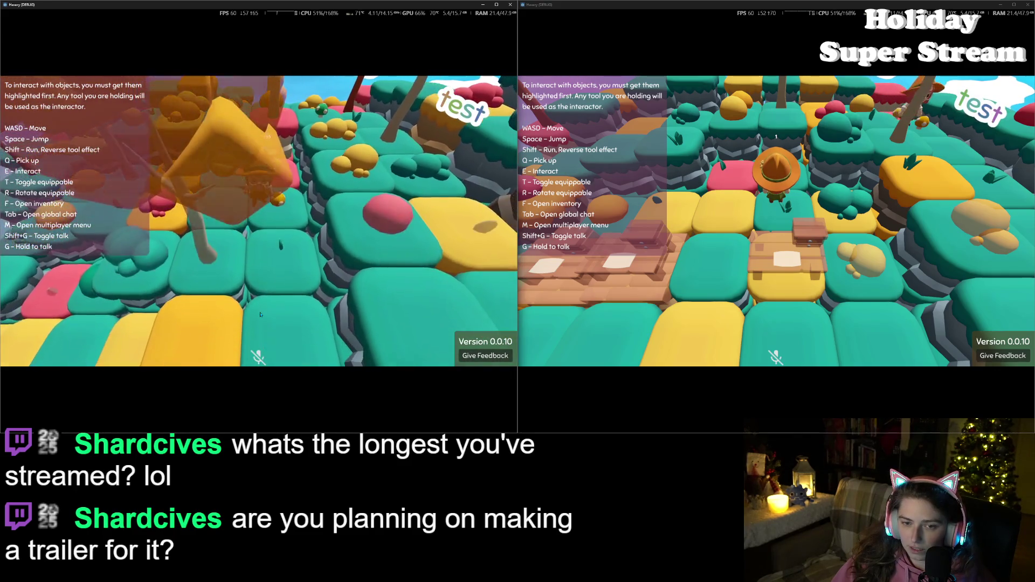
{"action": "key", "text": "d"}
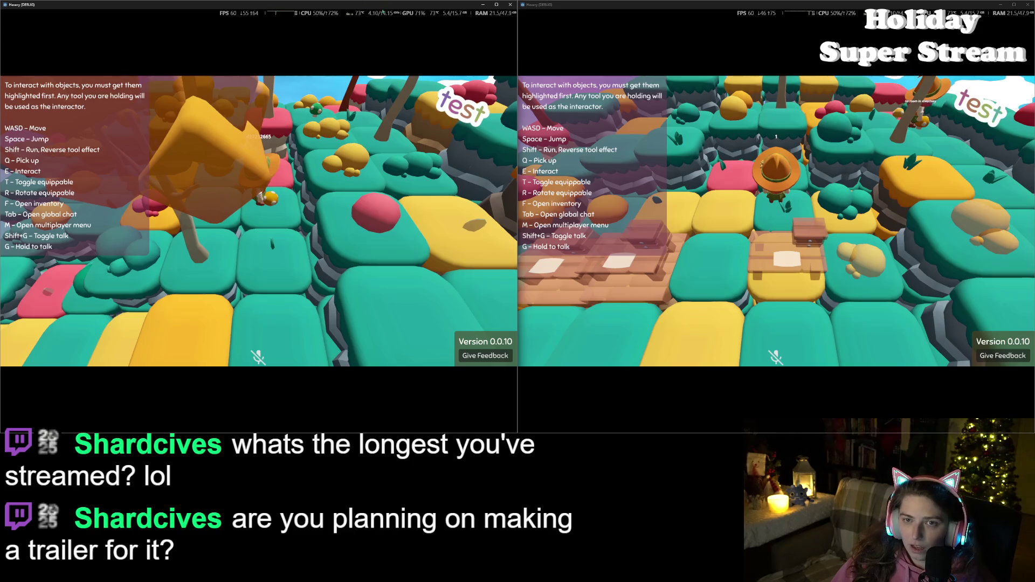
{"action": "mouse_move", "coordinate": [393, 433]}
{"action": "left_mouse_down"}
{"action": "mouse_move", "coordinate": [390, 254]}
{"action": "mouse_move", "coordinate": [374, 344]}
{"action": "left_mouse_up"}
- Make the left character jump and walk the right player's character forward among the trees
{"action": "key", "text": "space"}
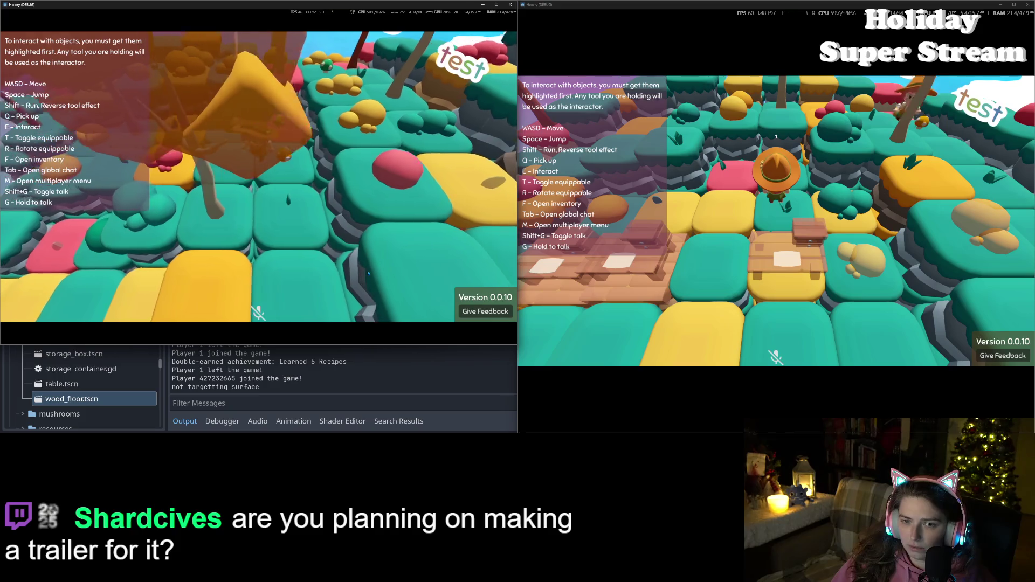
{"action": "left_click", "coordinate": [717, 273]}
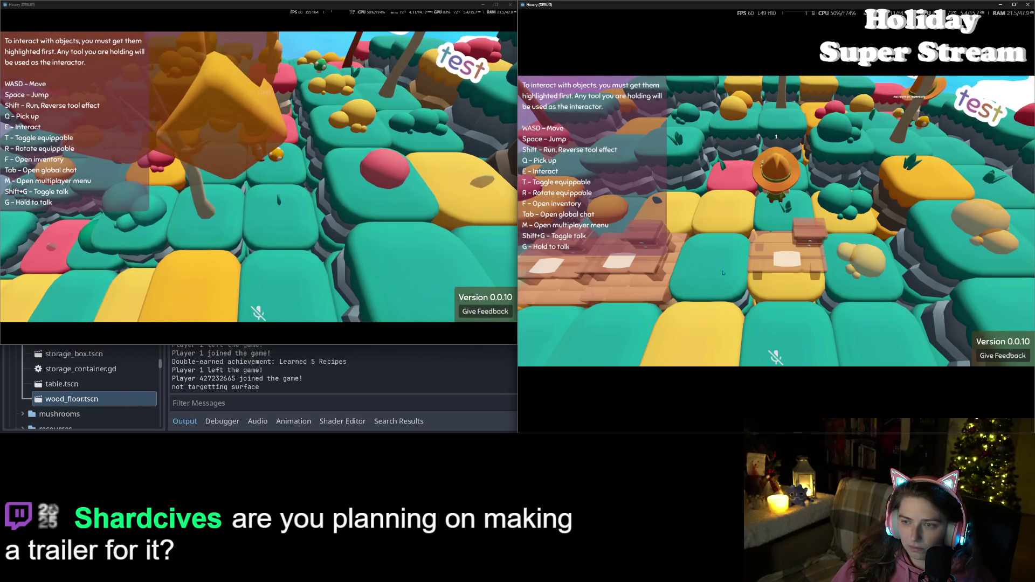
{"action": "key", "text": "w"}
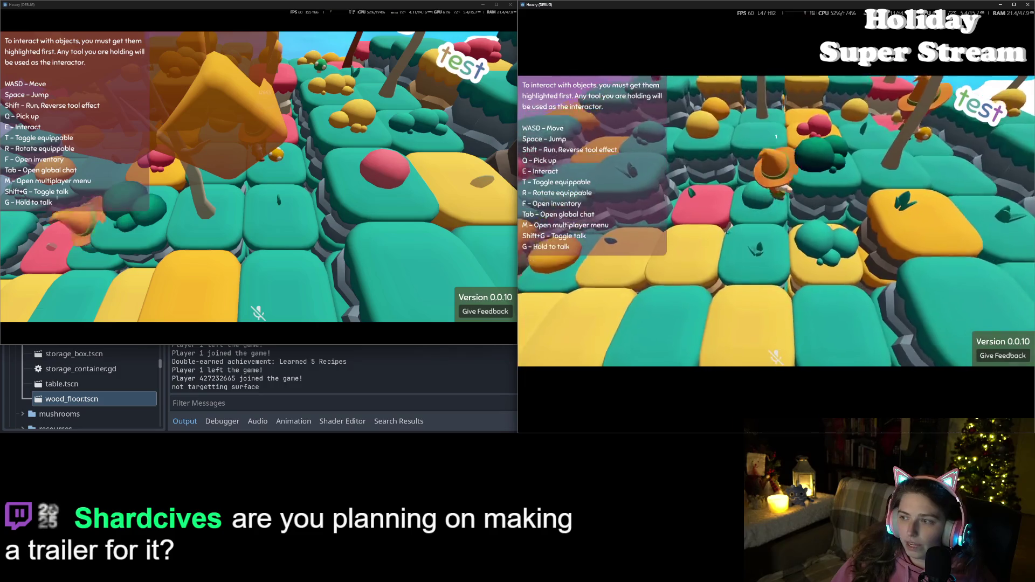
{"action": "key", "text": "w"}
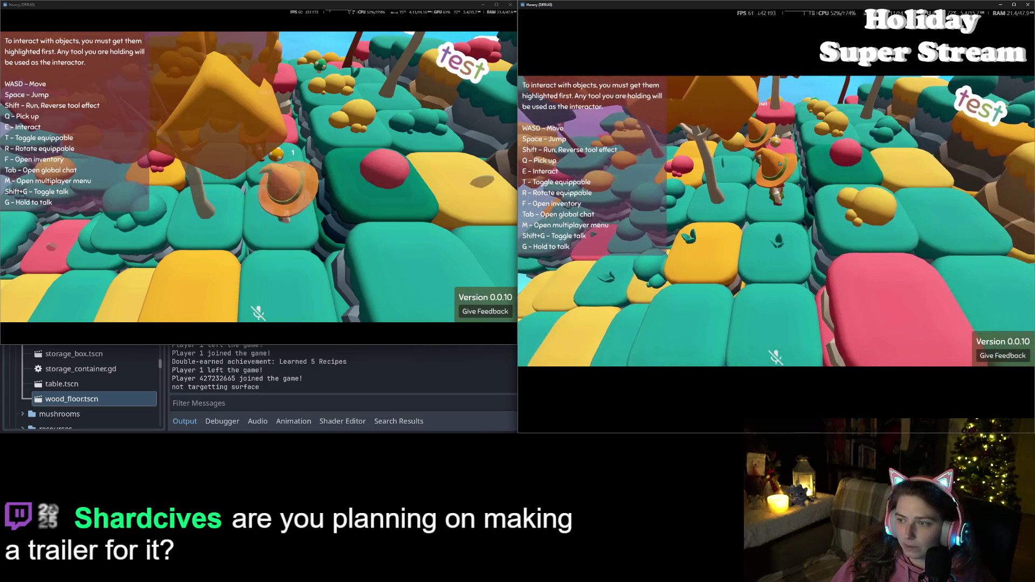
{"action": "left_click", "coordinate": [311, 162]}
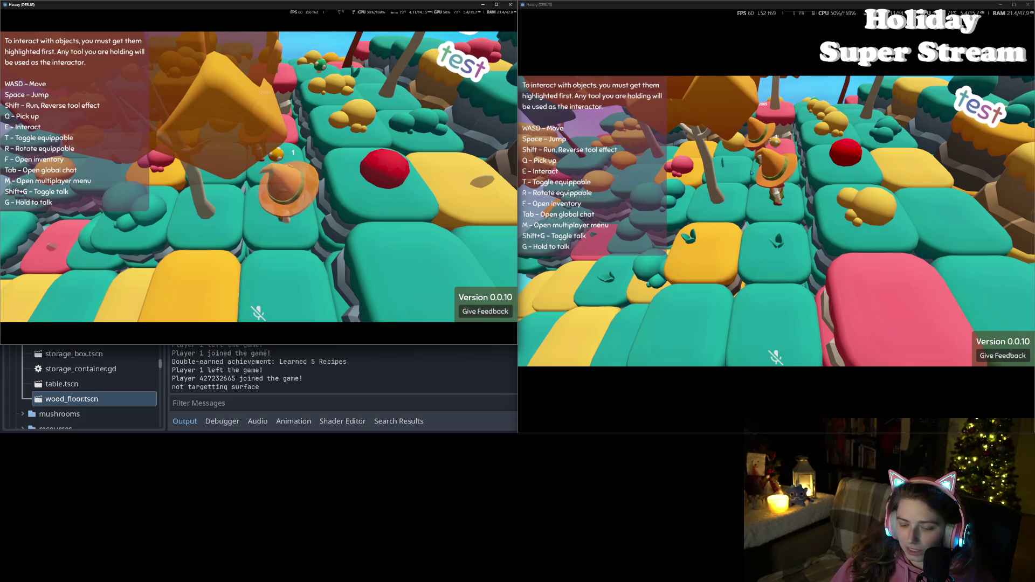
- Walk the right character around the sprout tiles, toggle the inventory and try picking up the red item
{"action": "key", "text": "w"}
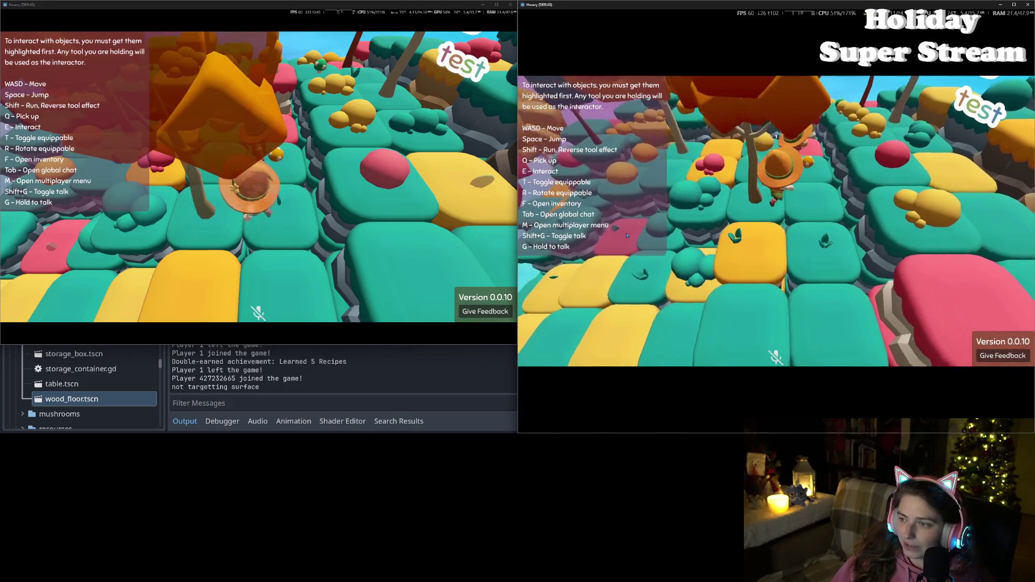
{"action": "key", "text": "s"}
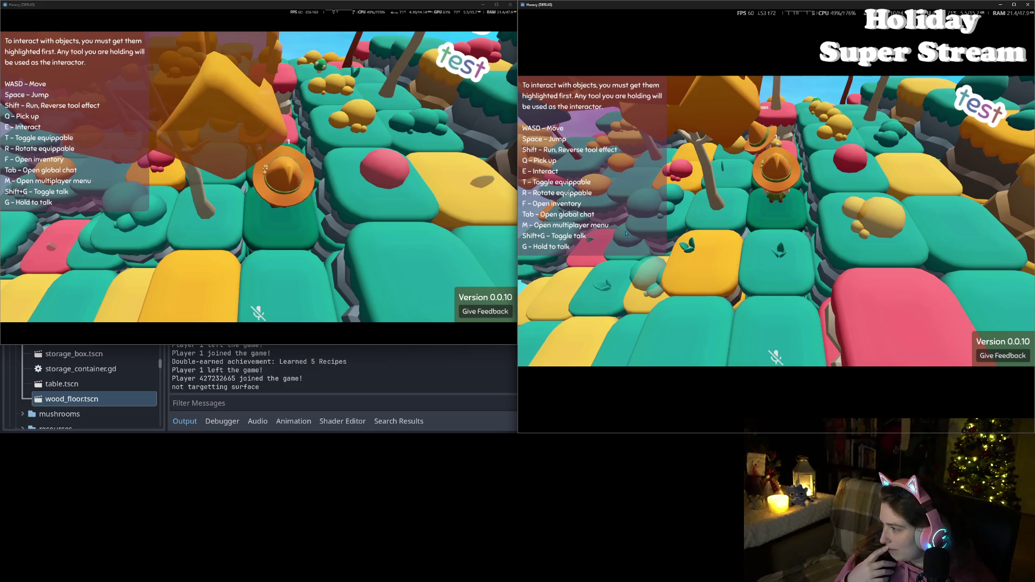
{"action": "key", "text": "w"}
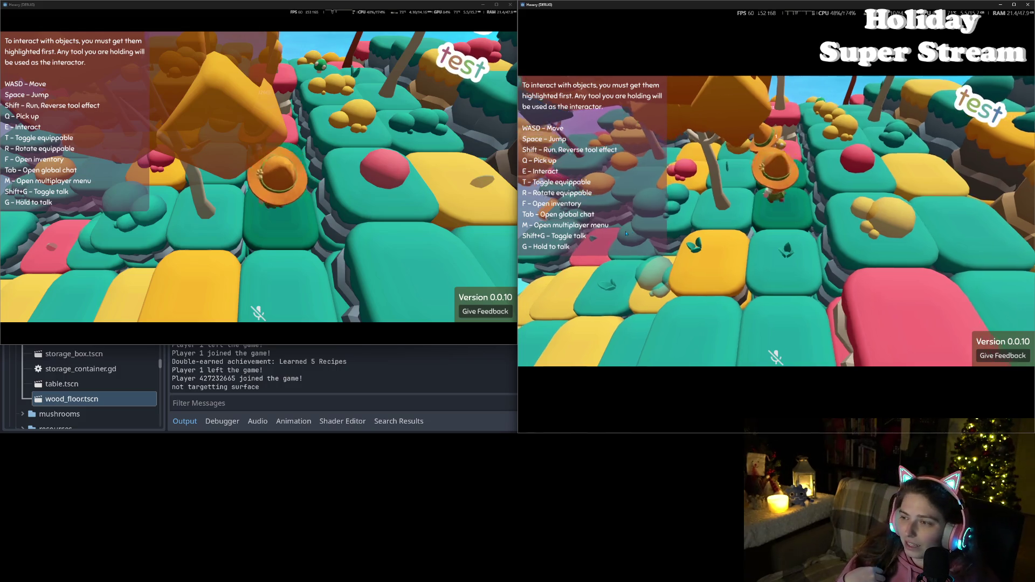
{"action": "key", "text": "w"}
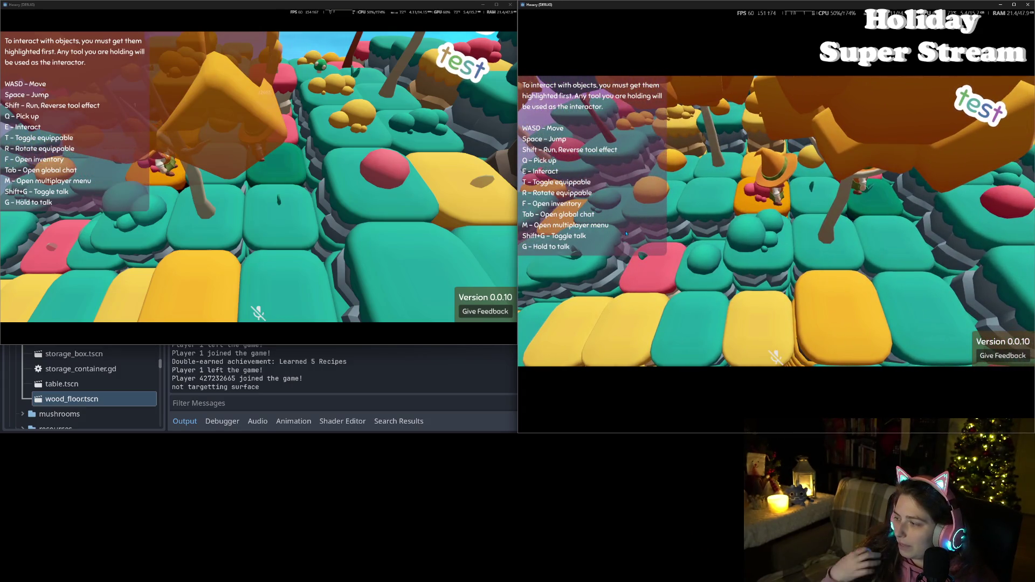
{"action": "key", "text": "w"}
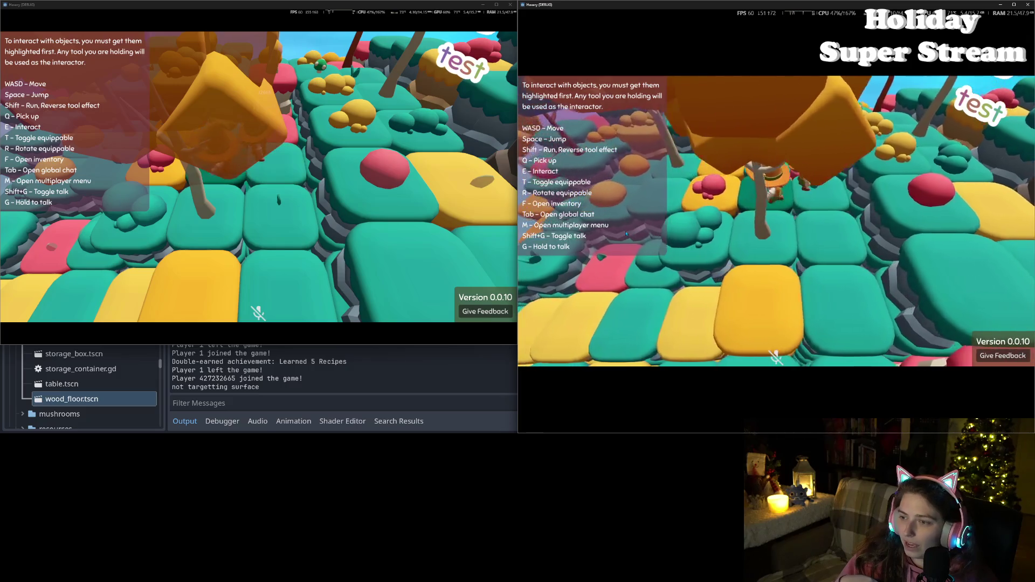
{"action": "key", "text": "f"}
{"action": "key", "text": "f"}
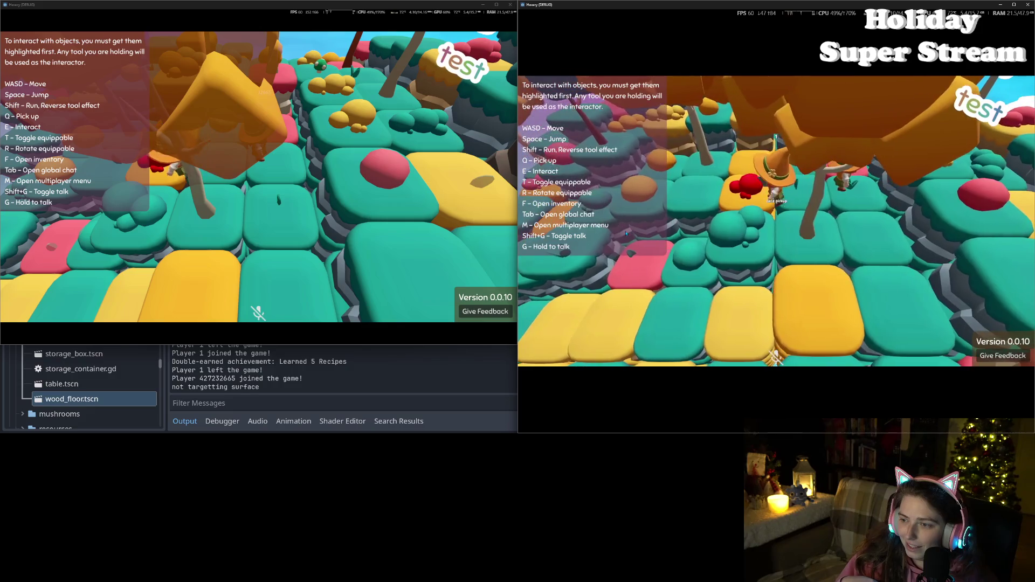
{"action": "key", "text": "q"}
{"action": "key", "text": "s"}
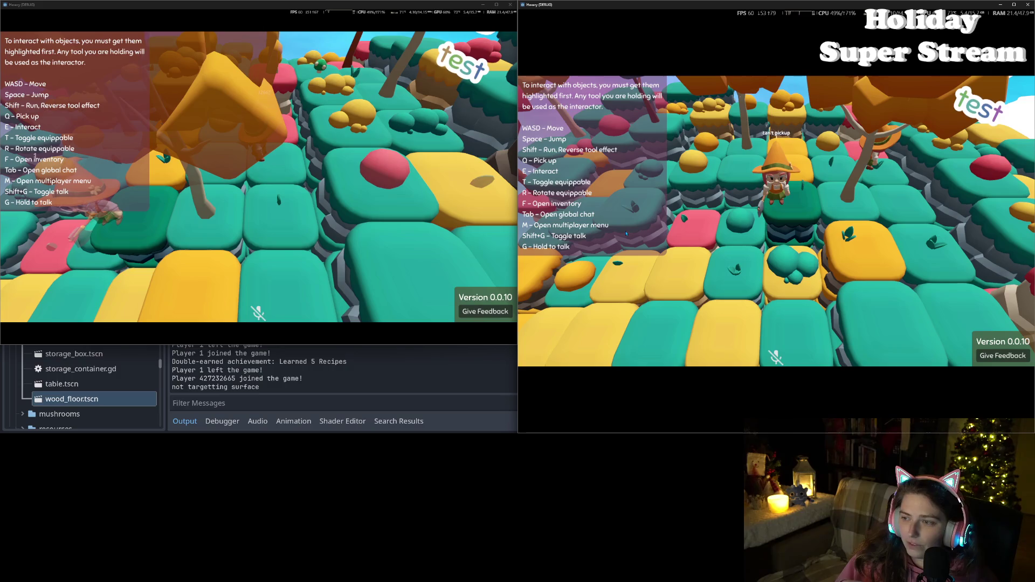
{"action": "key", "text": "f"}
{"action": "key", "text": "f"}
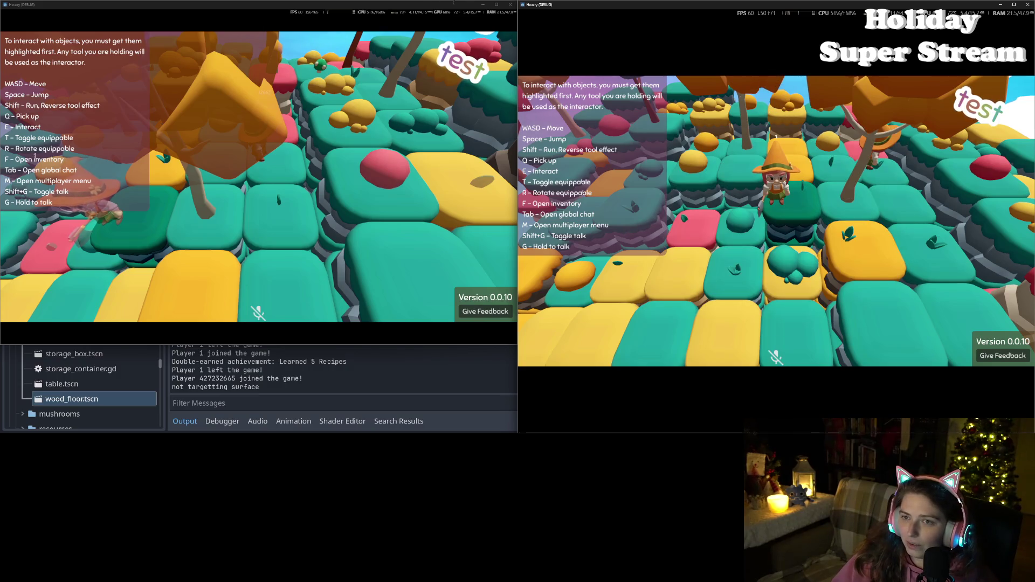
- Close both game instances to stop debugging and switch to the Trello board
{"action": "left_click", "coordinate": [510, 5]}
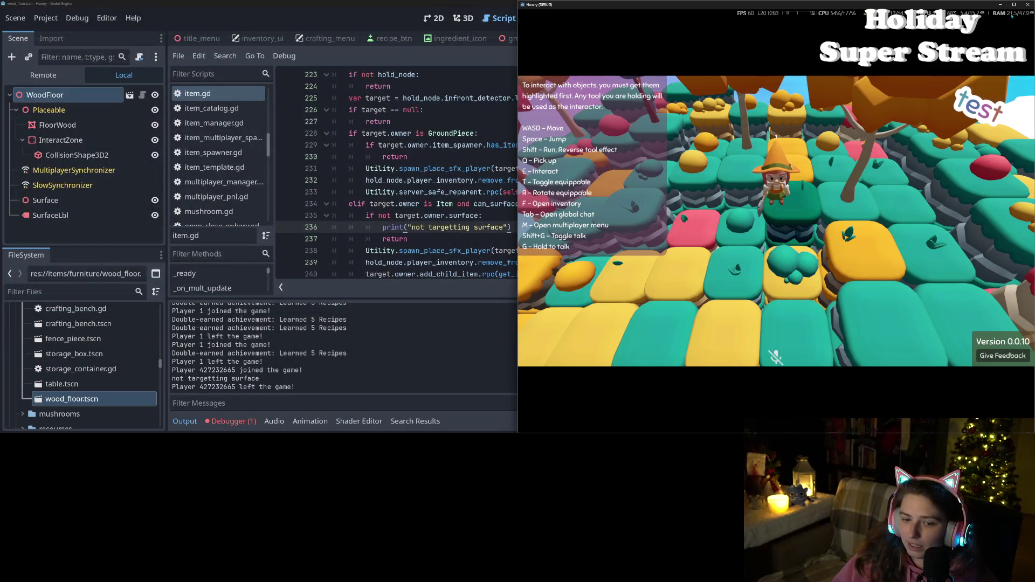
{"action": "left_click", "coordinate": [1027, 5]}
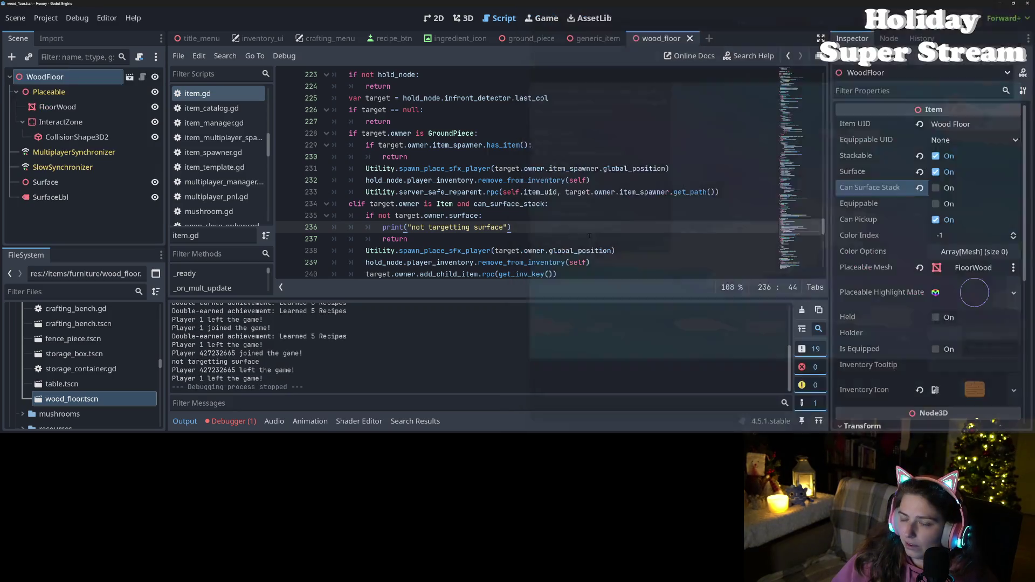
{"action": "left_click", "coordinate": [477, 215]}
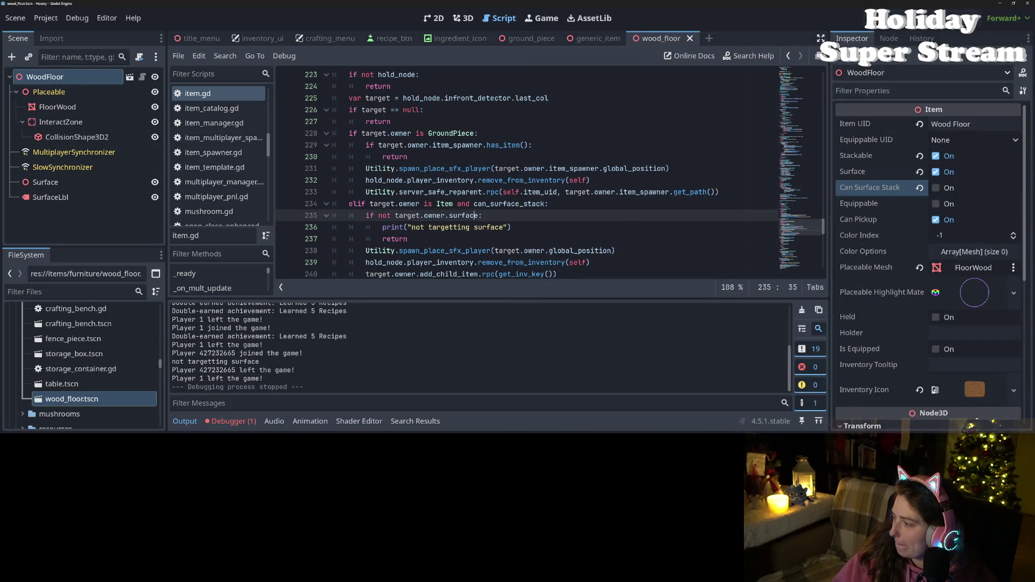
{"action": "key", "text": "alt+Tab"}
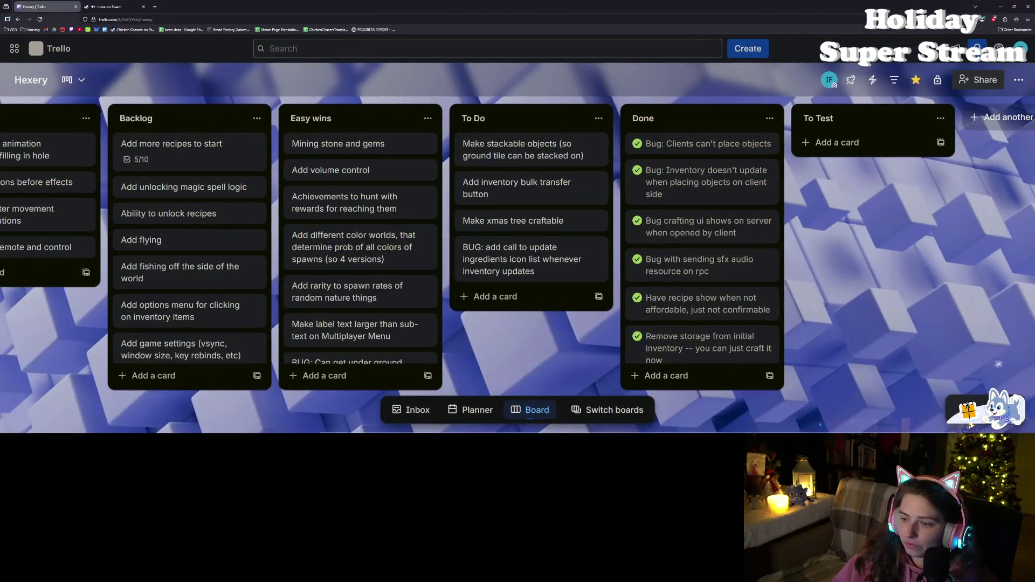
- Add the To Do card 'Bug: text warning popup doesn't show up on client side', then minimize the browser
{"action": "left_click", "coordinate": [488, 297]}
{"action": "type", "text": "tex"}
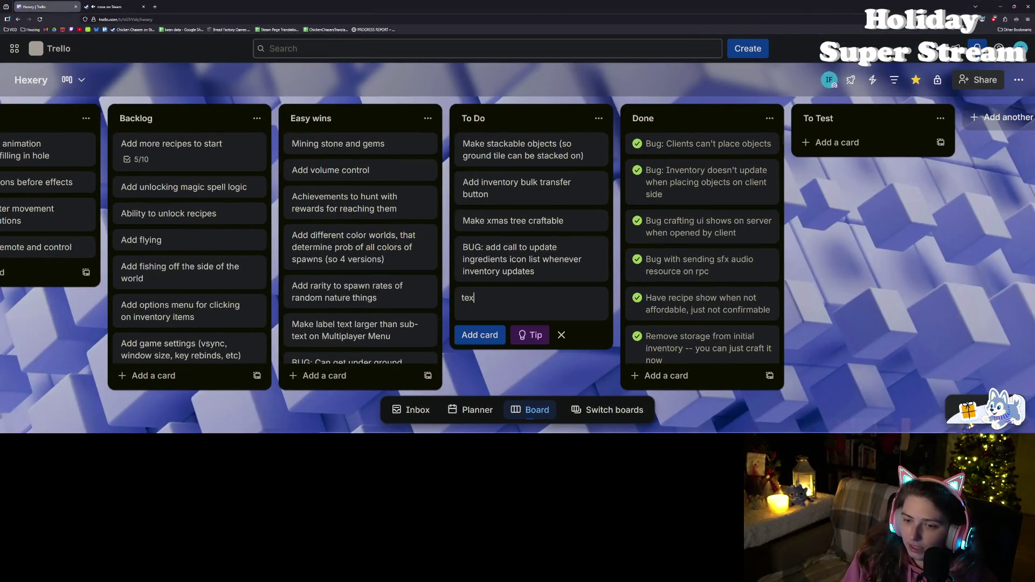
{"action": "key", "text": "BackSpace"}
{"action": "key", "text": "BackSpace"}
{"action": "key", "text": "BackSpace"}
{"action": "type", "text": "Bug: "}
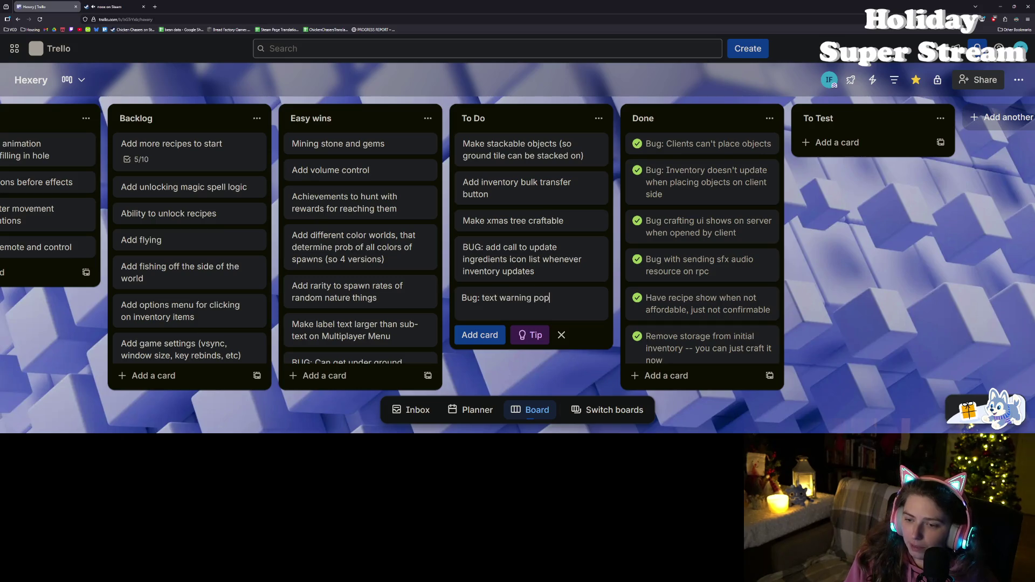
{"action": "type", "text": "how up on client si"}
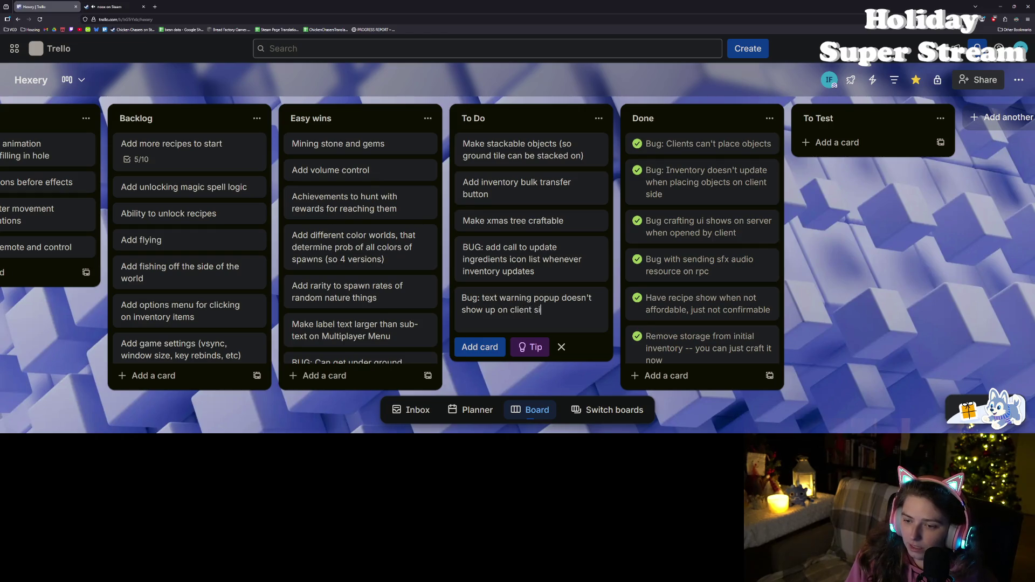
{"action": "type", "text": "de"}
{"action": "key", "text": "Return"}
{"action": "left_click", "coordinate": [846, 311]}
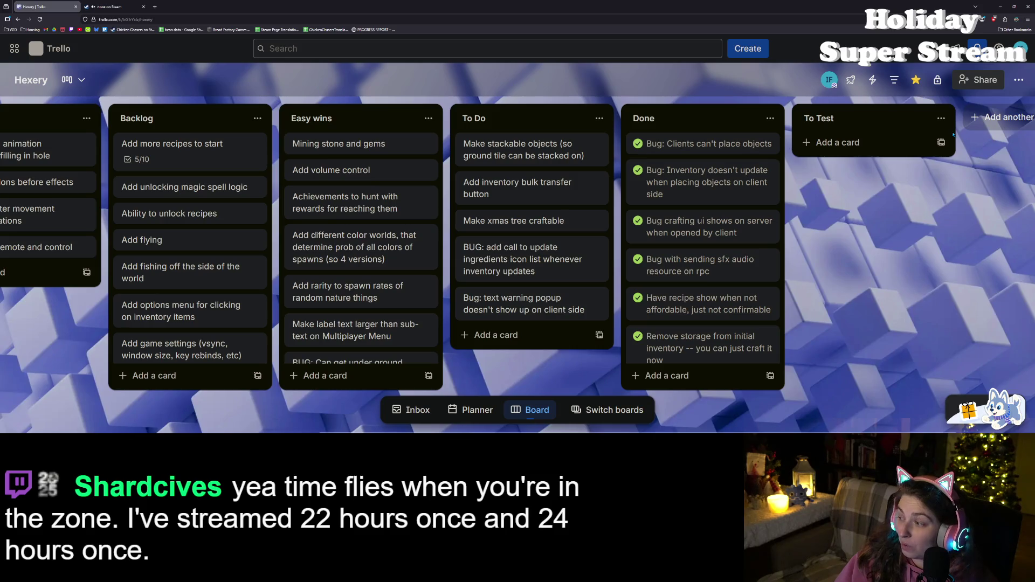
{"action": "left_click", "coordinate": [1001, 6]}
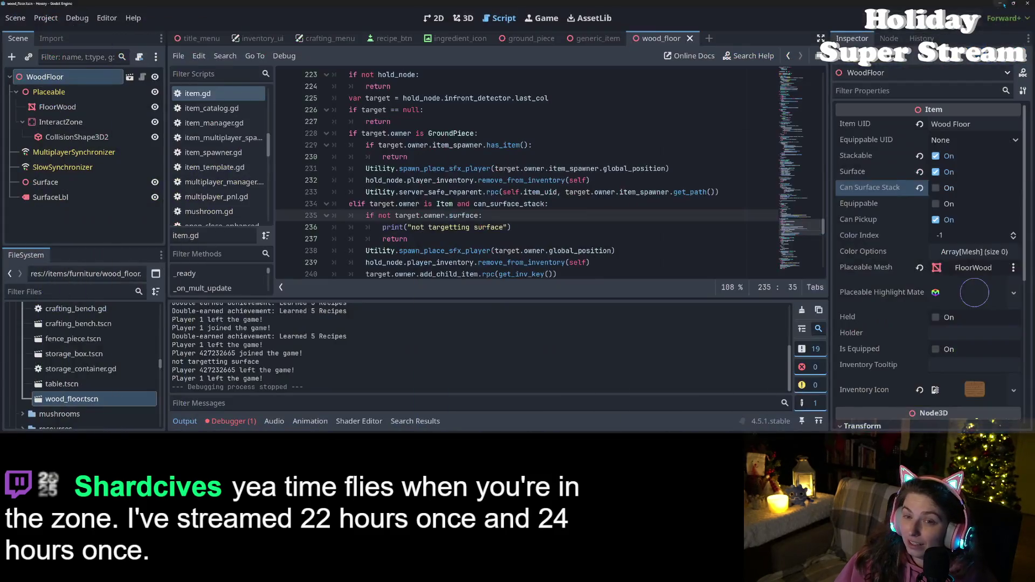
- Collapse the Output panel and inspect the targetting code on lines 236 and 243 of item.gd
{"action": "left_click", "coordinate": [185, 421]}
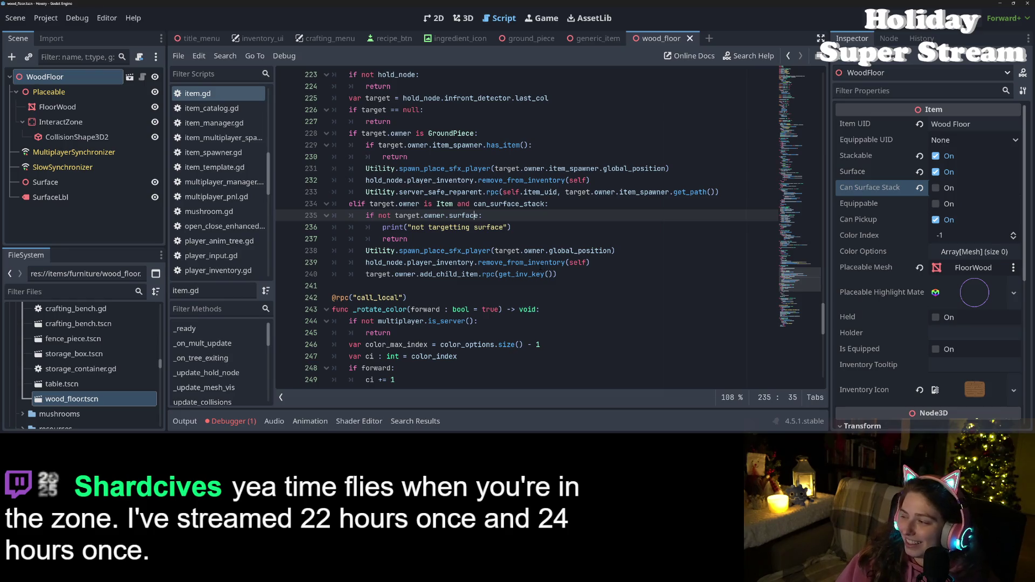
{"action": "left_click", "coordinate": [532, 225]}
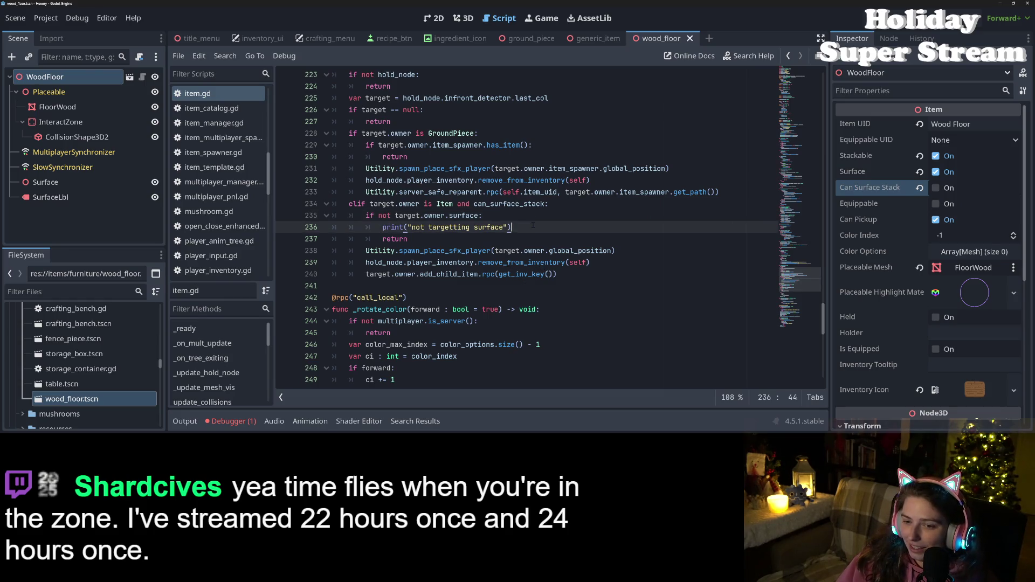
{"action": "double_click", "coordinate": [454, 226]}
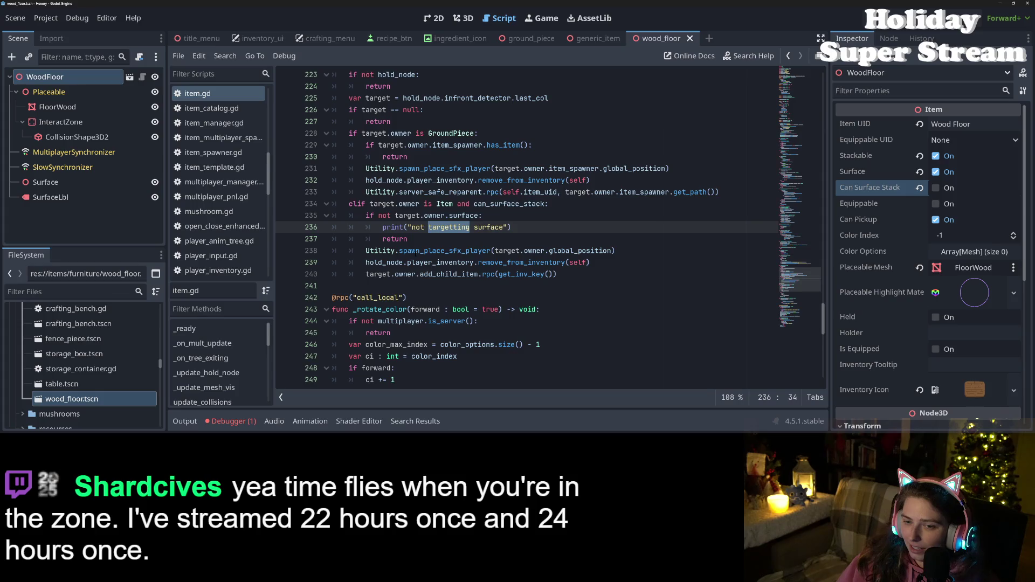
{"action": "scroll", "coordinate": [425, 258], "scroll_direction": "down", "scroll_amount": 2}
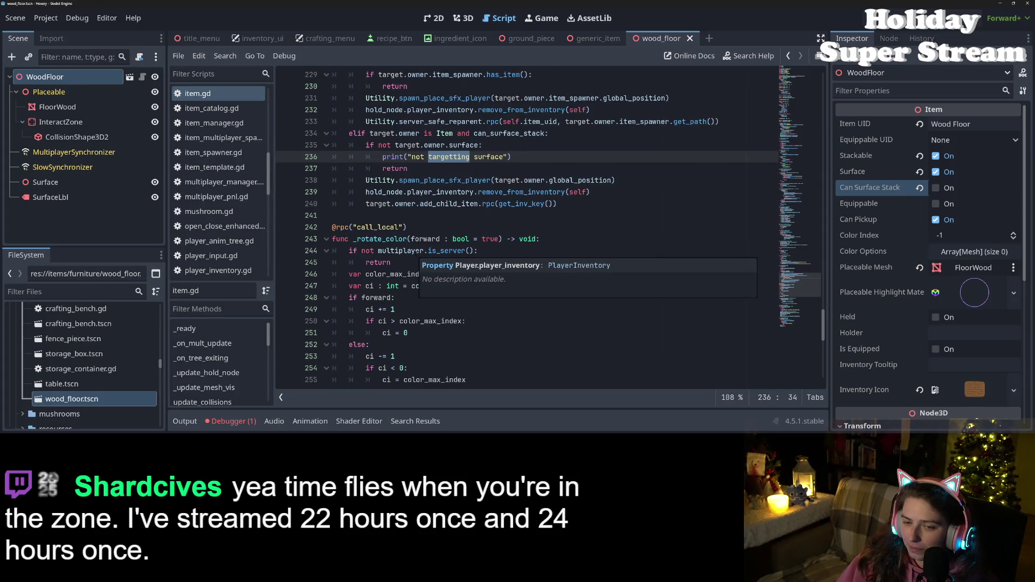
{"action": "left_click", "coordinate": [549, 240]}
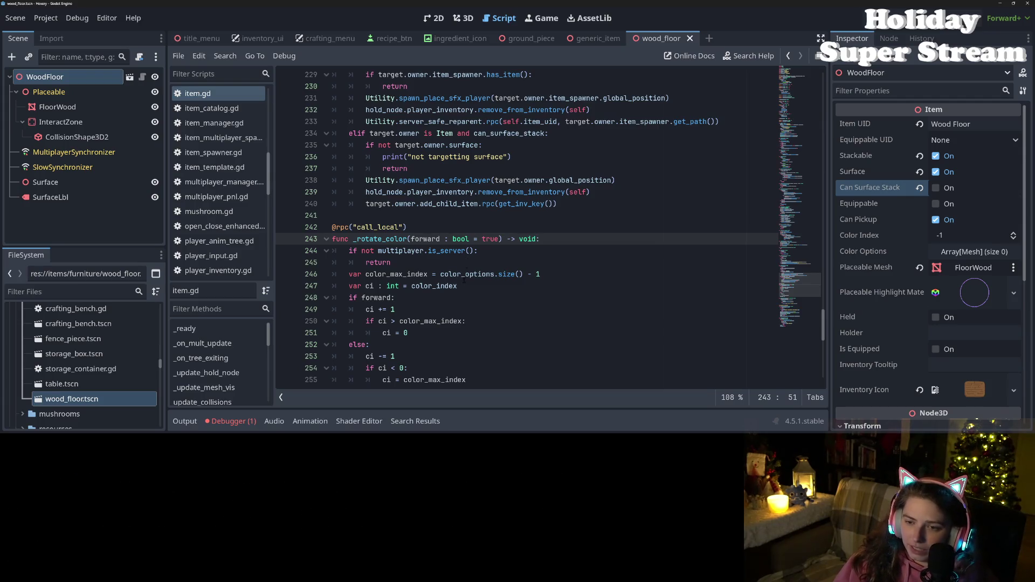
{"action": "scroll", "coordinate": [464, 278], "scroll_direction": "down", "scroll_amount": 12}
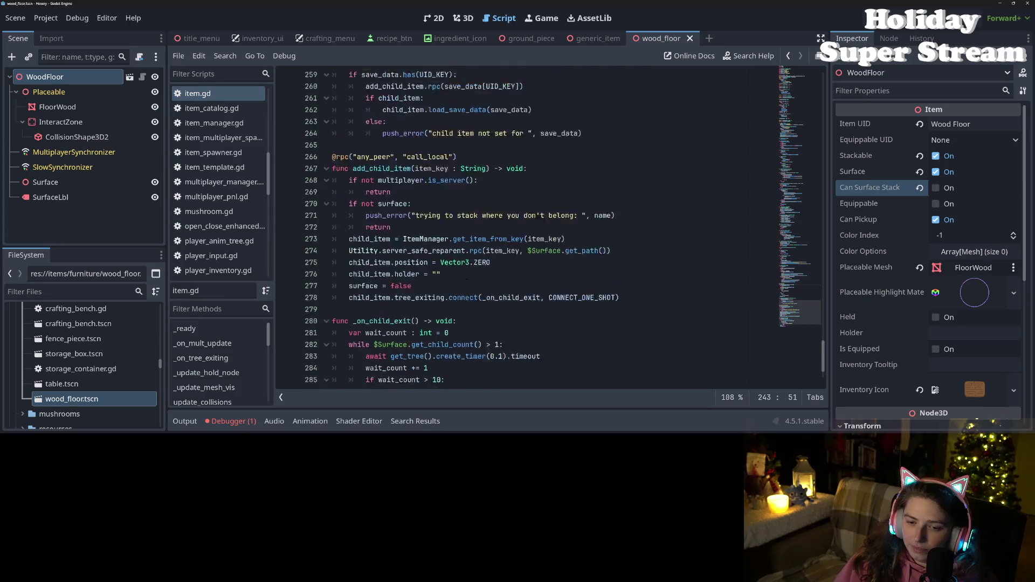
{"action": "scroll", "coordinate": [481, 312], "scroll_direction": "up", "scroll_amount": 3}
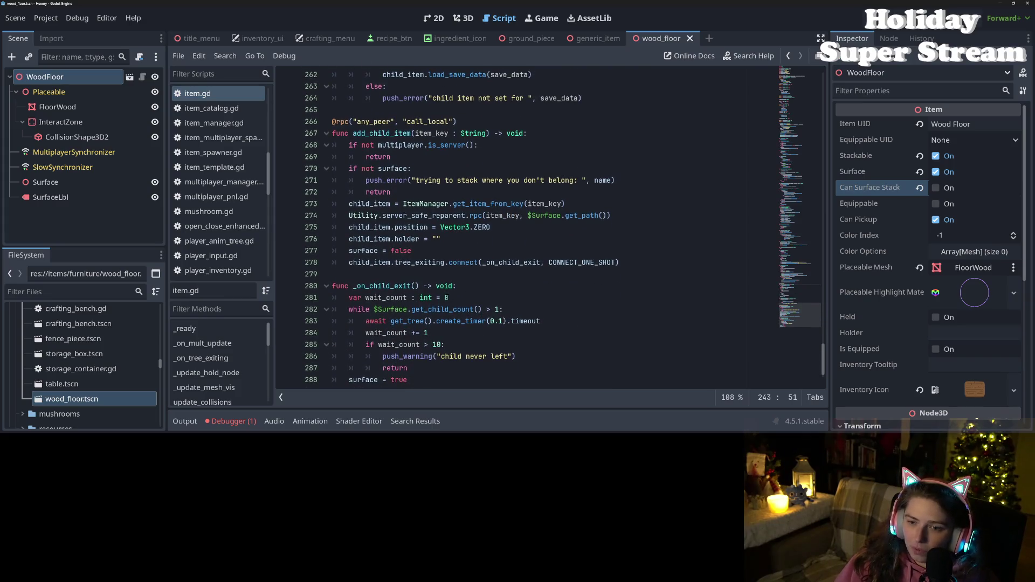
{"action": "scroll", "coordinate": [481, 312], "scroll_direction": "down", "scroll_amount": 3}
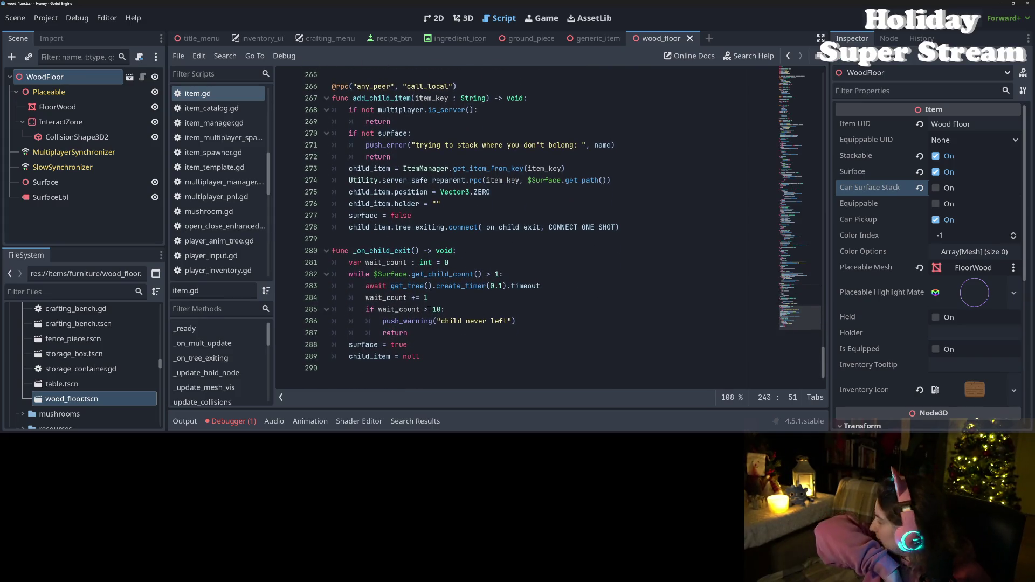
{"action": "left_click", "coordinate": [403, 286]}
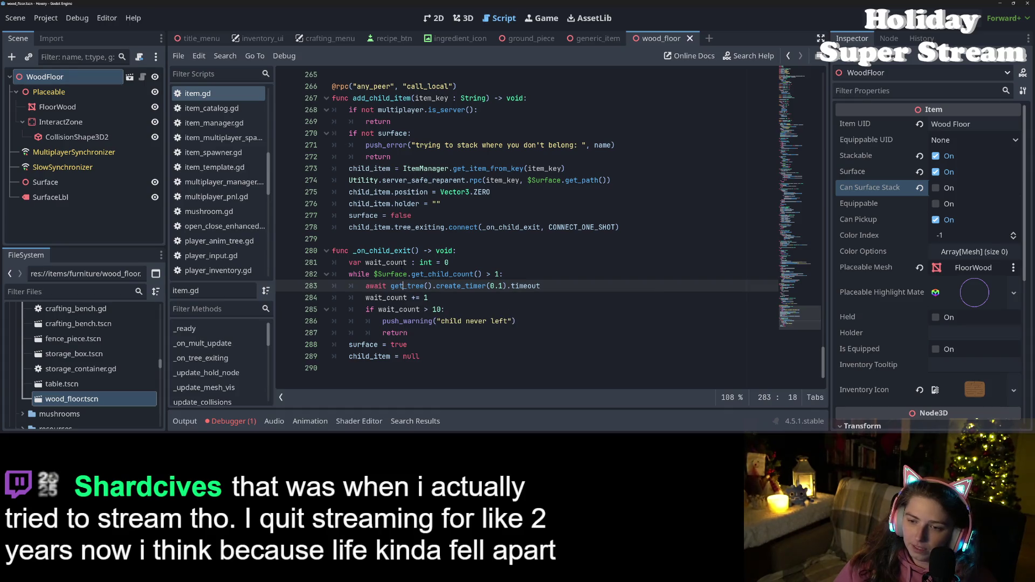
{"action": "double_click", "coordinate": [385, 227]}
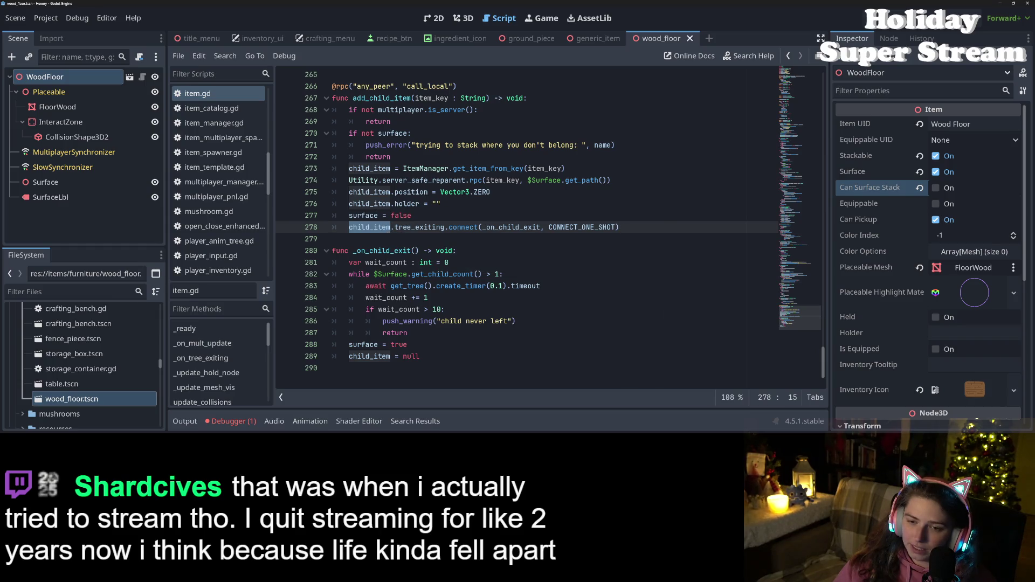
{"action": "left_click", "coordinate": [357, 215]}
{"action": "left_click", "coordinate": [358, 227]}
{"action": "double_click", "coordinate": [358, 227]}
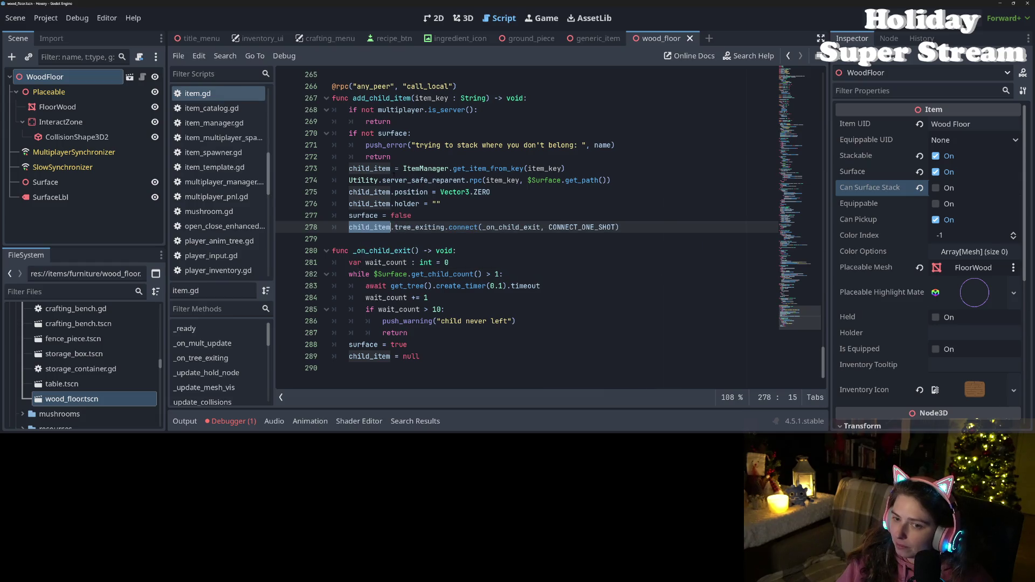
{"action": "key", "text": "Up"}
{"action": "key", "text": "Up"}
{"action": "key", "text": "Up"}
{"action": "double_click", "coordinate": [382, 97]}
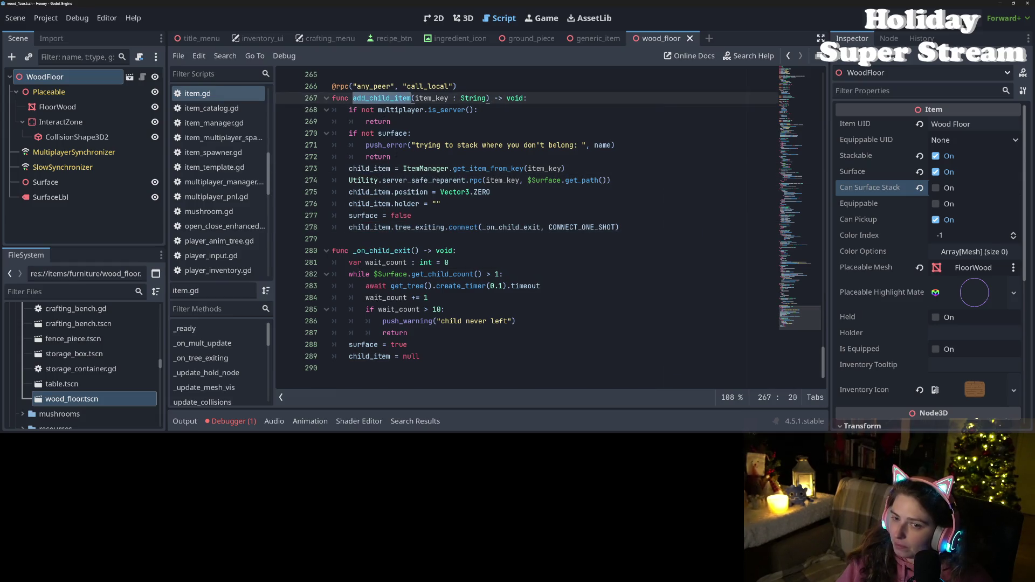
{"action": "scroll", "coordinate": [526, 226], "scroll_direction": "up", "scroll_amount": 4}
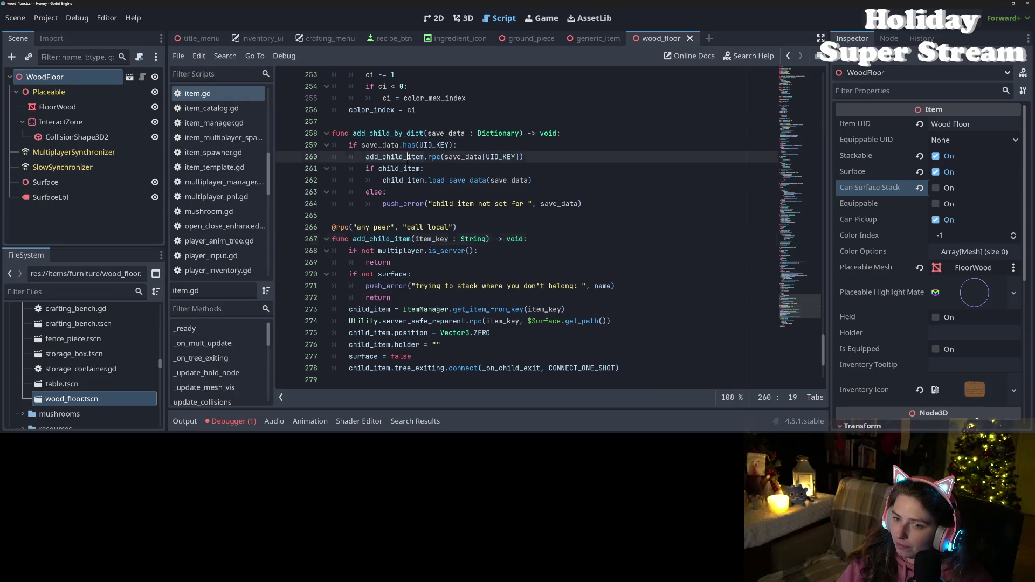
{"action": "left_click", "coordinate": [401, 192]}
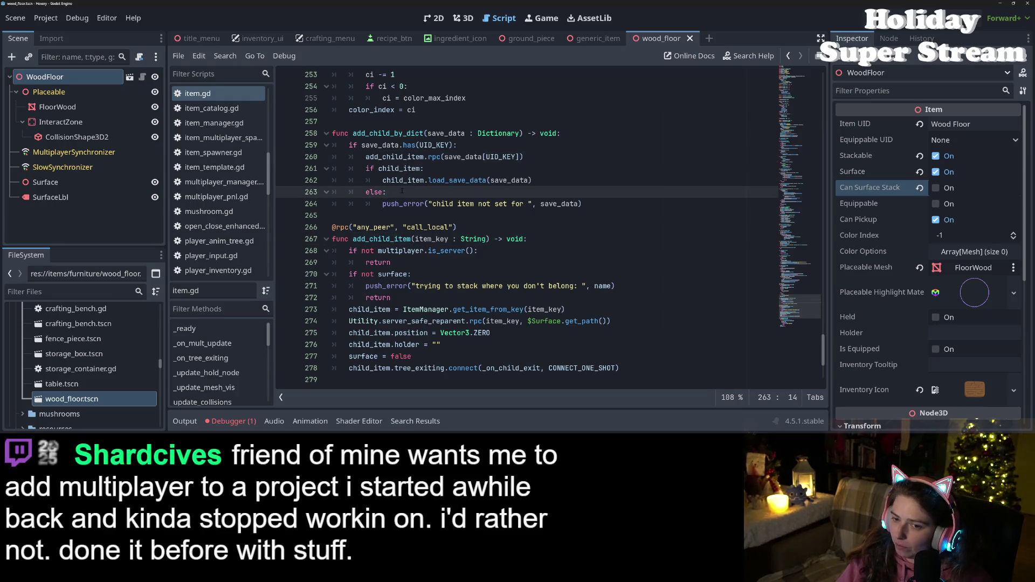
{"action": "double_click", "coordinate": [406, 181]}
{"action": "double_click", "coordinate": [400, 169]}
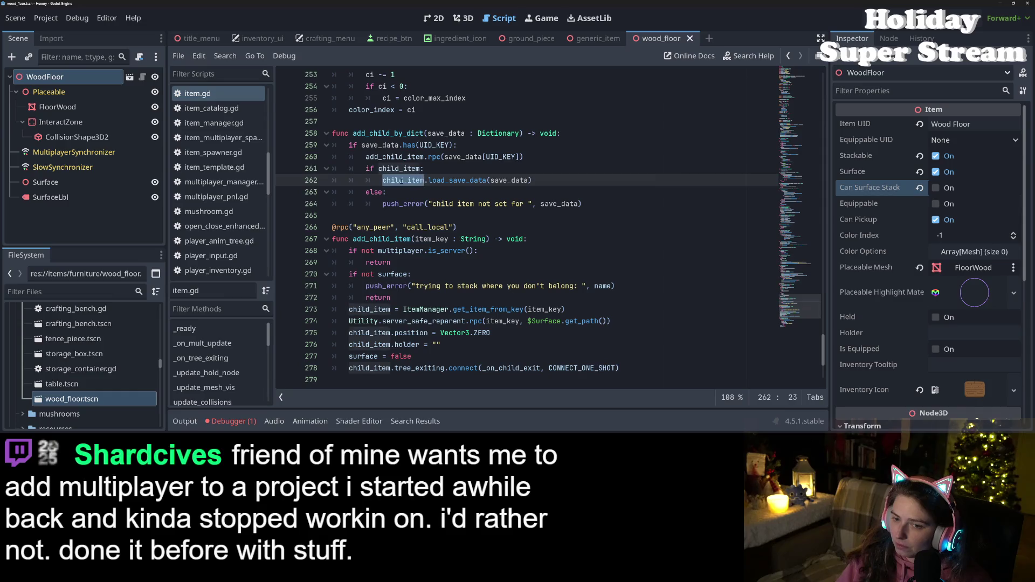
{"action": "scroll", "coordinate": [422, 278], "scroll_direction": "up", "scroll_amount": 7}
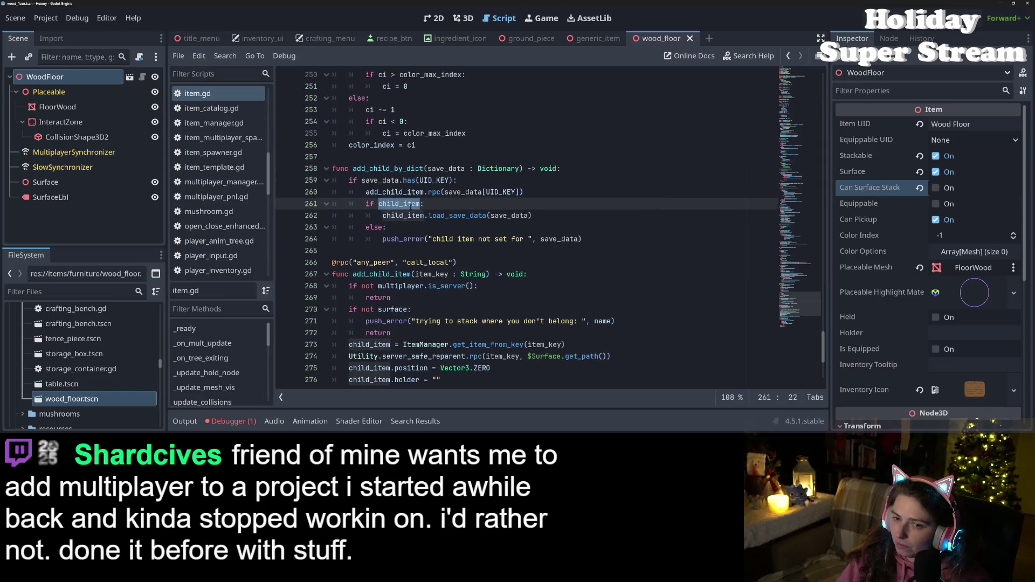
{"action": "scroll", "coordinate": [422, 278], "scroll_direction": "up", "scroll_amount": 4}
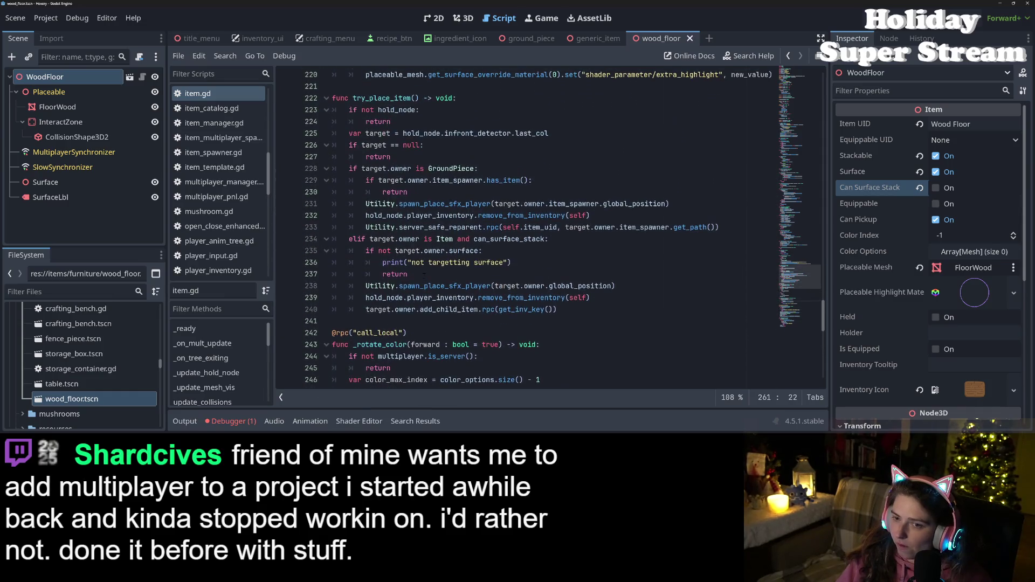
{"action": "scroll", "coordinate": [425, 277], "scroll_direction": "down", "scroll_amount": 10}
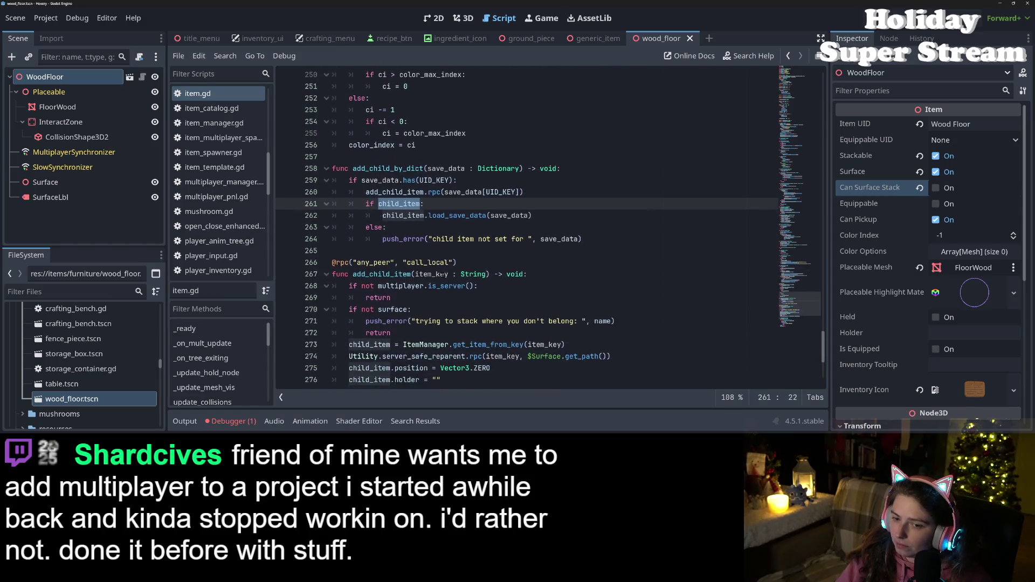
{"action": "scroll", "coordinate": [422, 216], "scroll_direction": "down", "scroll_amount": 2}
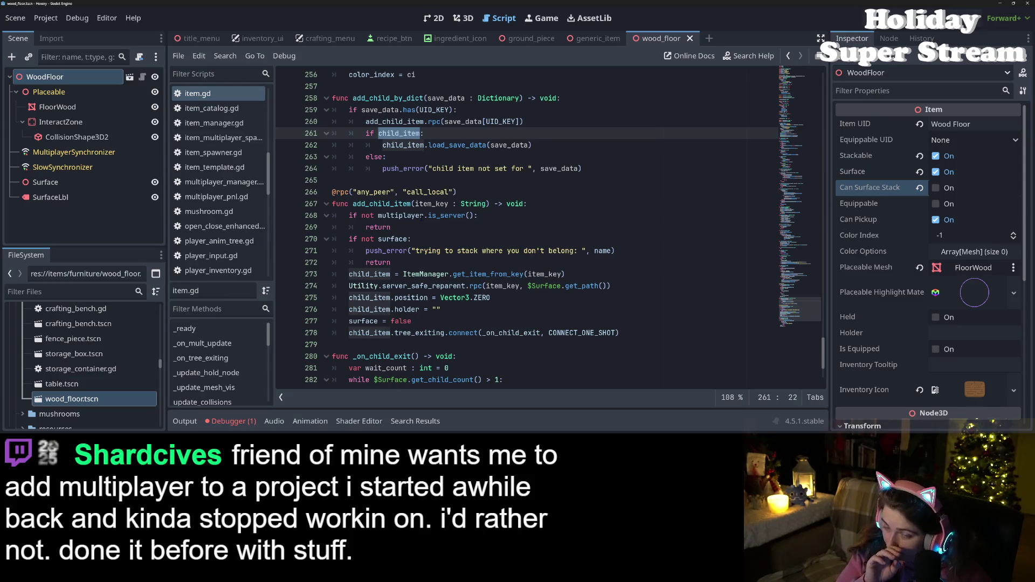
{"action": "double_click", "coordinate": [425, 168]}
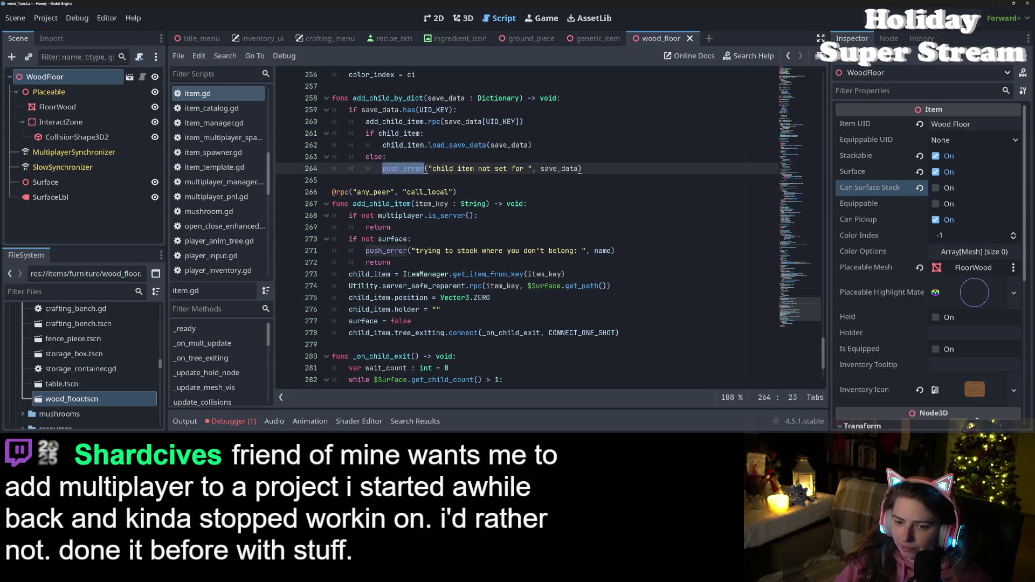
{"action": "double_click", "coordinate": [367, 309]}
{"action": "double_click", "coordinate": [376, 332]}
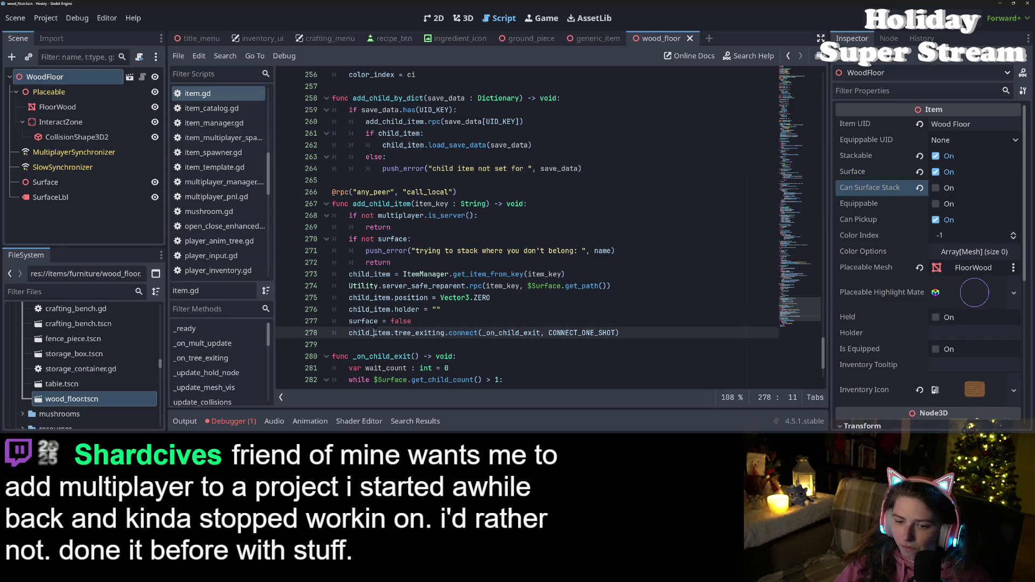
{"action": "double_click", "coordinate": [394, 297]}
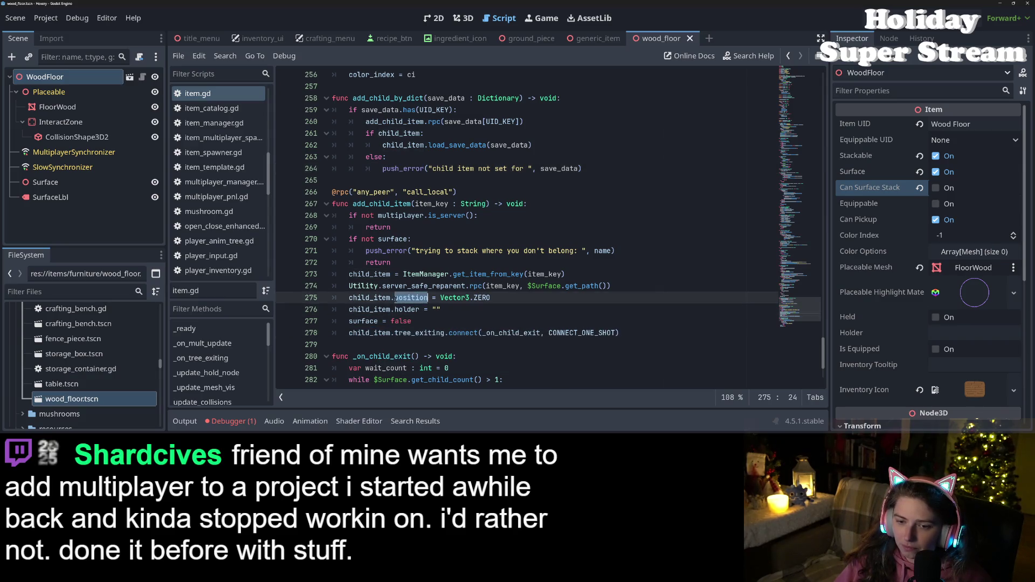
{"action": "left_click", "coordinate": [394, 298]}
{"action": "double_click", "coordinate": [369, 273]}
{"action": "left_click", "coordinate": [419, 274]}
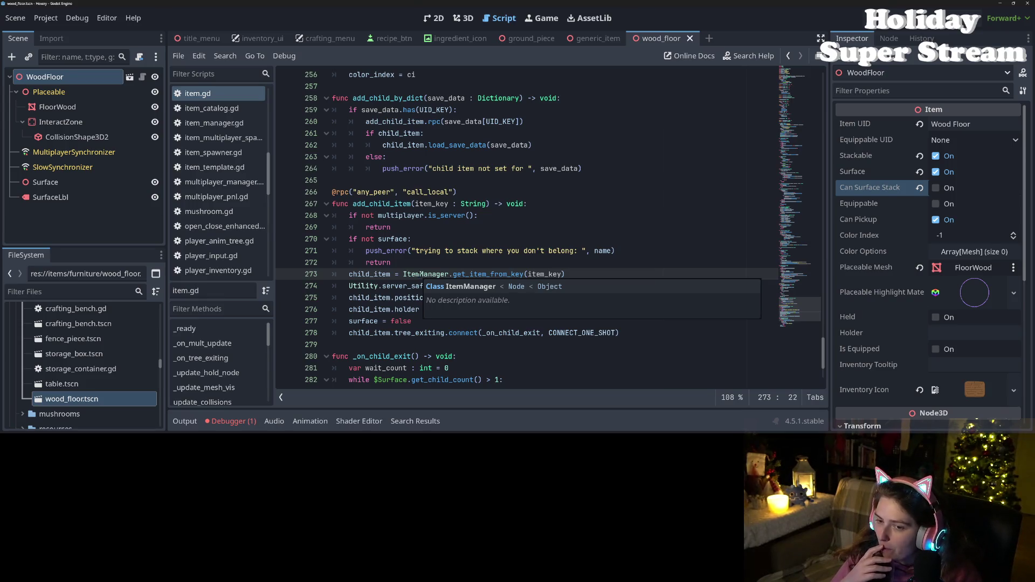
{"action": "scroll", "coordinate": [420, 275], "scroll_direction": "down", "scroll_amount": 1}
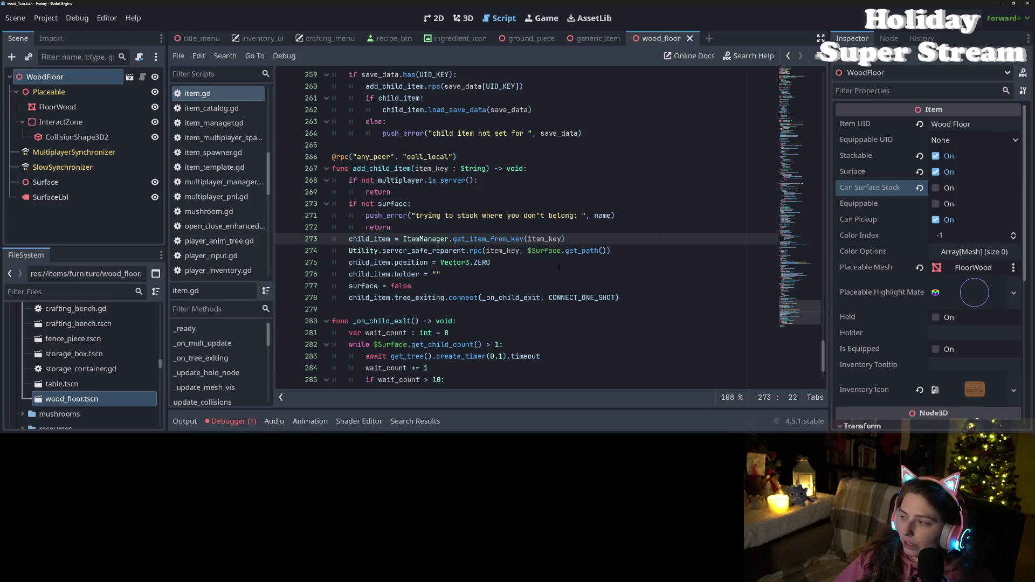
{"action": "scroll", "coordinate": [556, 266], "scroll_direction": "down", "scroll_amount": 2}
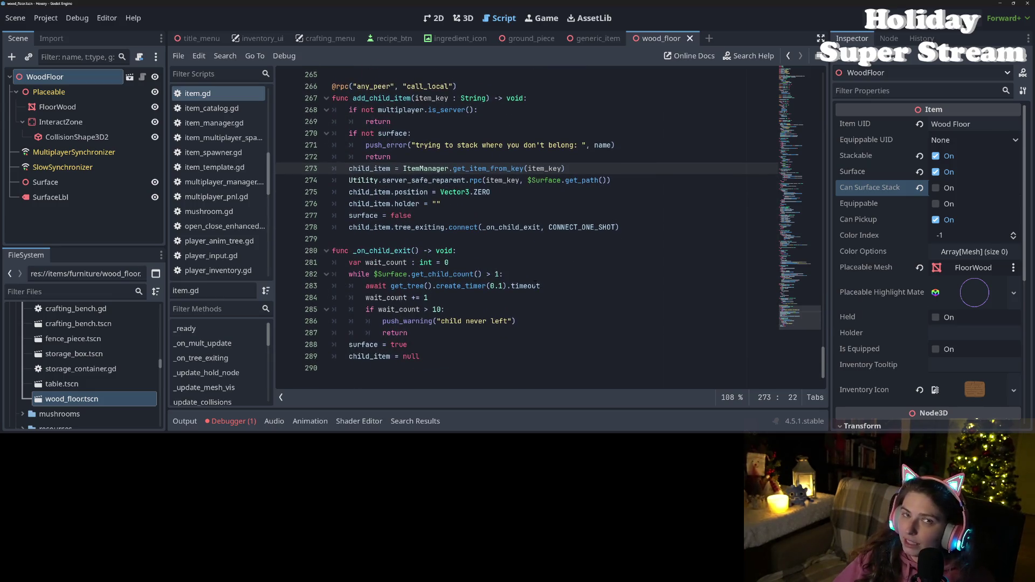
{"action": "left_click", "coordinate": [565, 287]}
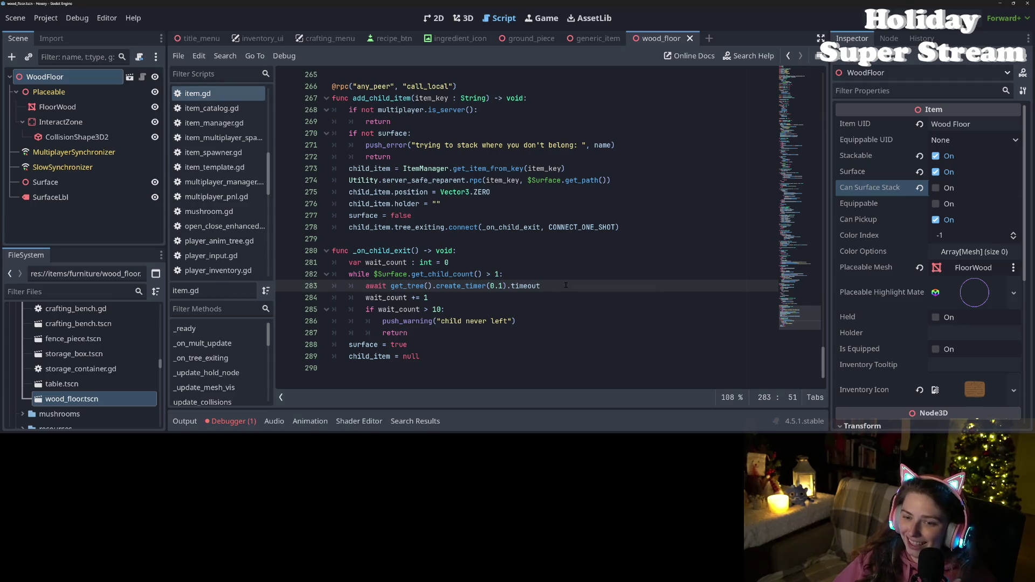
{"action": "left_click", "coordinate": [462, 240]}
{"action": "double_click", "coordinate": [461, 227]}
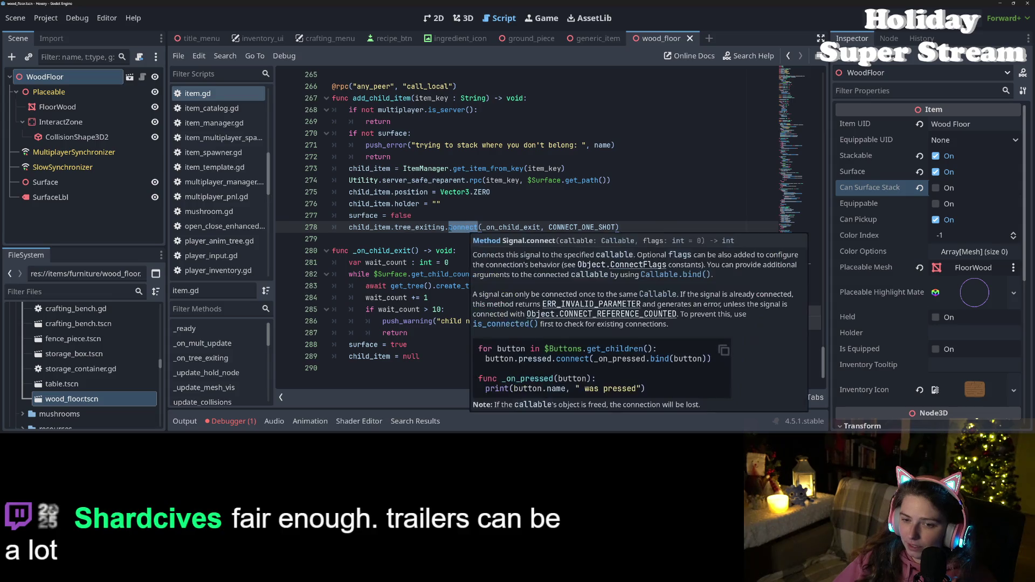
{"action": "double_click", "coordinate": [406, 204]}
{"action": "double_click", "coordinate": [413, 193]}
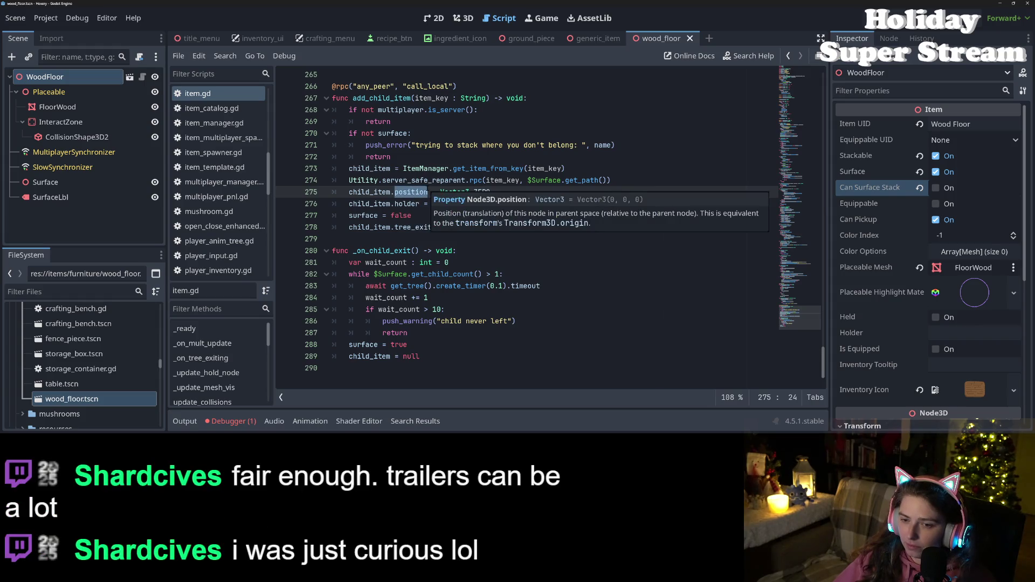
{"action": "double_click", "coordinate": [413, 227]}
{"action": "left_click", "coordinate": [435, 229]}
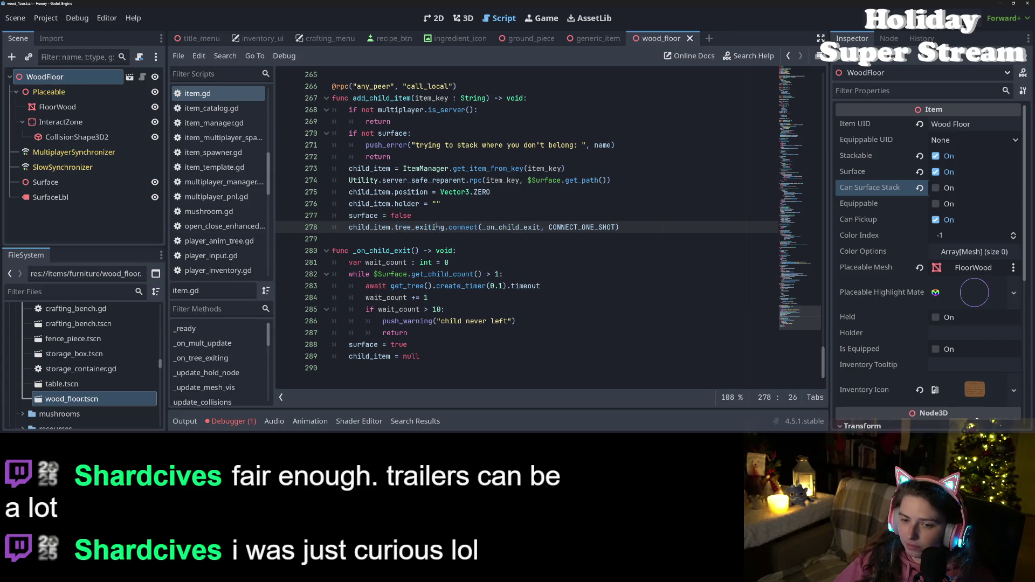
{"action": "left_click", "coordinate": [392, 286]}
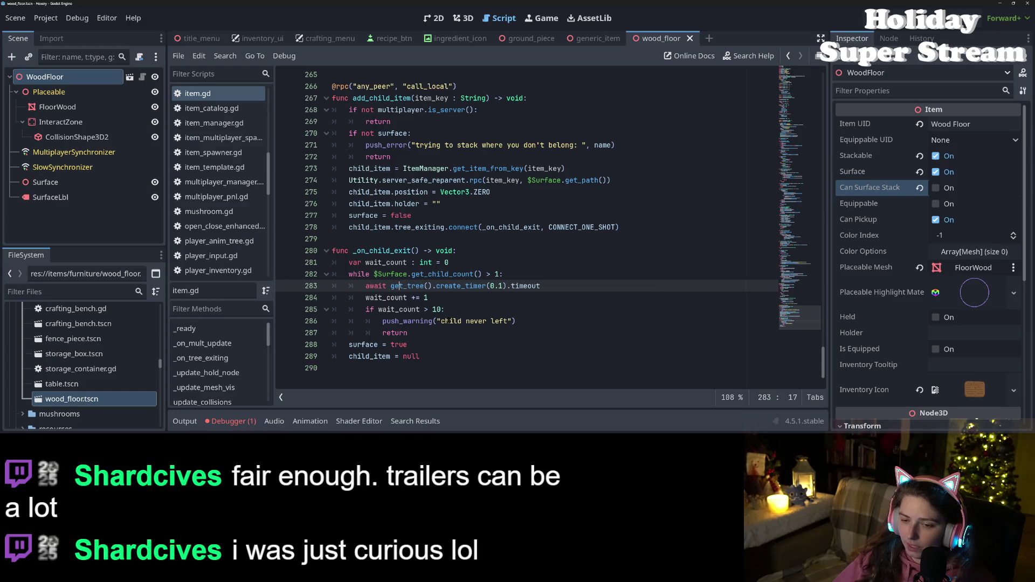
{"action": "left_click", "coordinate": [412, 263]}
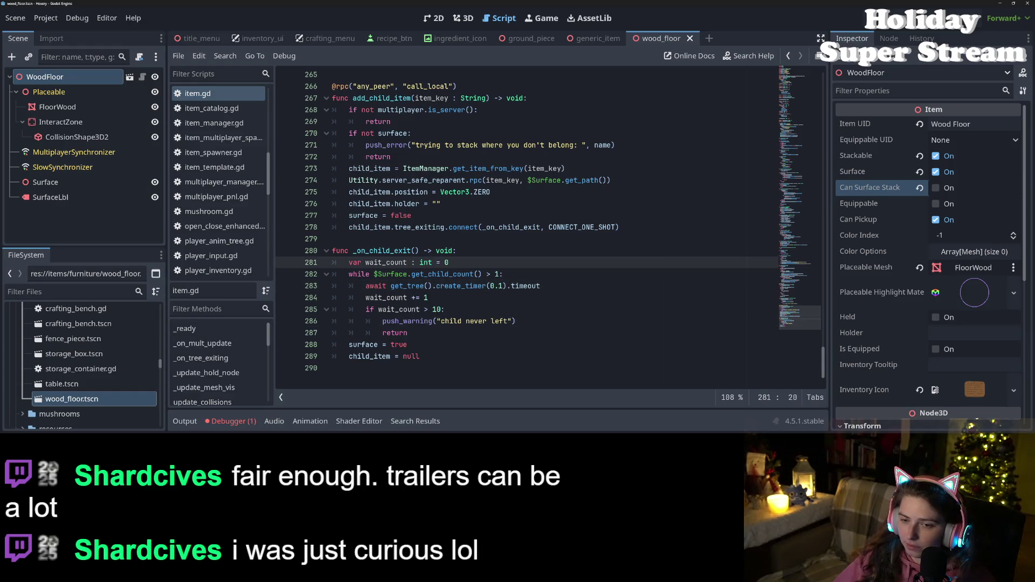
{"action": "double_click", "coordinate": [439, 227]}
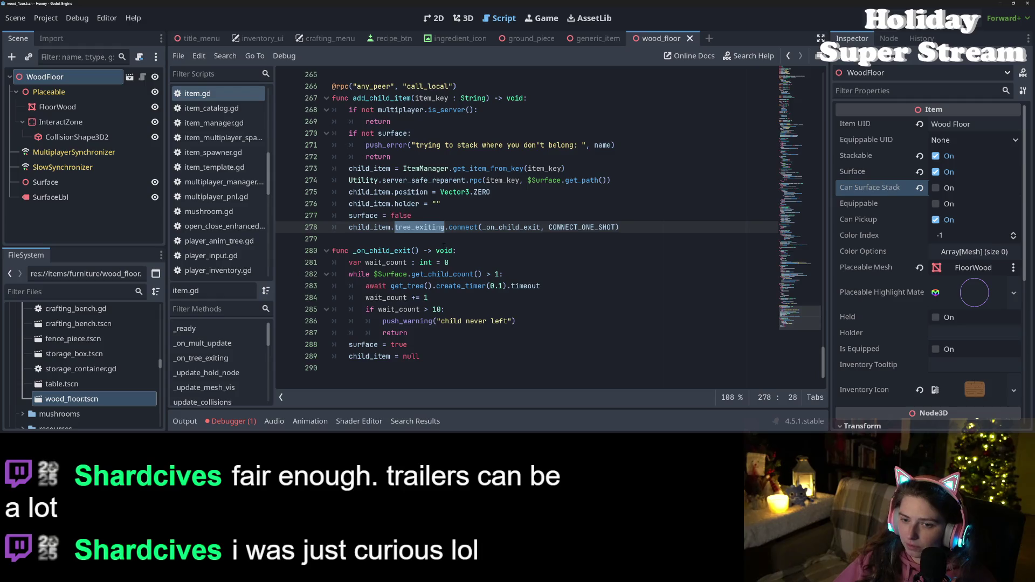
{"action": "scroll", "coordinate": [443, 246], "scroll_direction": "up", "scroll_amount": 2}
{"action": "left_click", "coordinate": [434, 298]}
{"action": "double_click", "coordinate": [434, 298]}
{"action": "scroll", "coordinate": [478, 286], "scroll_direction": "up", "scroll_amount": 6}
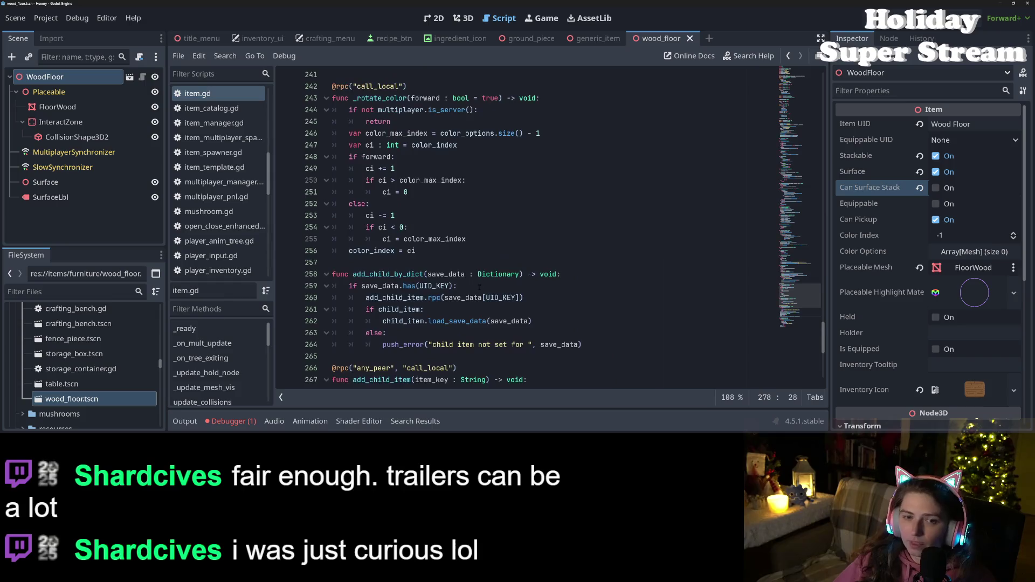
{"action": "scroll", "coordinate": [479, 287], "scroll_direction": "up", "scroll_amount": 4}
{"action": "scroll", "coordinate": [236, 227], "scroll_direction": "down", "scroll_amount": 4}
{"action": "scroll", "coordinate": [236, 227], "scroll_direction": "down", "scroll_amount": 5}
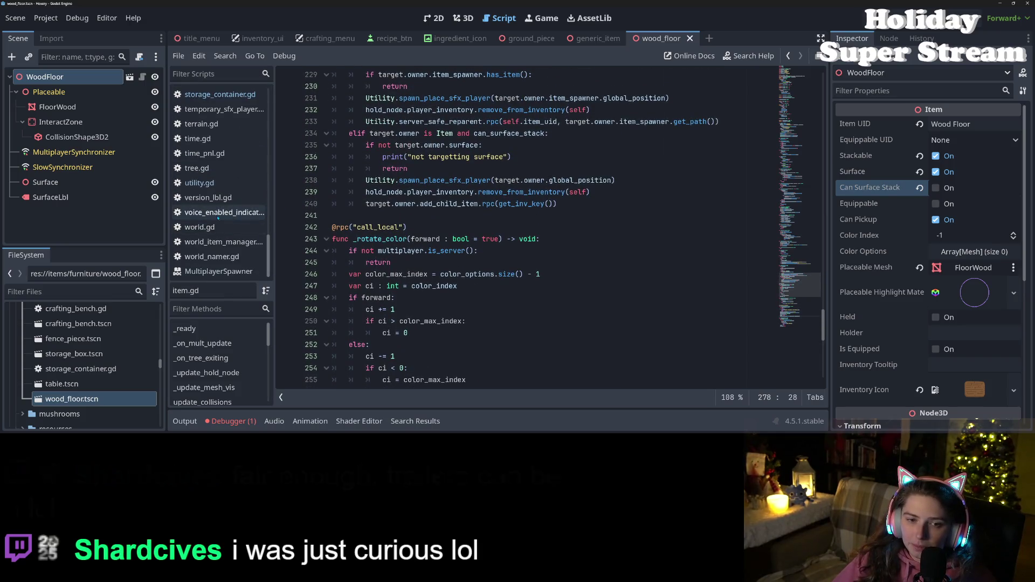
{"action": "scroll", "coordinate": [218, 217], "scroll_direction": "up", "scroll_amount": 5}
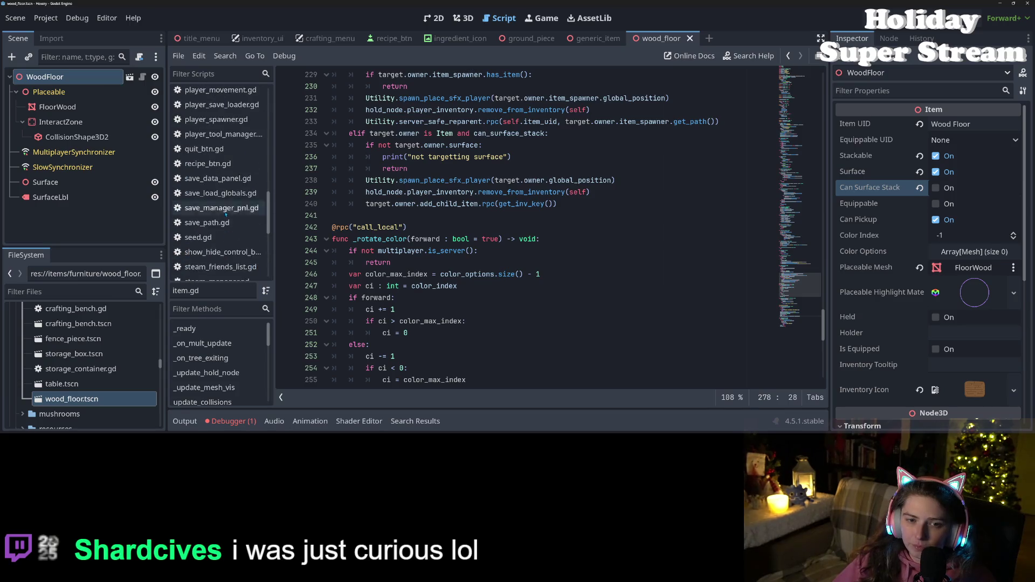
{"action": "scroll", "coordinate": [225, 214], "scroll_direction": "up", "scroll_amount": 6}
{"action": "scroll", "coordinate": [226, 214], "scroll_direction": "down", "scroll_amount": 3}
{"action": "scroll", "coordinate": [228, 215], "scroll_direction": "up", "scroll_amount": 3}
{"action": "scroll", "coordinate": [228, 214], "scroll_direction": "down", "scroll_amount": 3}
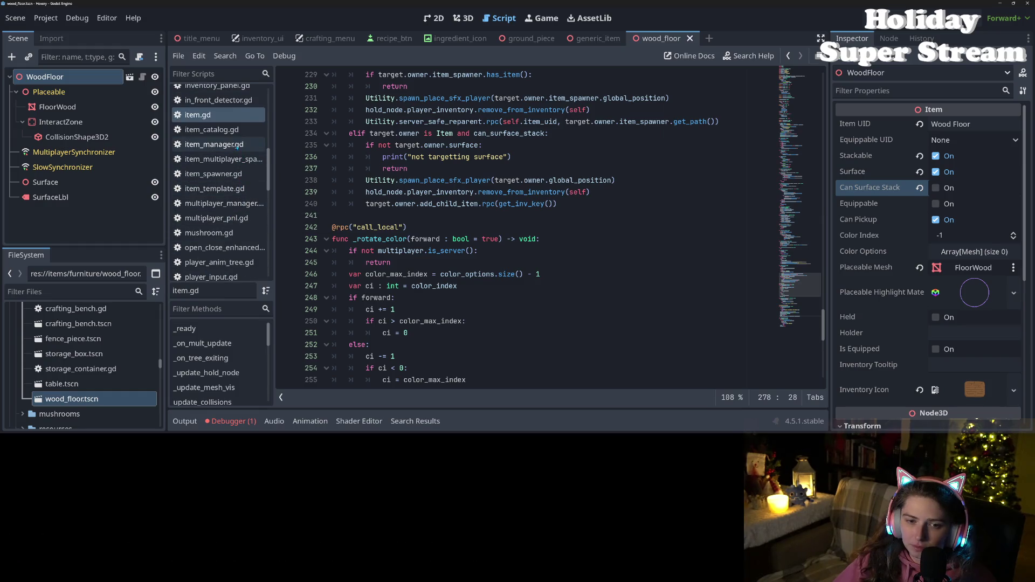
{"action": "scroll", "coordinate": [243, 205], "scroll_direction": "down", "scroll_amount": 3}
{"action": "scroll", "coordinate": [243, 205], "scroll_direction": "down", "scroll_amount": 6}
{"action": "scroll", "coordinate": [243, 206], "scroll_direction": "down", "scroll_amount": 3}
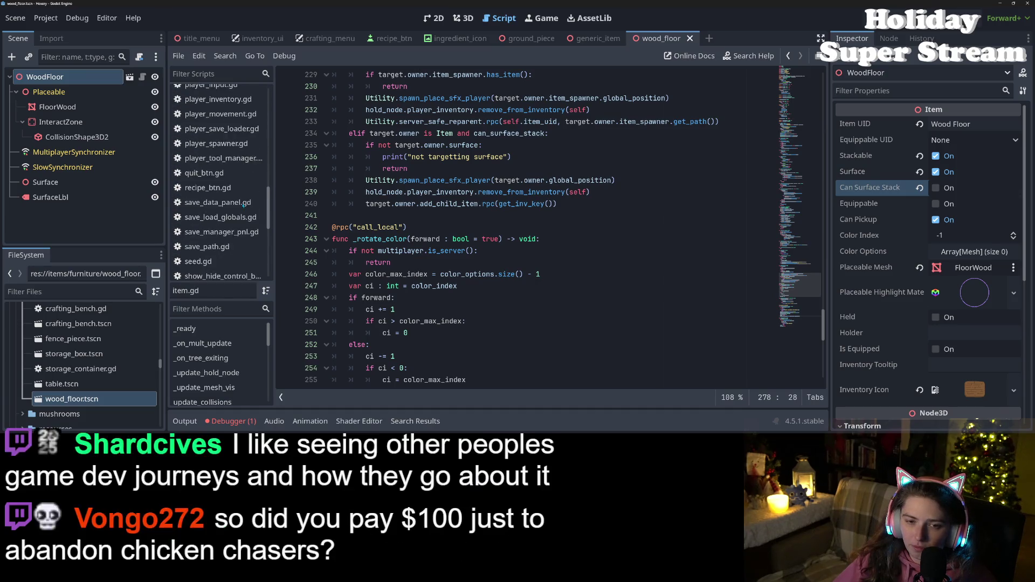
{"action": "scroll", "coordinate": [243, 206], "scroll_direction": "down", "scroll_amount": 3}
{"action": "scroll", "coordinate": [243, 205], "scroll_direction": "down", "scroll_amount": 5}
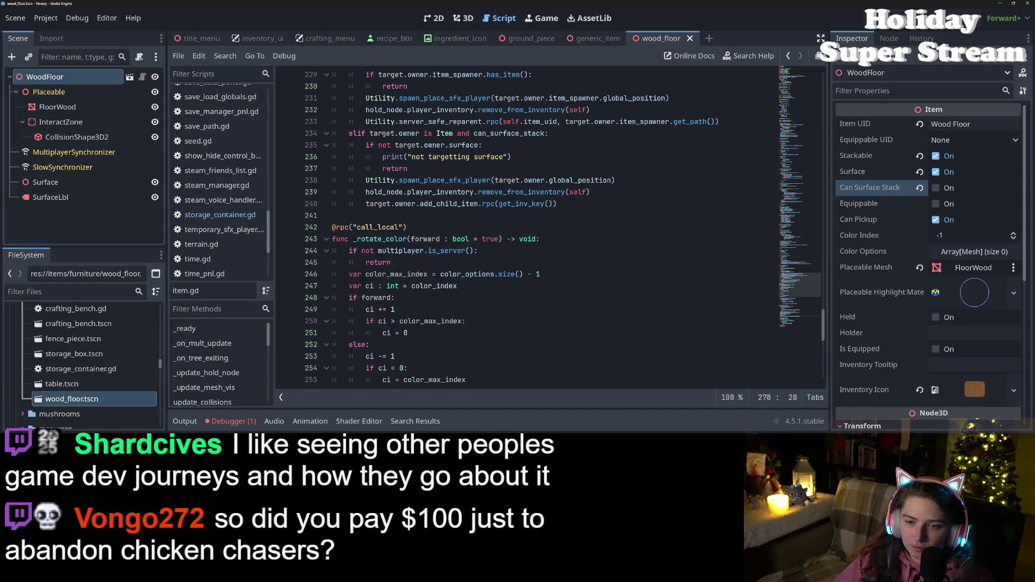
{"action": "scroll", "coordinate": [418, 270], "scroll_direction": "down", "scroll_amount": 8}
{"action": "scroll", "coordinate": [418, 269], "scroll_direction": "down", "scroll_amount": 4}
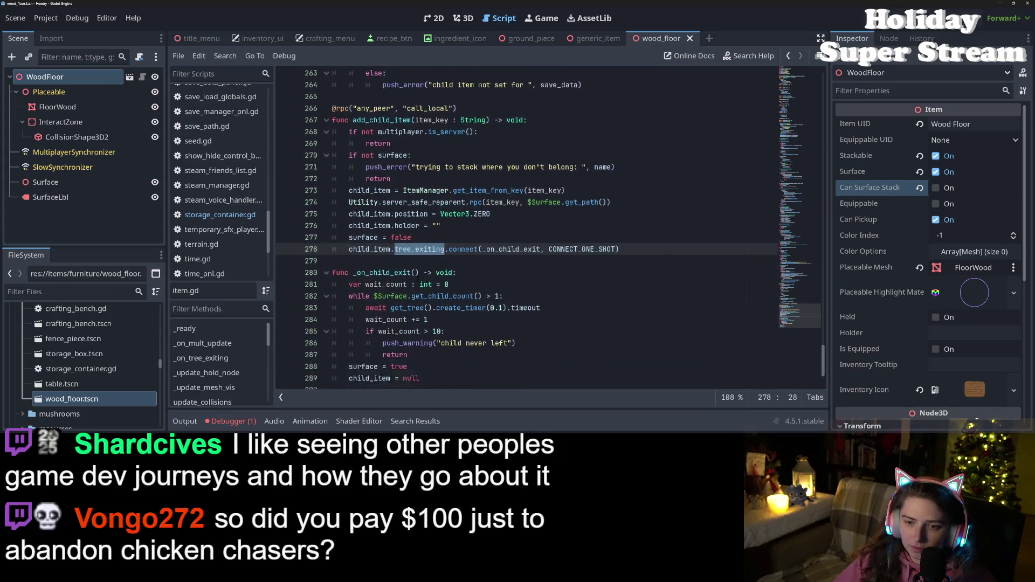
{"action": "left_click", "coordinate": [419, 274]}
{"action": "left_click", "coordinate": [550, 284]}
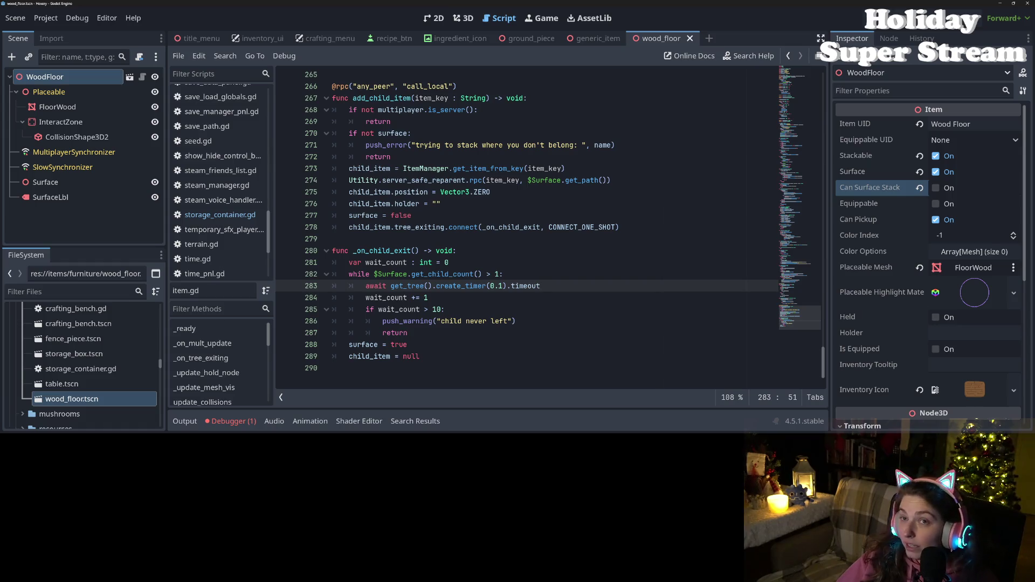
{"action": "left_click", "coordinate": [598, 227]}
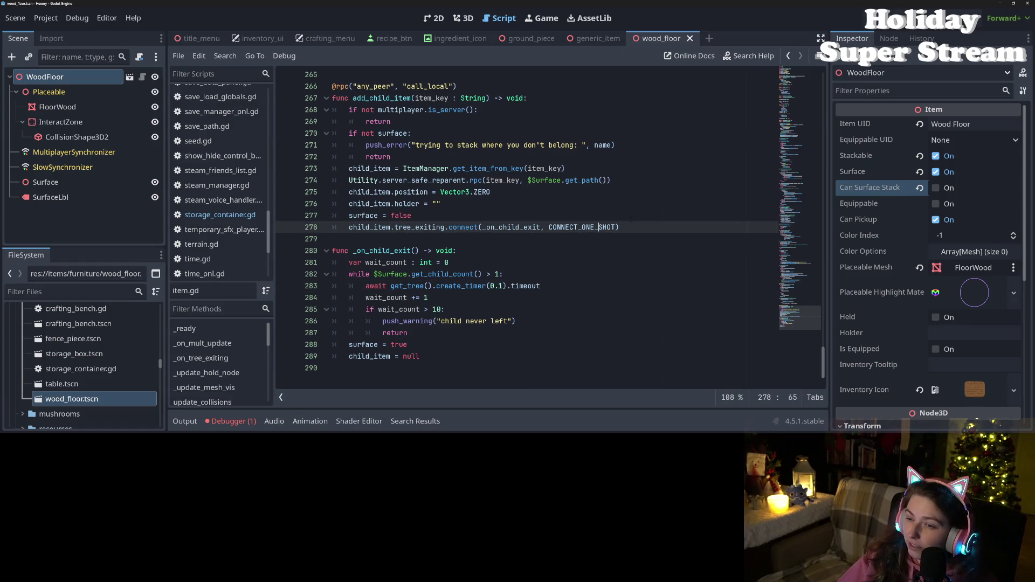
{"action": "left_click", "coordinate": [634, 241]}
{"action": "left_click", "coordinate": [635, 232]}
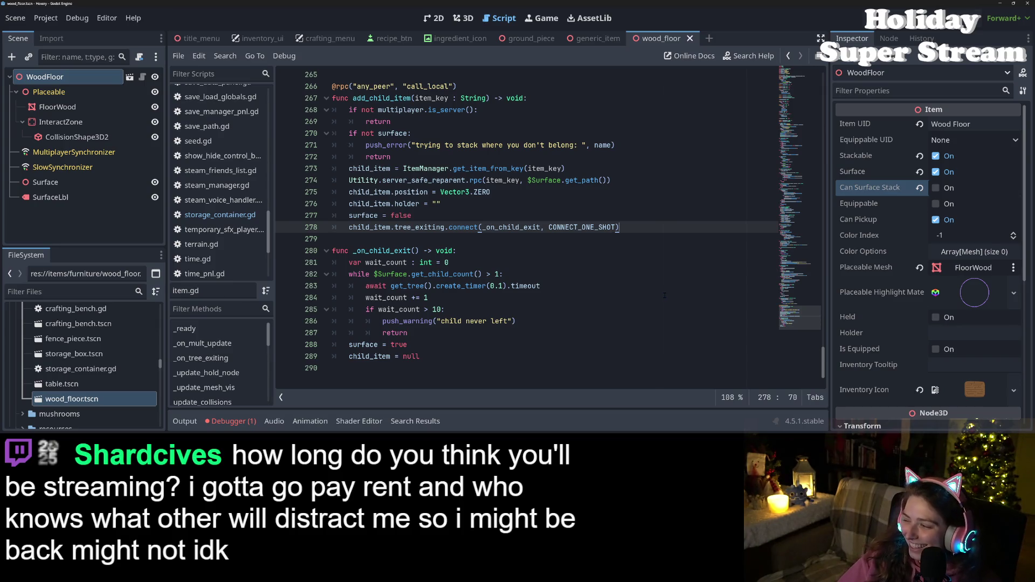
{"action": "left_click", "coordinate": [634, 298]}
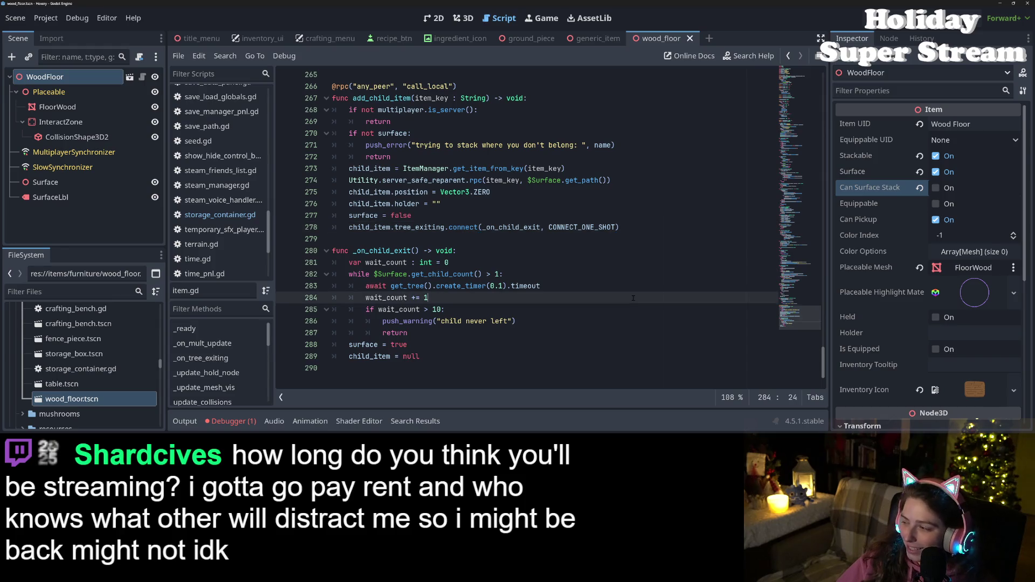
{"action": "left_click", "coordinate": [535, 262]}
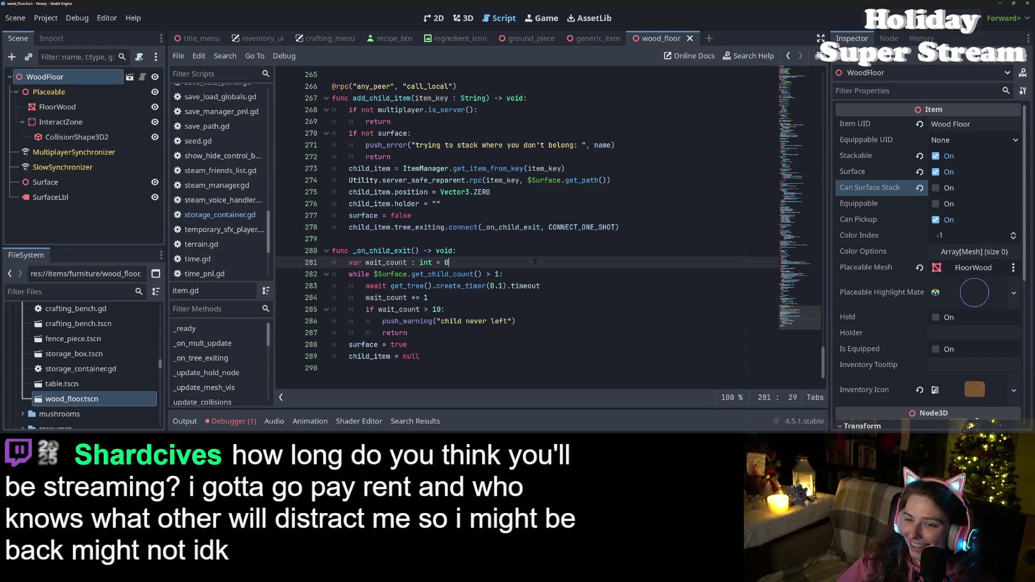
{"action": "left_click", "coordinate": [558, 283]}
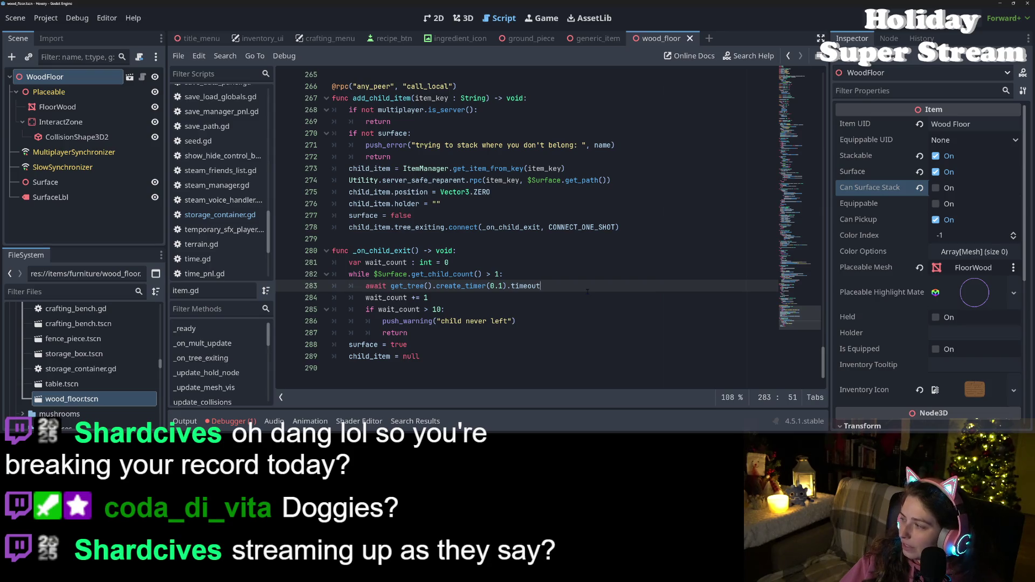
{"action": "left_click", "coordinate": [519, 209]}
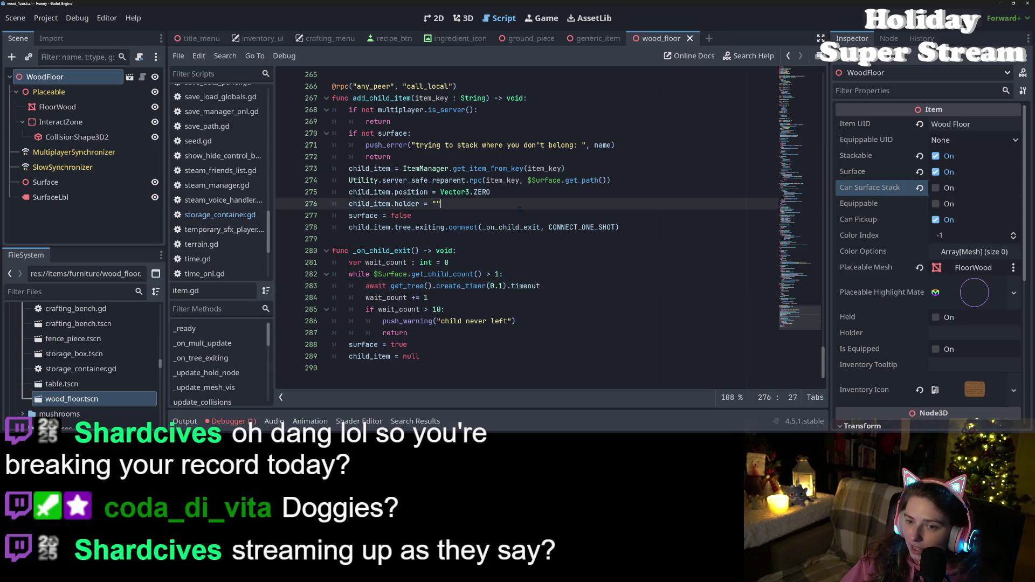
{"action": "left_click", "coordinate": [510, 226]}
{"action": "scroll", "coordinate": [449, 218], "scroll_direction": "up", "scroll_amount": 6}
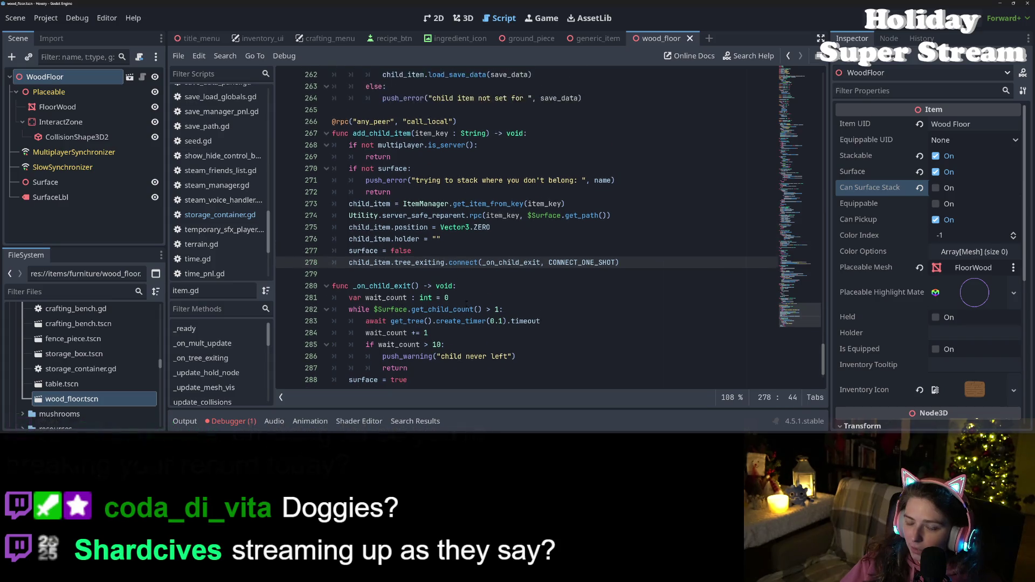
{"action": "scroll", "coordinate": [544, 328], "scroll_direction": "up", "scroll_amount": 11}
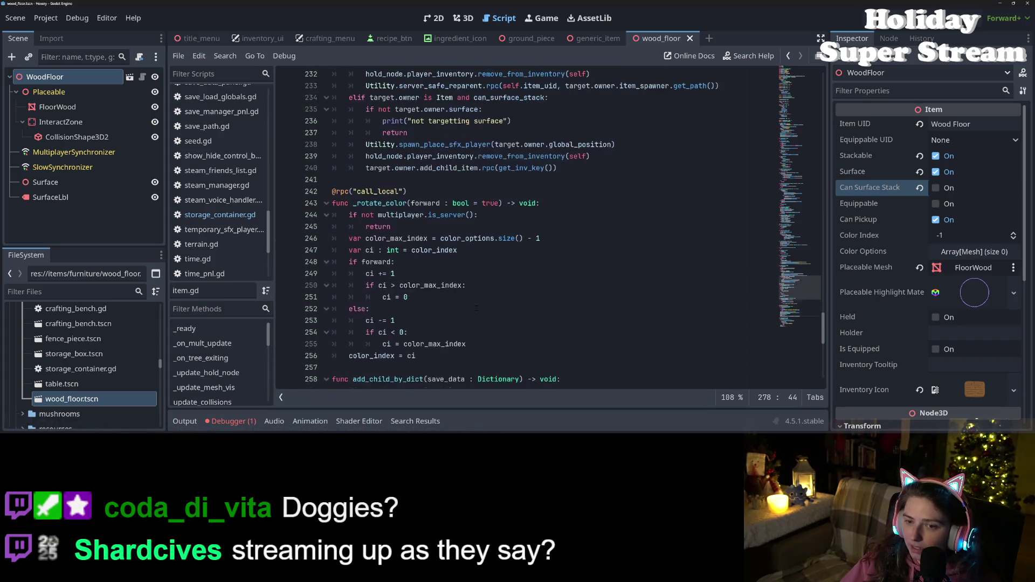
{"action": "scroll", "coordinate": [545, 327], "scroll_direction": "up", "scroll_amount": 8}
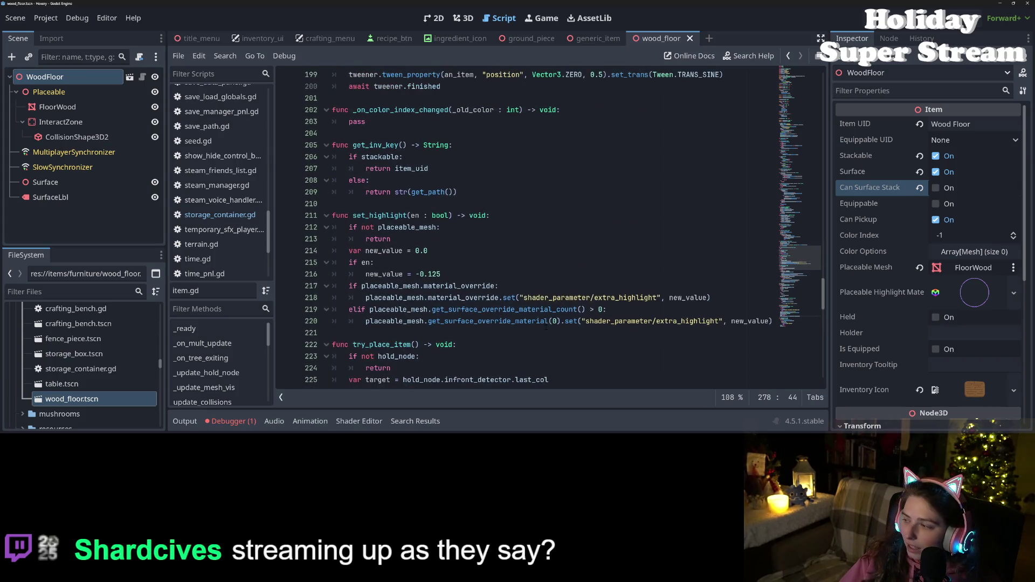
{"action": "scroll", "coordinate": [544, 324], "scroll_direction": "down", "scroll_amount": 5}
{"action": "scroll", "coordinate": [544, 323], "scroll_direction": "down", "scroll_amount": 3}
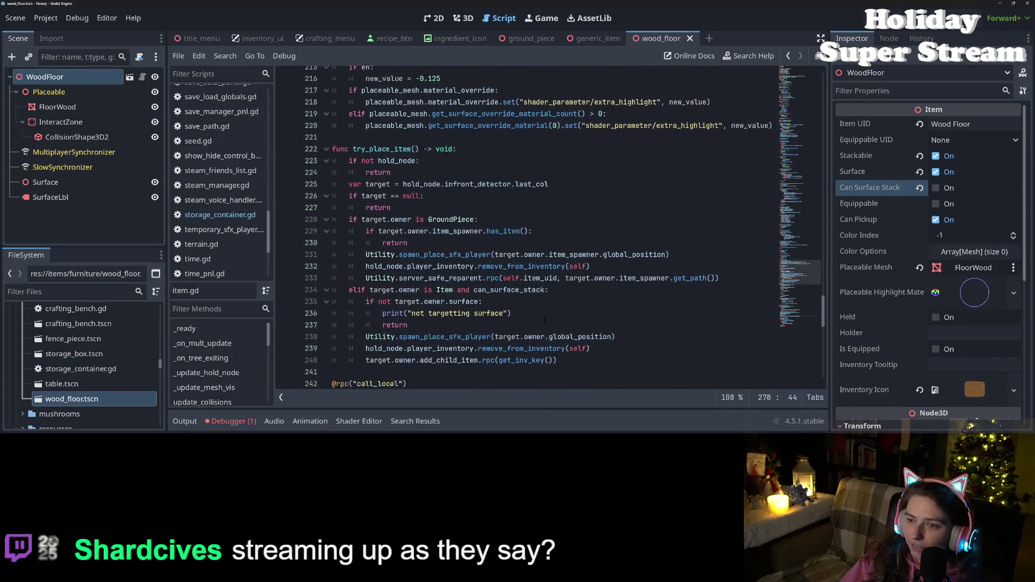
{"action": "scroll", "coordinate": [595, 320], "scroll_direction": "up", "scroll_amount": 6}
{"action": "scroll", "coordinate": [594, 320], "scroll_direction": "down", "scroll_amount": 5}
{"action": "scroll", "coordinate": [594, 321], "scroll_direction": "down", "scroll_amount": 2}
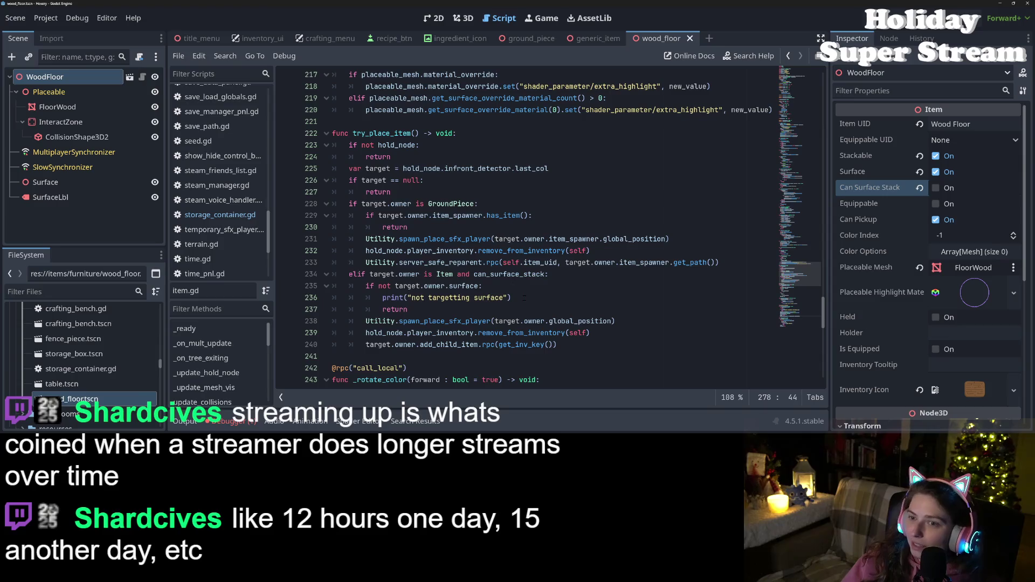
{"action": "scroll", "coordinate": [524, 297], "scroll_direction": "down", "scroll_amount": 2}
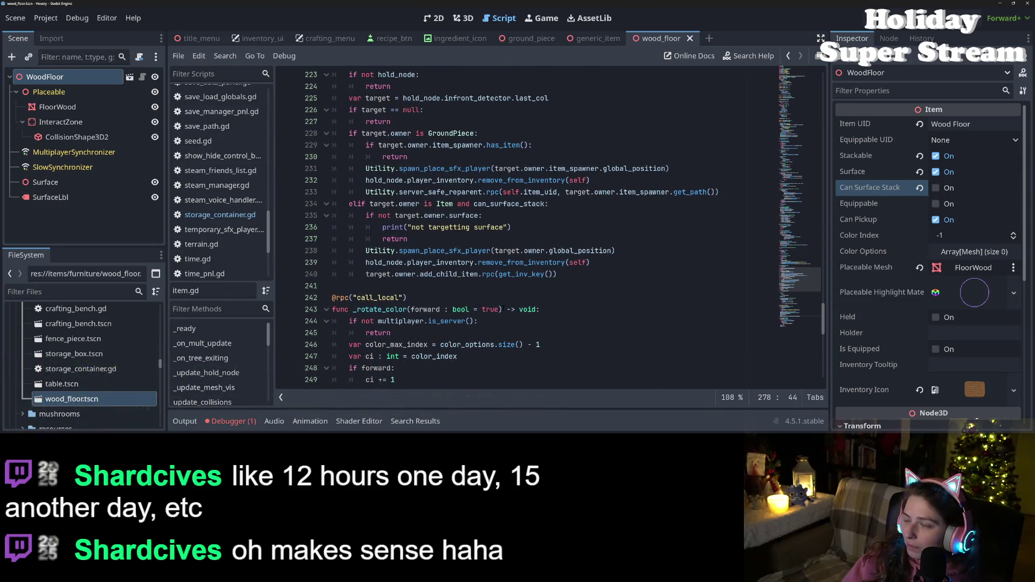
{"action": "scroll", "coordinate": [504, 308], "scroll_direction": "up", "scroll_amount": 2}
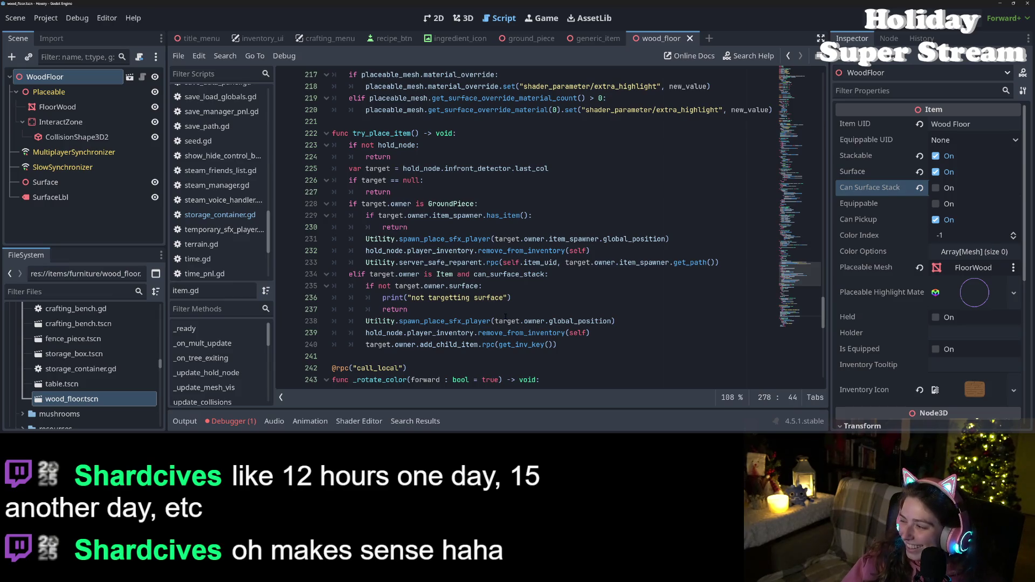
{"action": "scroll", "coordinate": [512, 349], "scroll_direction": "up", "scroll_amount": 10}
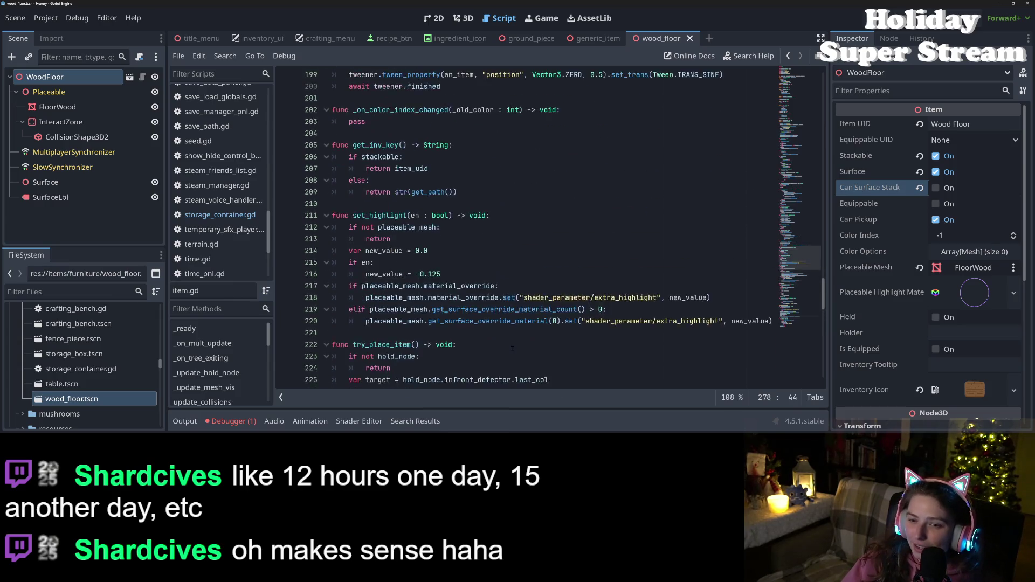
{"action": "scroll", "coordinate": [513, 349], "scroll_direction": "down", "scroll_amount": 4}
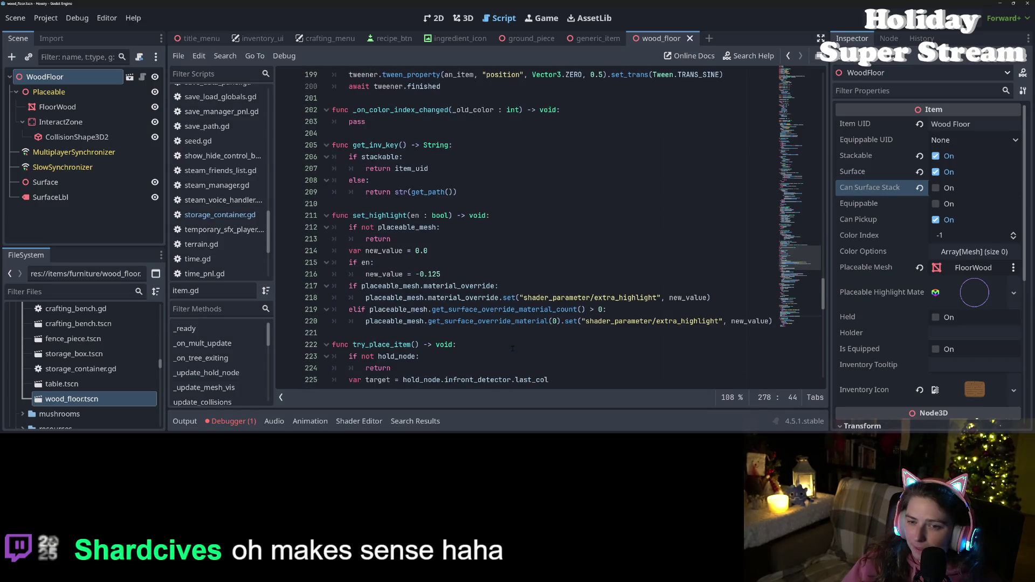
{"action": "scroll", "coordinate": [427, 268], "scroll_direction": "down", "scroll_amount": 7}
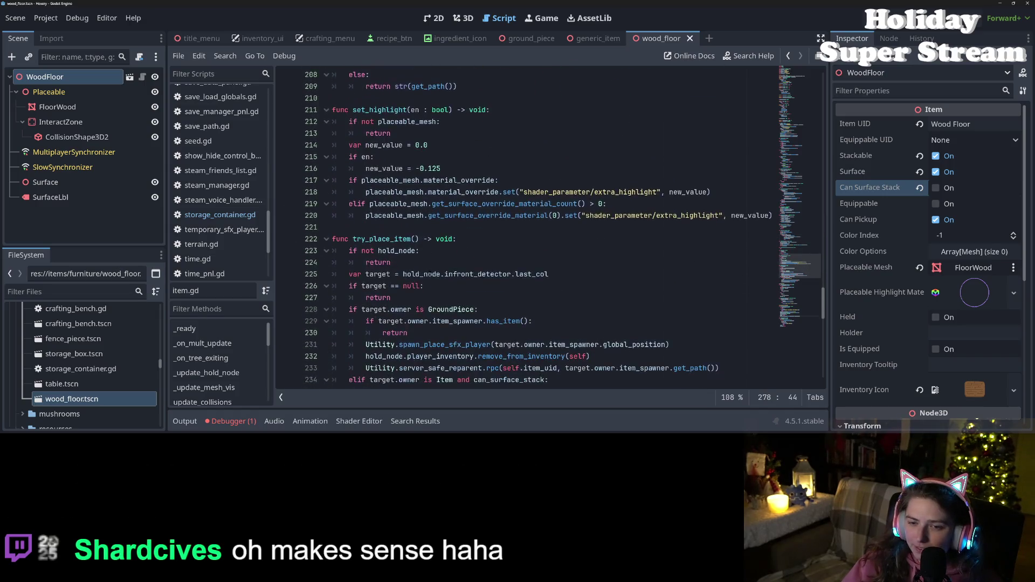
{"action": "scroll", "coordinate": [427, 267], "scroll_direction": "up", "scroll_amount": 1}
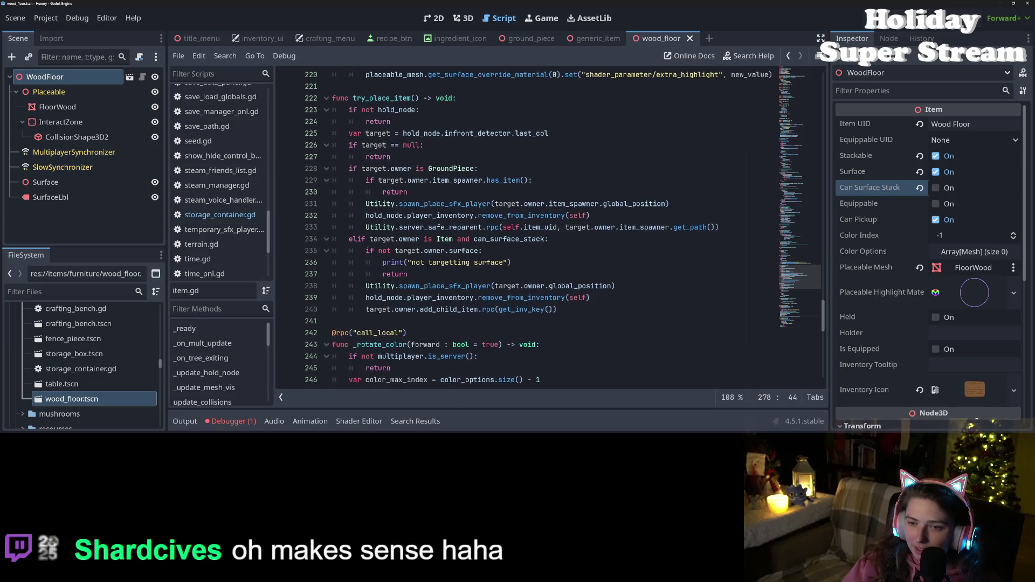
{"action": "double_click", "coordinate": [423, 263]}
{"action": "left_click", "coordinate": [515, 298]}
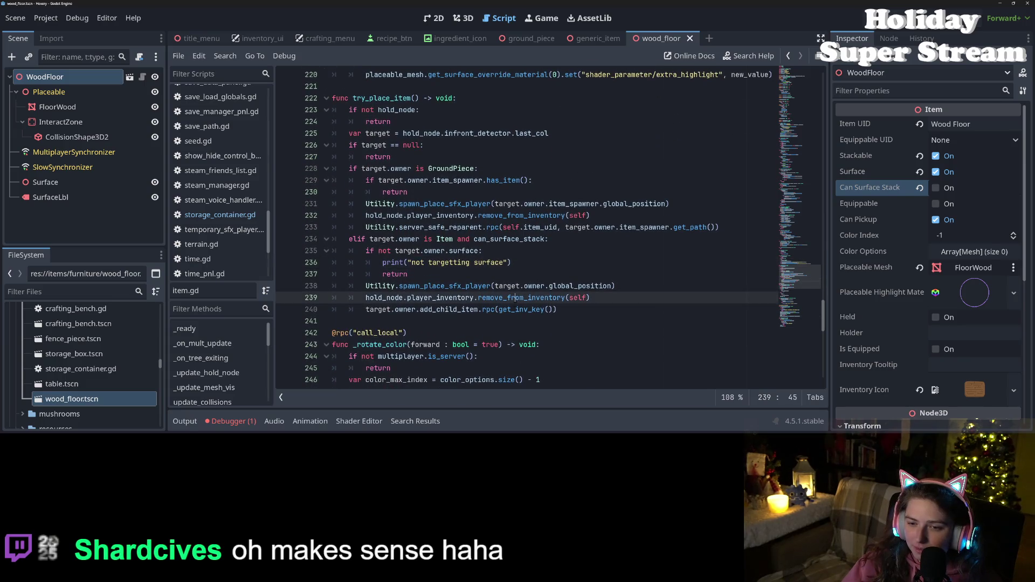
{"action": "double_click", "coordinate": [441, 227]}
{"action": "scroll", "coordinate": [239, 210], "scroll_direction": "up", "scroll_amount": 3}
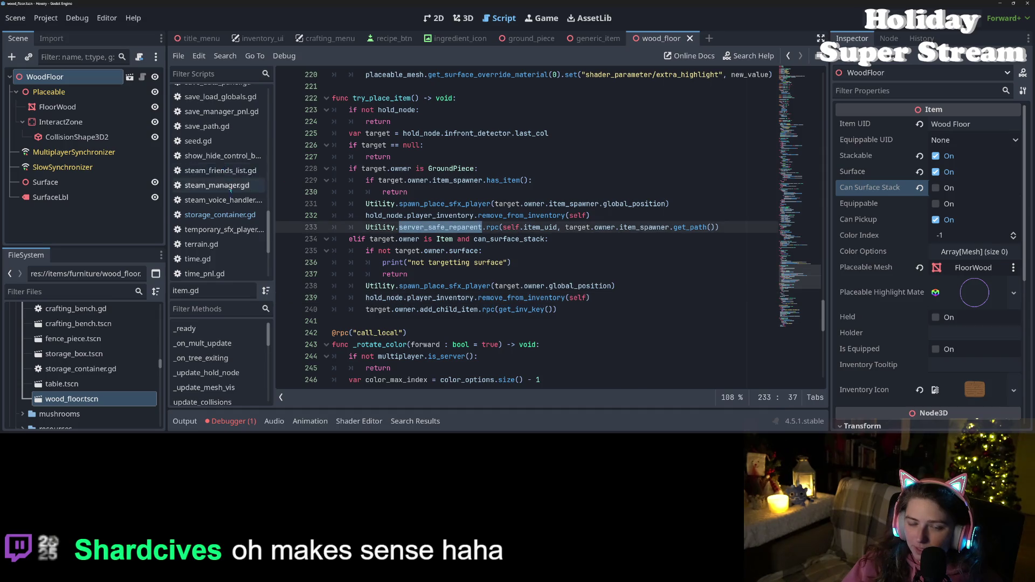
{"action": "scroll", "coordinate": [239, 210], "scroll_direction": "up", "scroll_amount": 10}
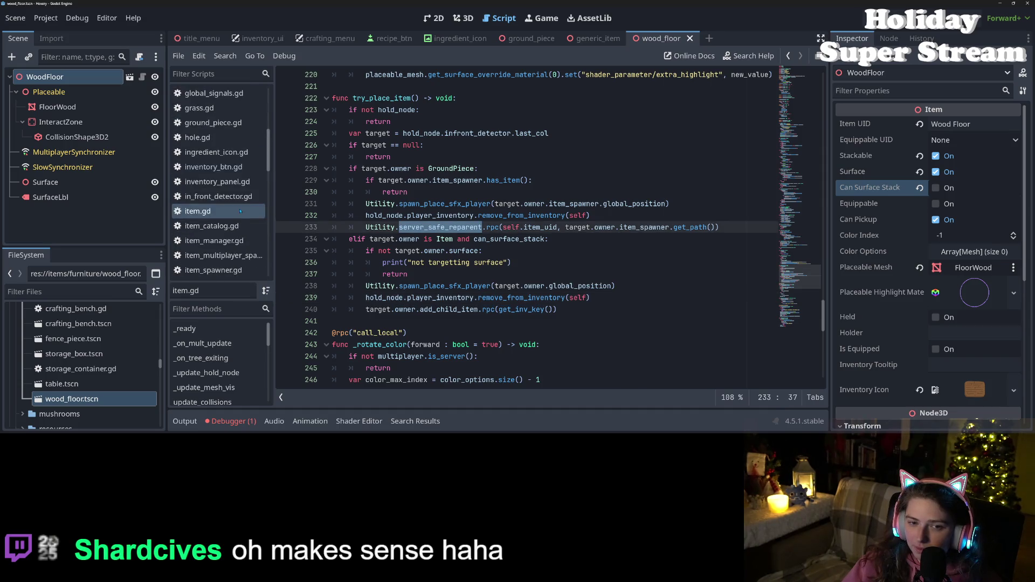
{"action": "scroll", "coordinate": [240, 211], "scroll_direction": "down", "scroll_amount": 8}
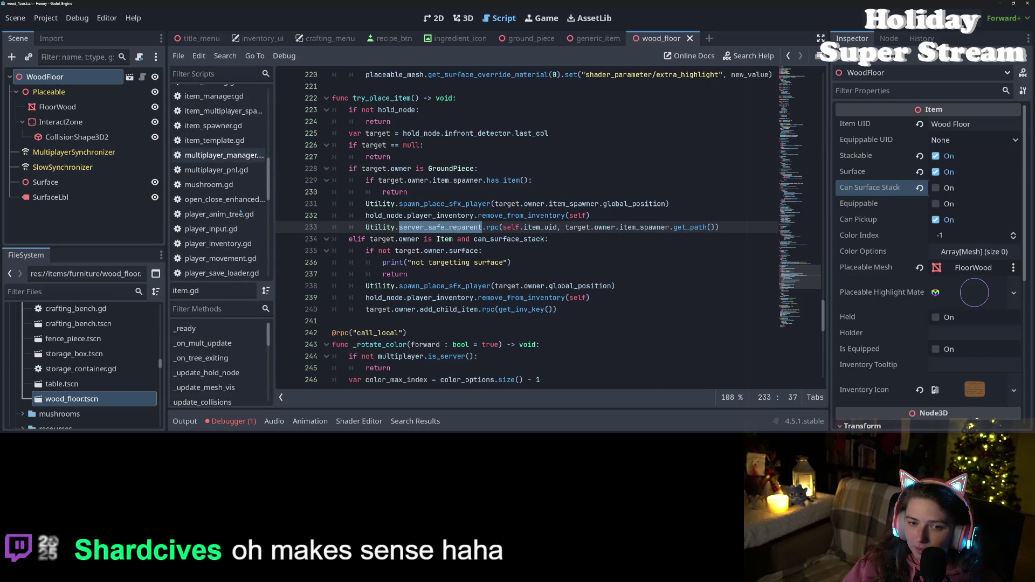
{"action": "scroll", "coordinate": [240, 212], "scroll_direction": "down", "scroll_amount": 1}
{"action": "scroll", "coordinate": [240, 212], "scroll_direction": "up", "scroll_amount": 5}
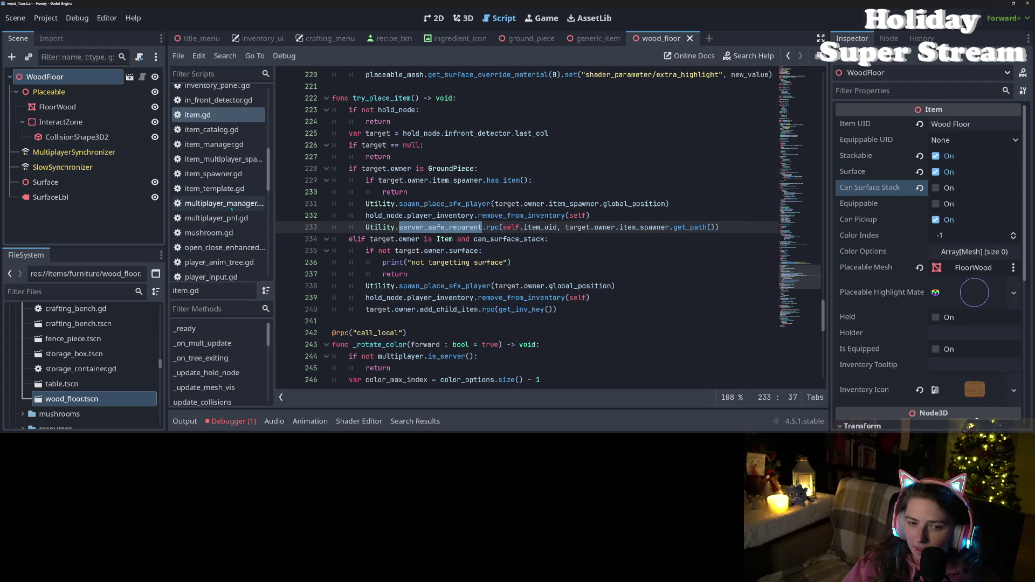
{"action": "scroll", "coordinate": [226, 218], "scroll_direction": "up", "scroll_amount": 4}
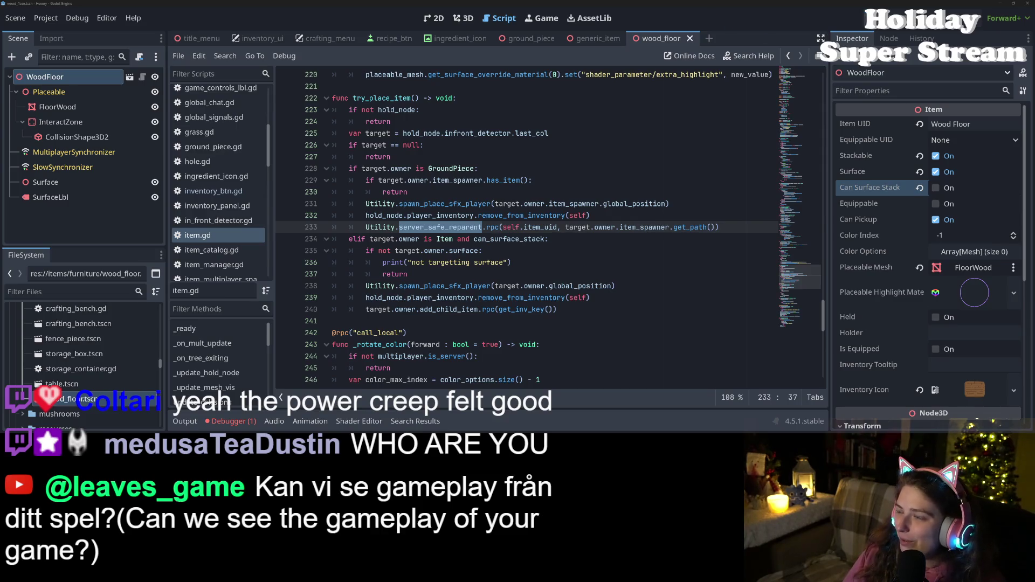
- Run the Hexery project with F5 to start the multiplayer debug instances
{"action": "key", "text": "F5"}
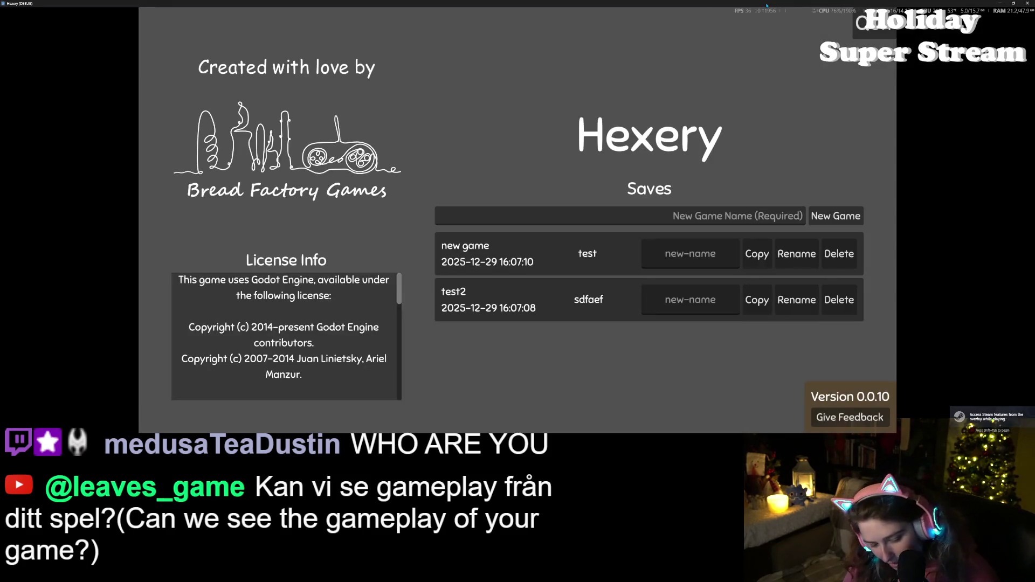
- Snap the two game windows side by side and load the test and sdfaef saves
{"action": "key", "text": "super+Left"}
{"action": "left_click", "coordinate": [666, 189]}
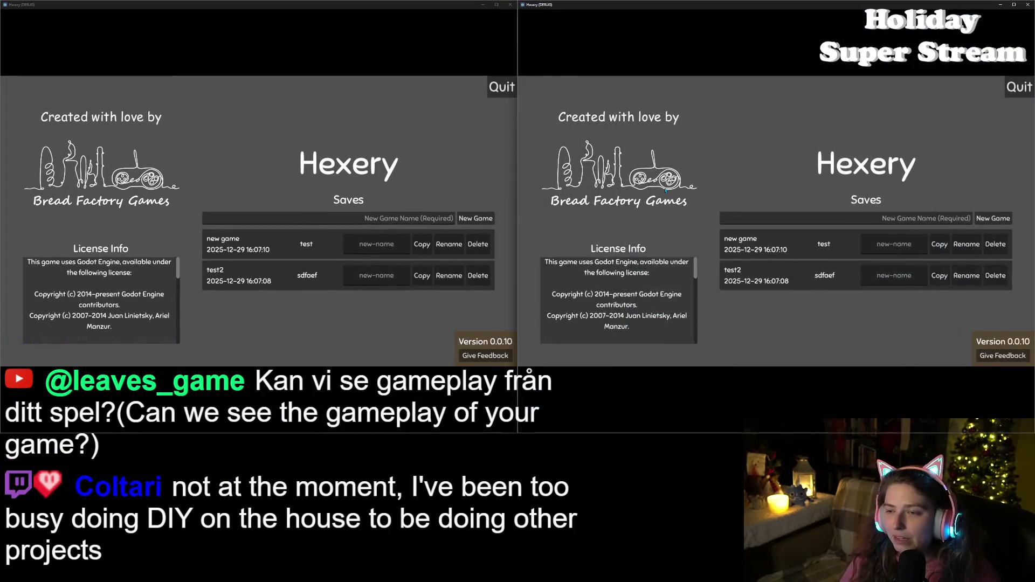
{"action": "left_click", "coordinate": [517, 287]}
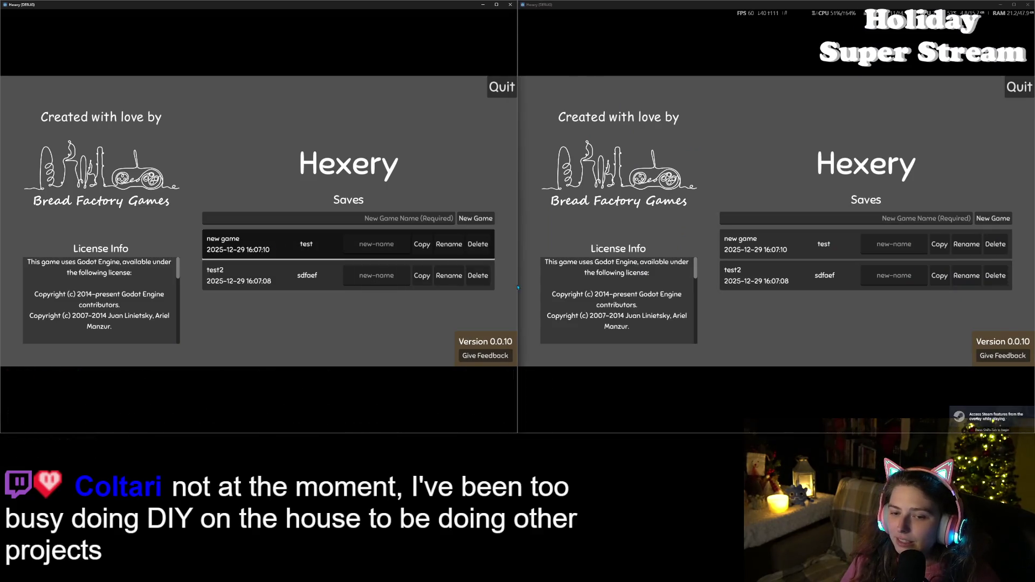
{"action": "left_click", "coordinate": [795, 284]}
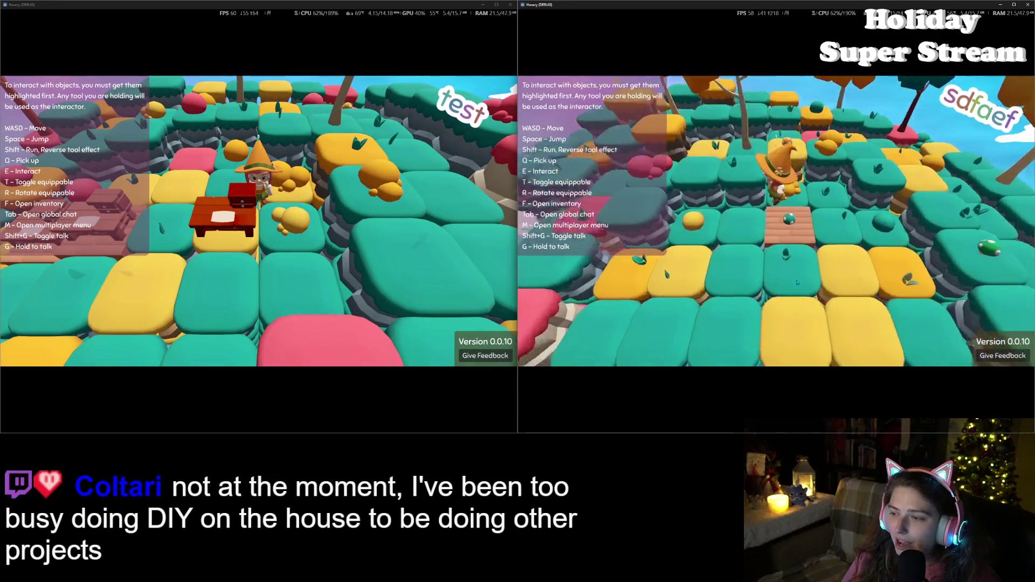
- Walk the right character off the bridge onto a yellow tile and take the round table from the inventory
{"action": "key", "text": "w"}
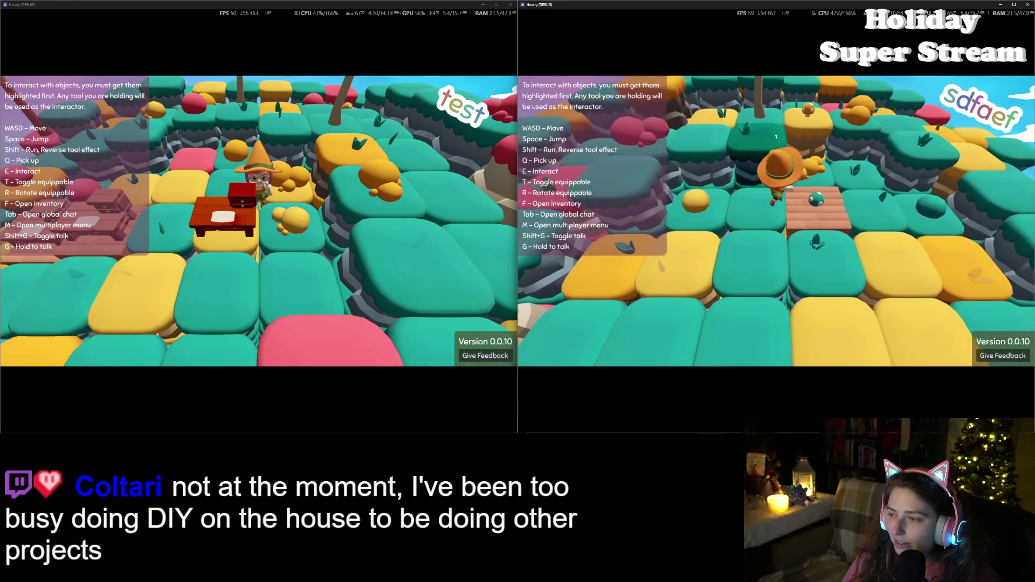
{"action": "key", "text": "d"}
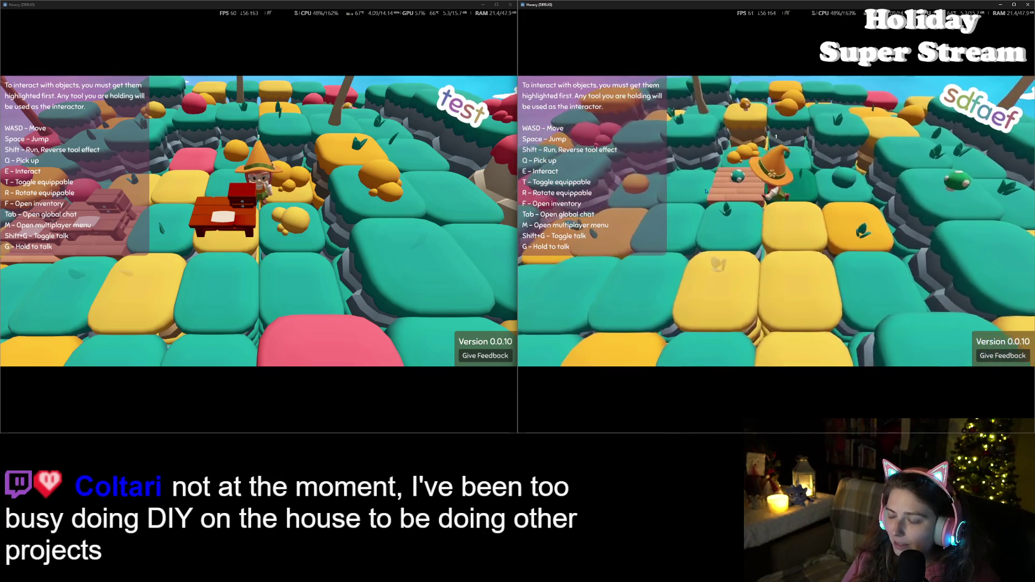
{"action": "key", "text": "s"}
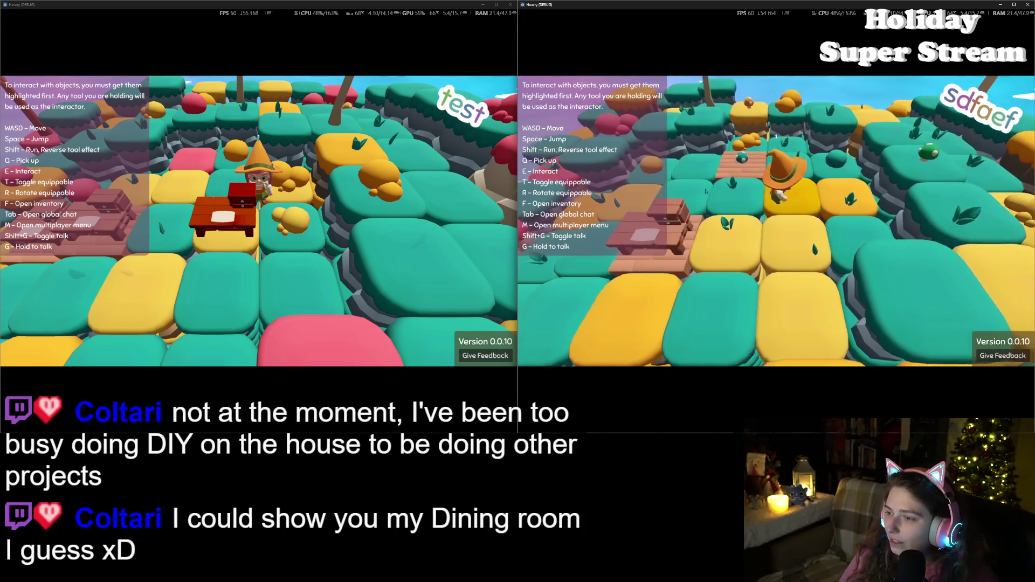
{"action": "key", "text": "f"}
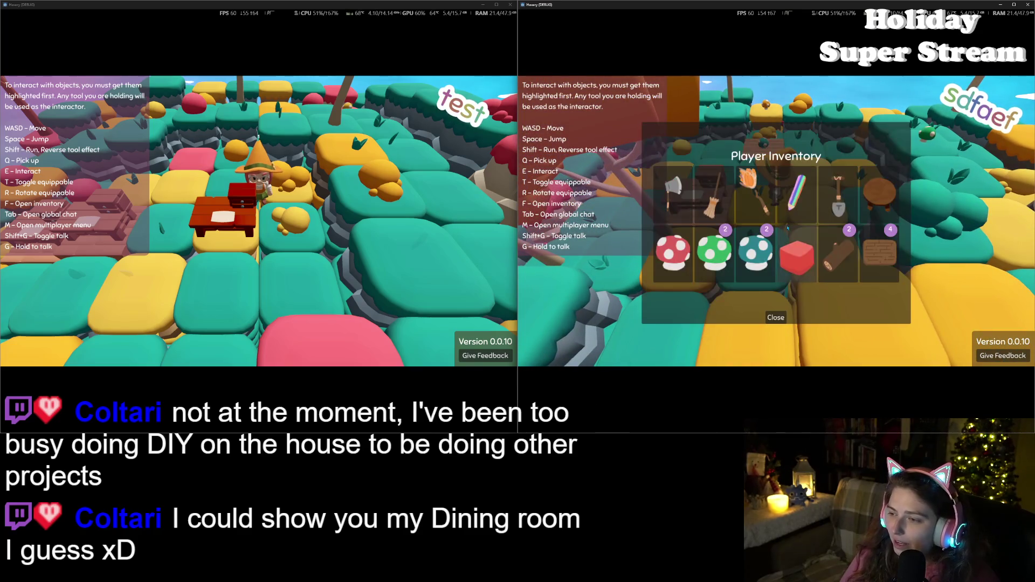
{"action": "left_click", "coordinate": [897, 201]}
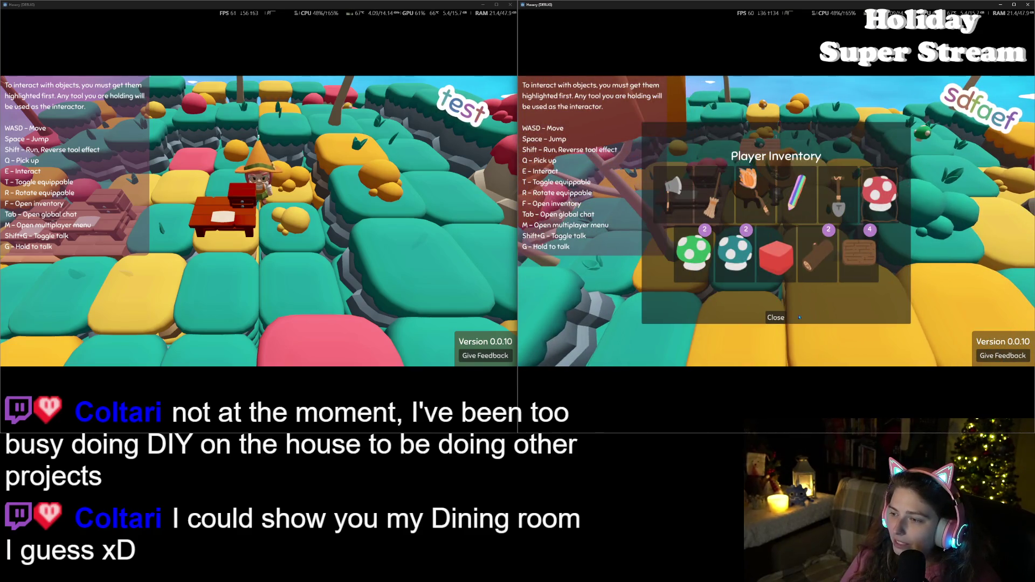
{"action": "left_click", "coordinate": [781, 320]}
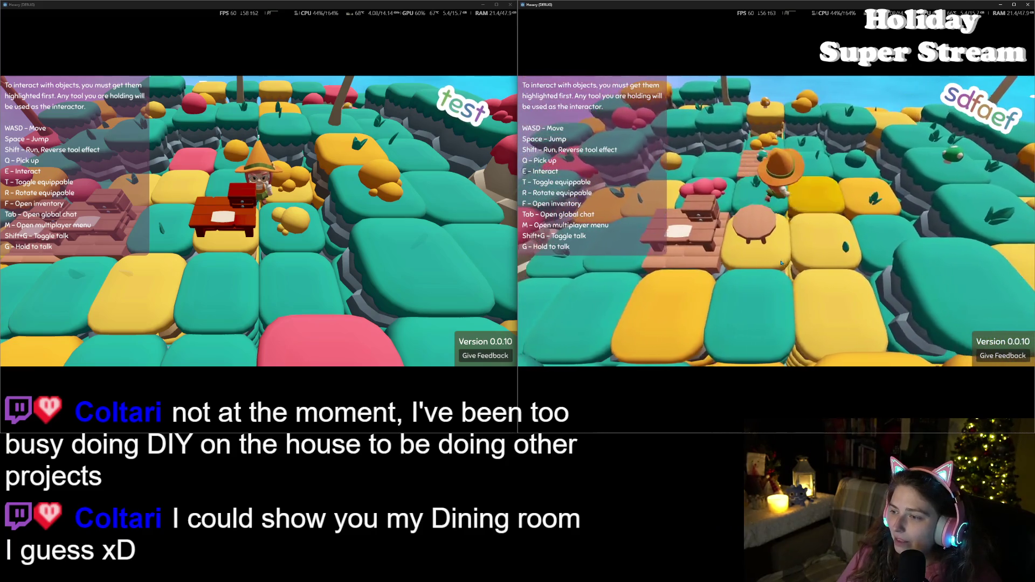
{"action": "key", "text": "f"}
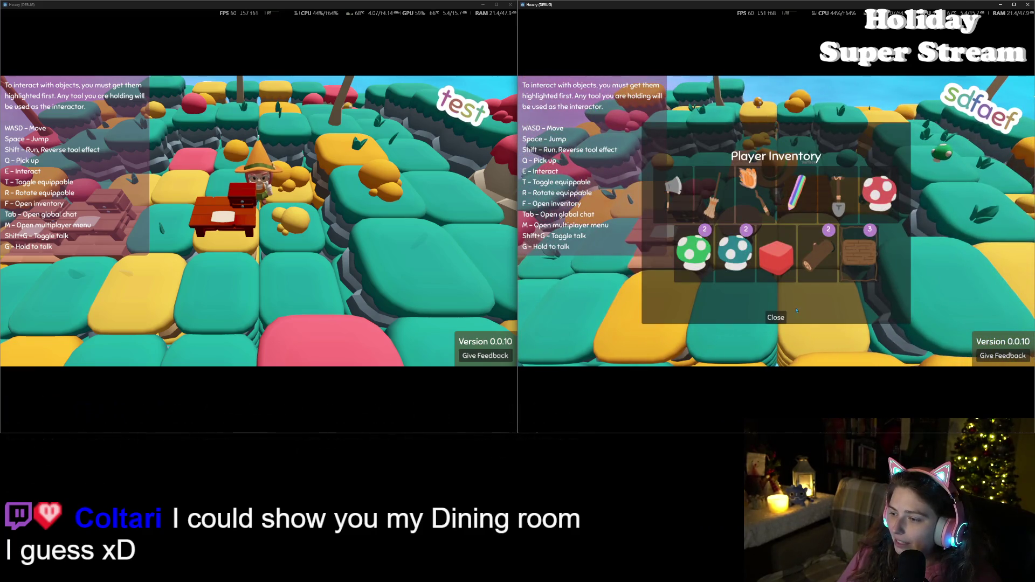
{"action": "left_click", "coordinate": [778, 318]}
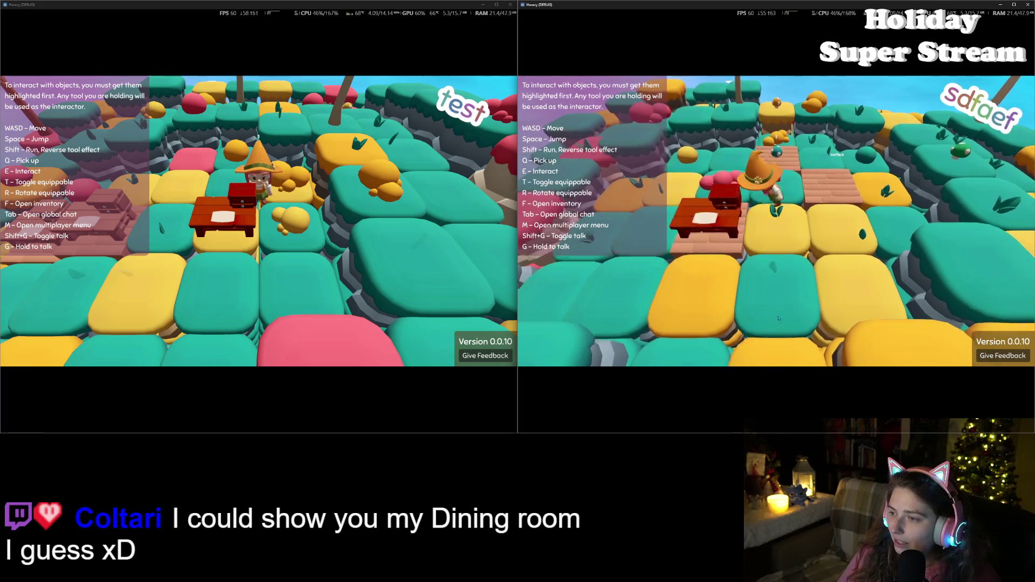
- Walk the character across the wooden platform and walkway toward the plank bridge
{"action": "key", "text": "w"}
{"action": "key", "text": "w"}
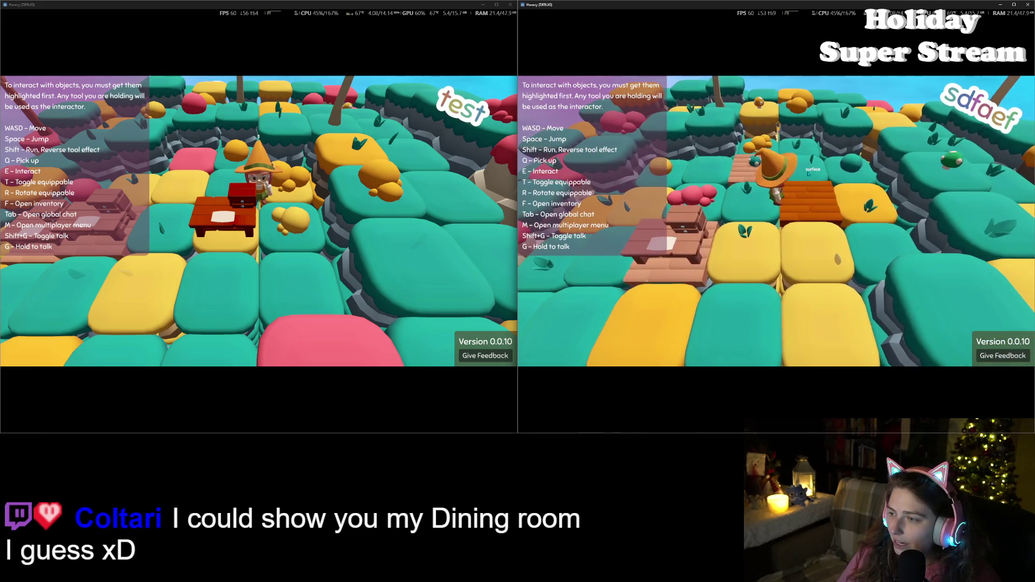
{"action": "key", "text": "f"}
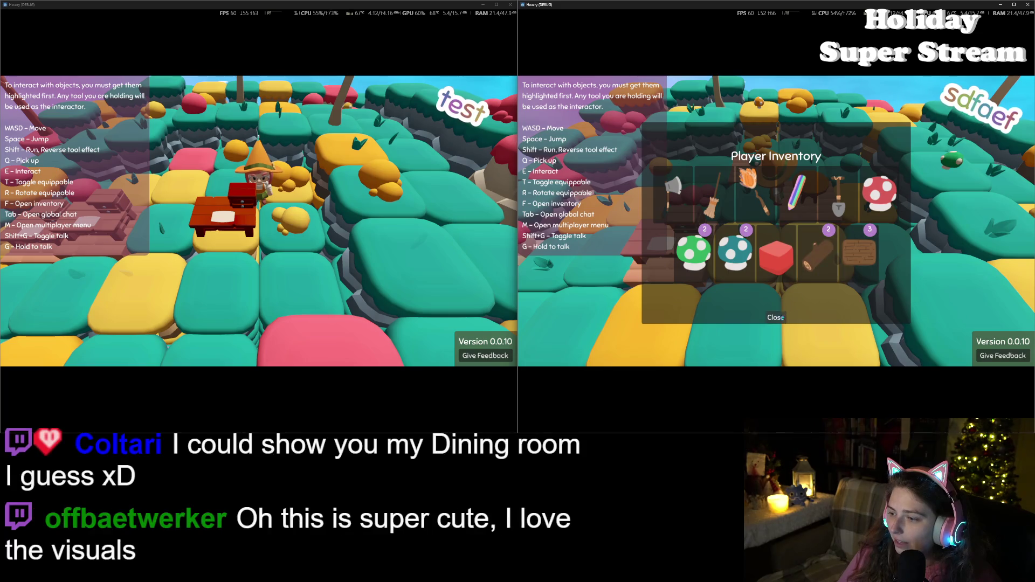
{"action": "left_click", "coordinate": [780, 318]}
{"action": "key", "text": "w"}
{"action": "key", "text": "a"}
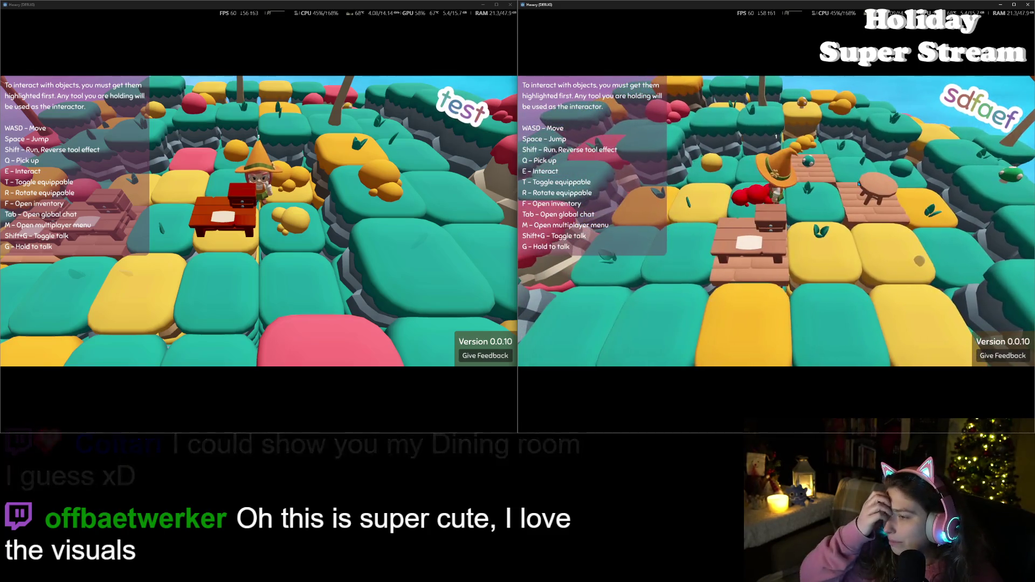
{"action": "key", "text": "d"}
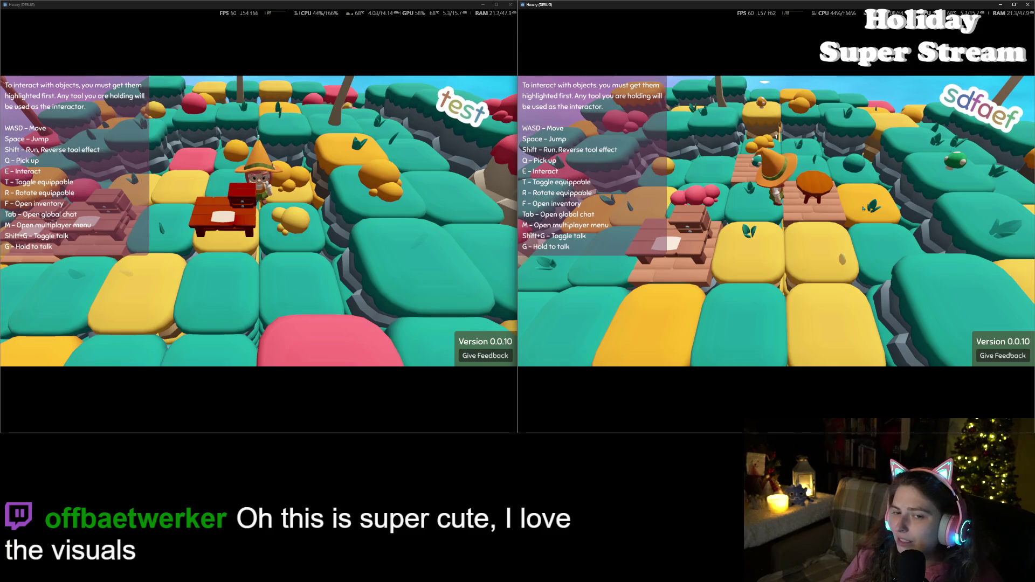
{"action": "key", "text": "w"}
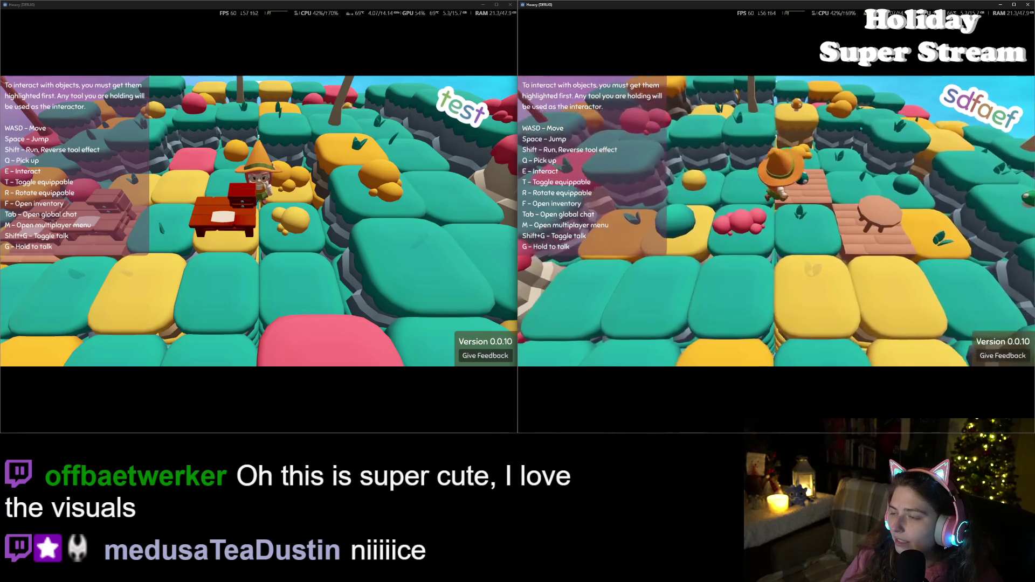
{"action": "key", "text": "s"}
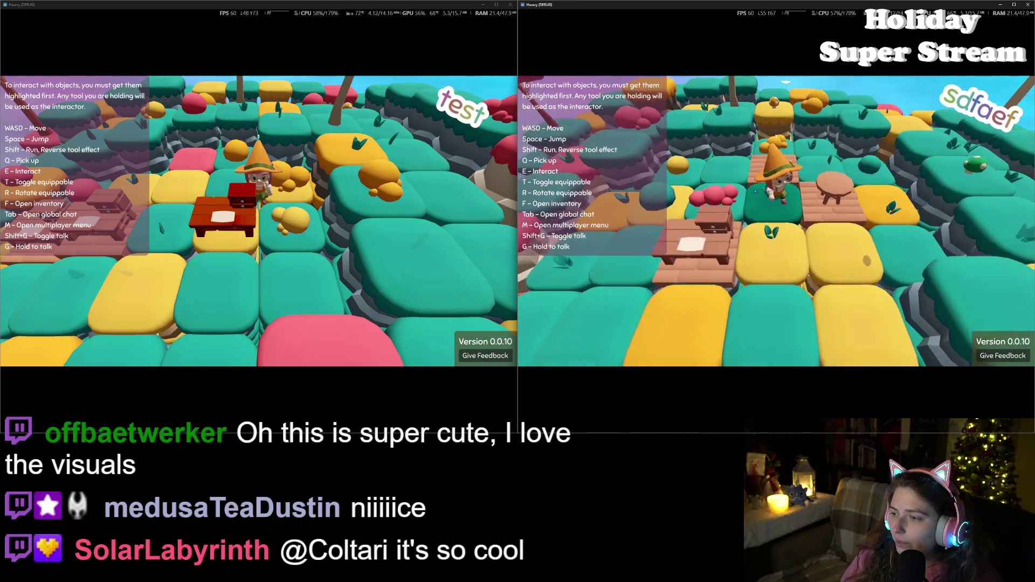
{"action": "key", "text": "w"}
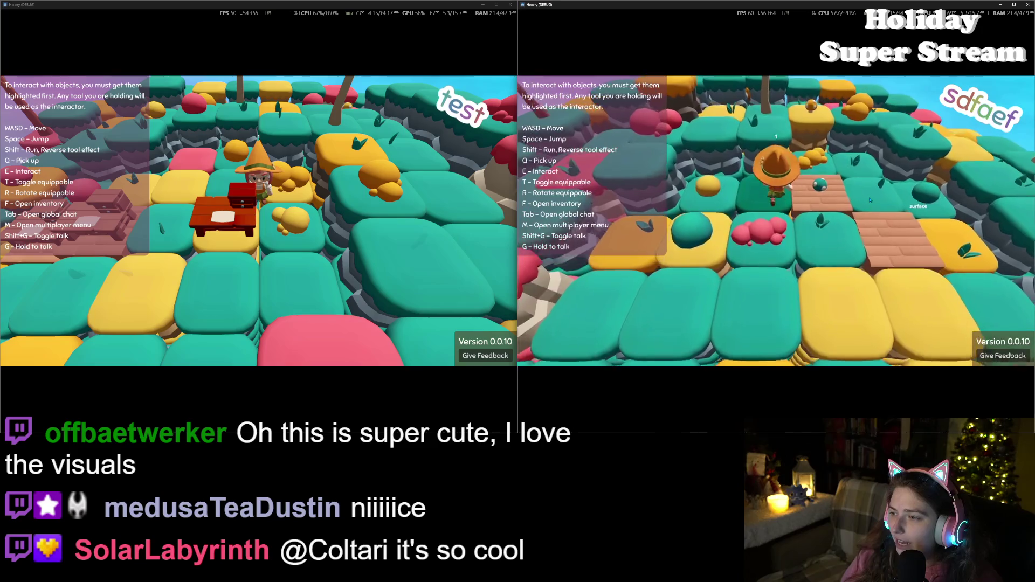
{"action": "key", "text": "d"}
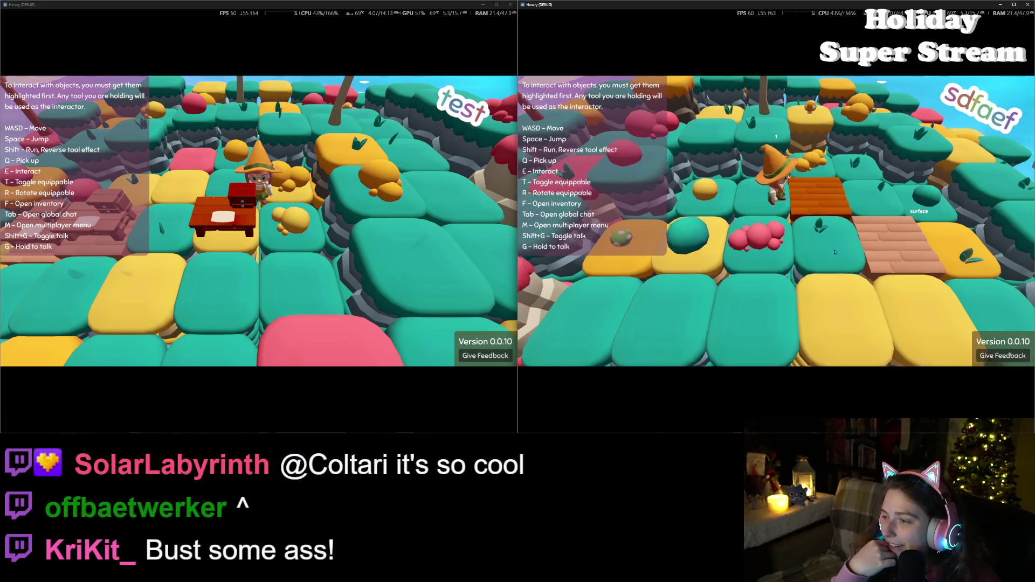
- Walk the sdfaef character across the grass tiles toward the trees, zooming the camera in and out
{"action": "scroll", "coordinate": [834, 252], "scroll_direction": "down", "scroll_amount": 5}
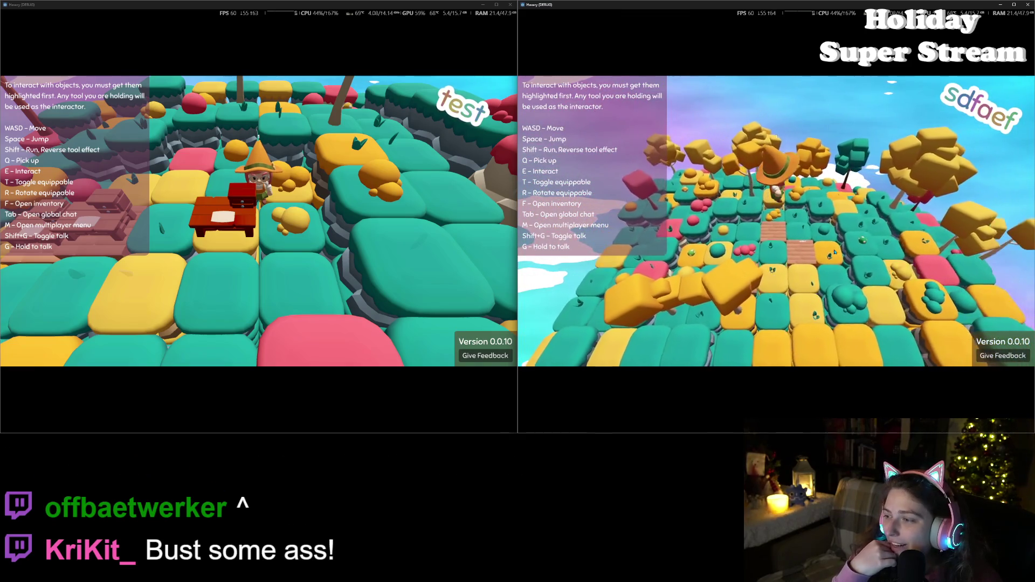
{"action": "scroll", "coordinate": [834, 252], "scroll_direction": "up", "scroll_amount": 5}
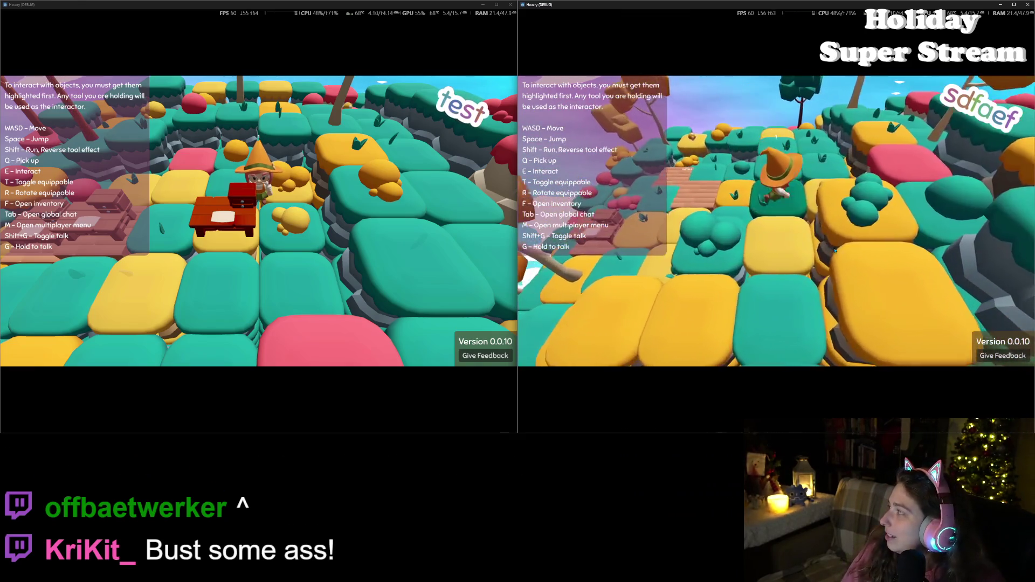
{"action": "key", "text": "w"}
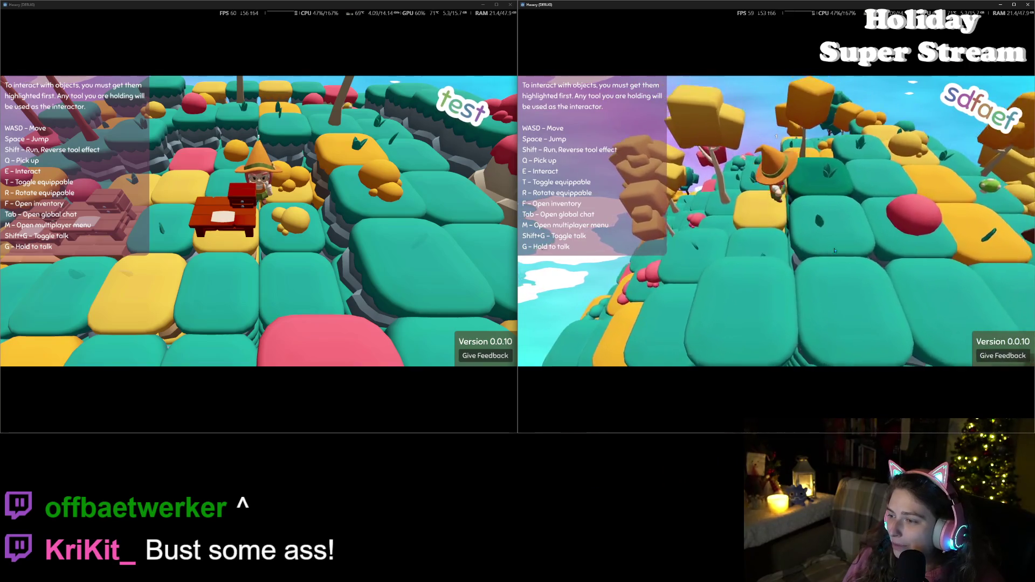
{"action": "scroll", "coordinate": [834, 250], "scroll_direction": "down", "scroll_amount": 4}
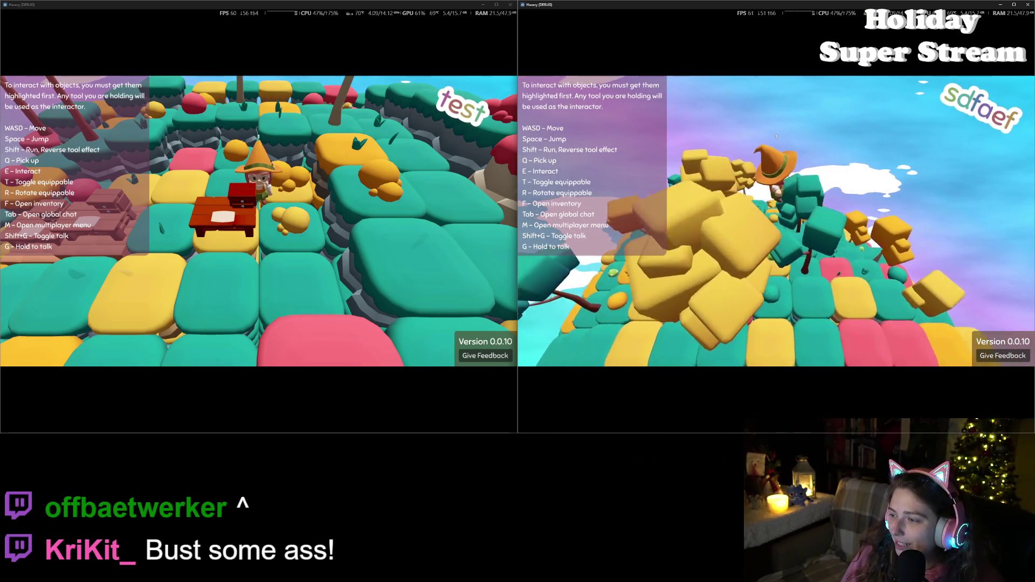
{"action": "key", "text": "a"}
{"action": "scroll", "coordinate": [834, 251], "scroll_direction": "down", "scroll_amount": 3}
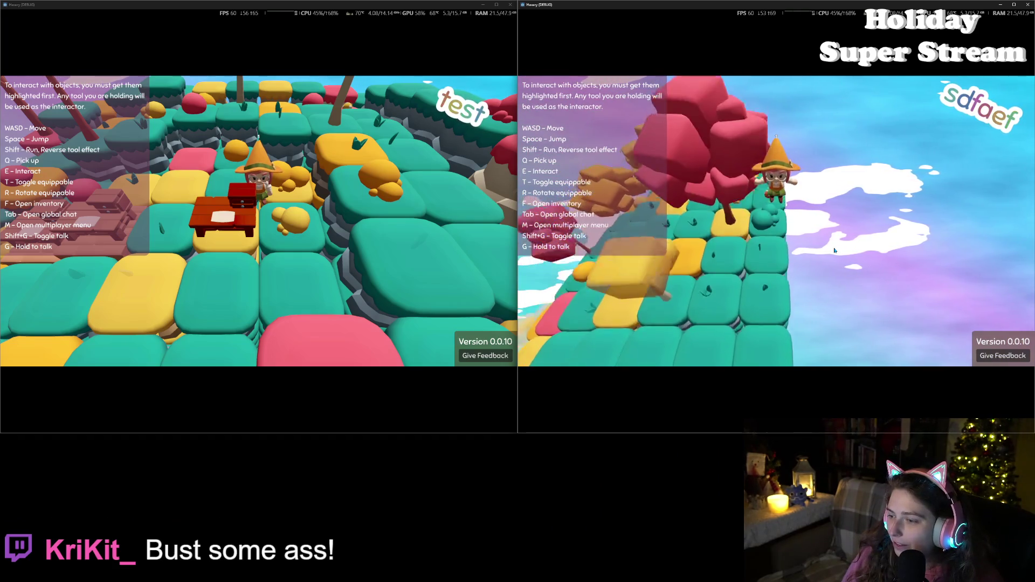
{"action": "scroll", "coordinate": [834, 251], "scroll_direction": "up", "scroll_amount": 3}
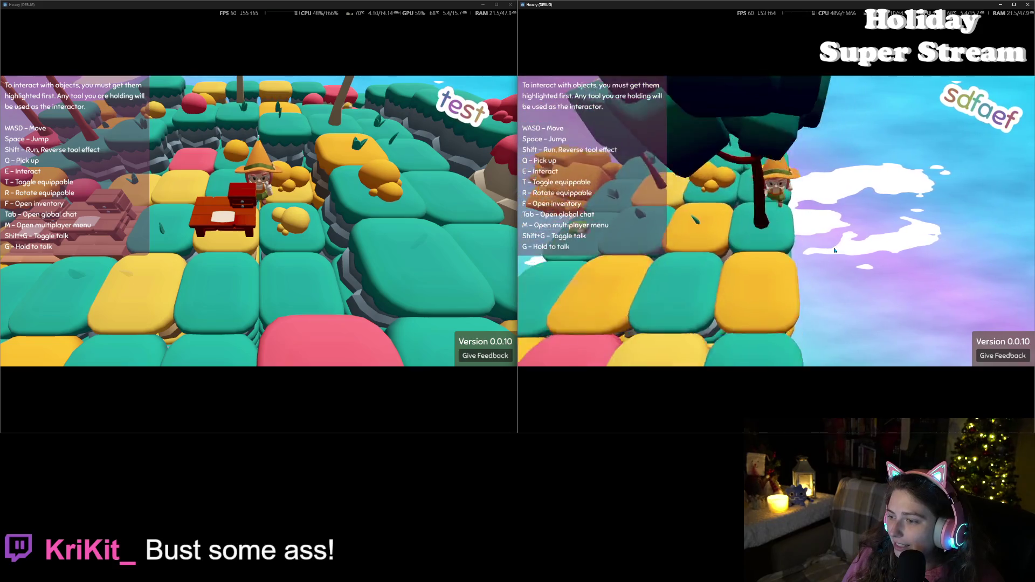
{"action": "scroll", "coordinate": [834, 250], "scroll_direction": "down", "scroll_amount": 3}
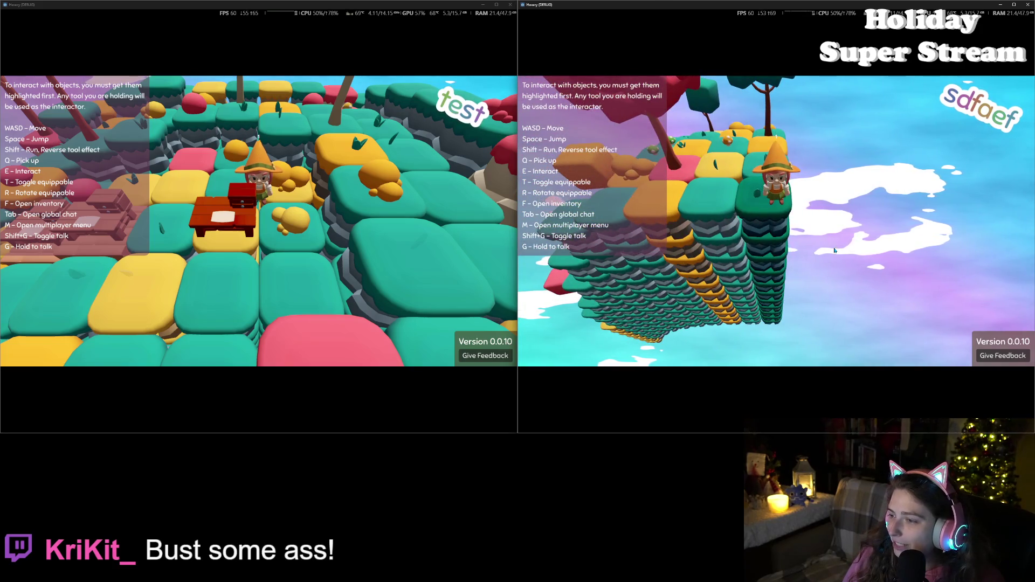
{"action": "scroll", "coordinate": [834, 250], "scroll_direction": "down", "scroll_amount": 3}
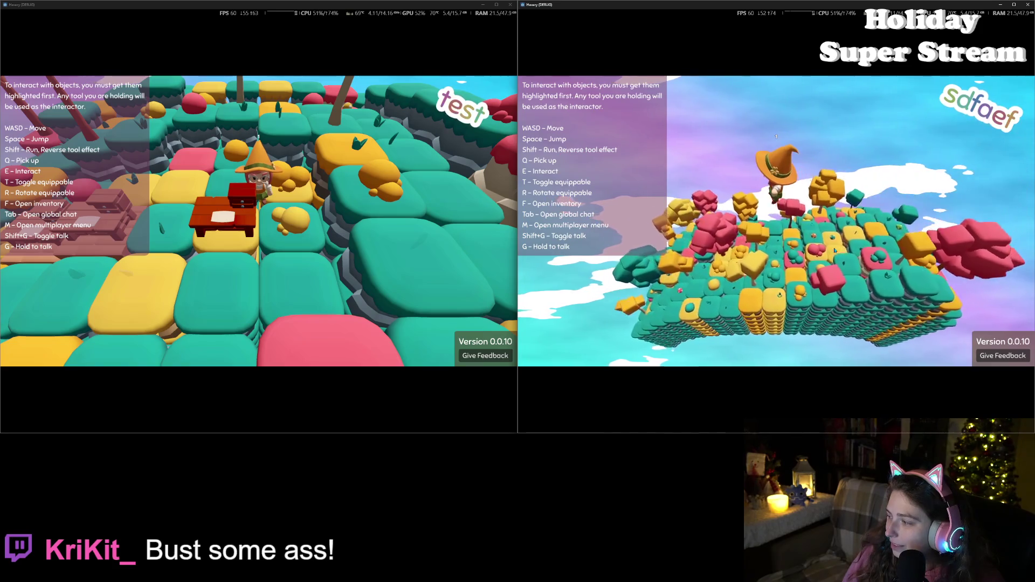
{"action": "scroll", "coordinate": [834, 252], "scroll_direction": "up", "scroll_amount": 5}
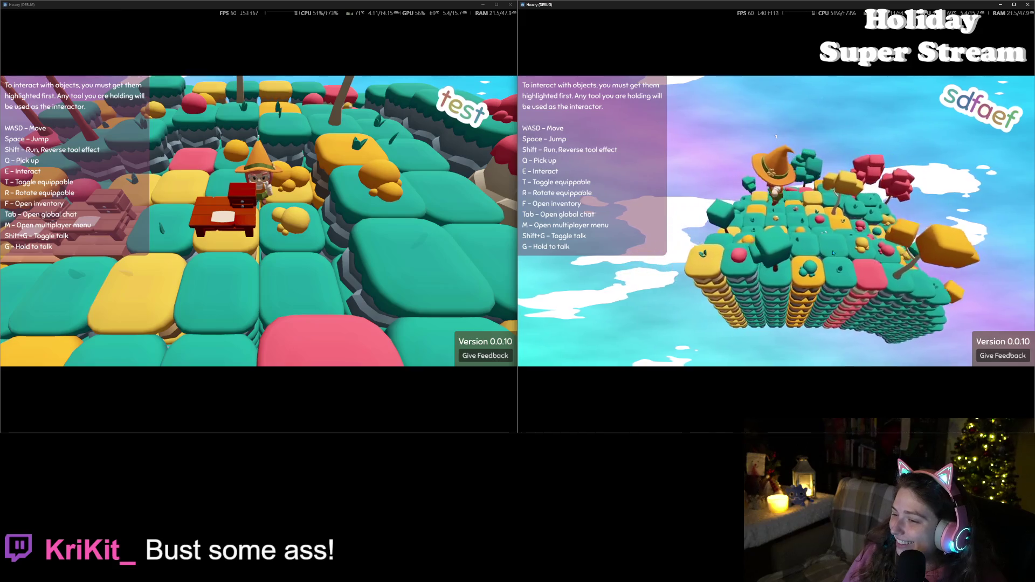
{"action": "scroll", "coordinate": [830, 252], "scroll_direction": "up", "scroll_amount": 5}
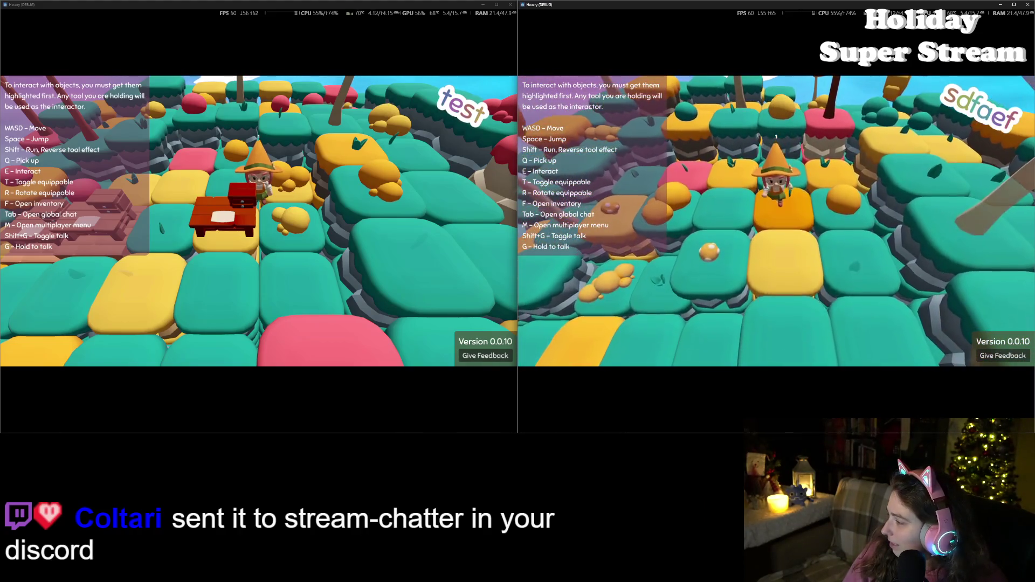
- Switch to Discord's #stream-chatter channel and open the forwarded dining-room photo full size
{"action": "key", "text": "alt+Tab"}
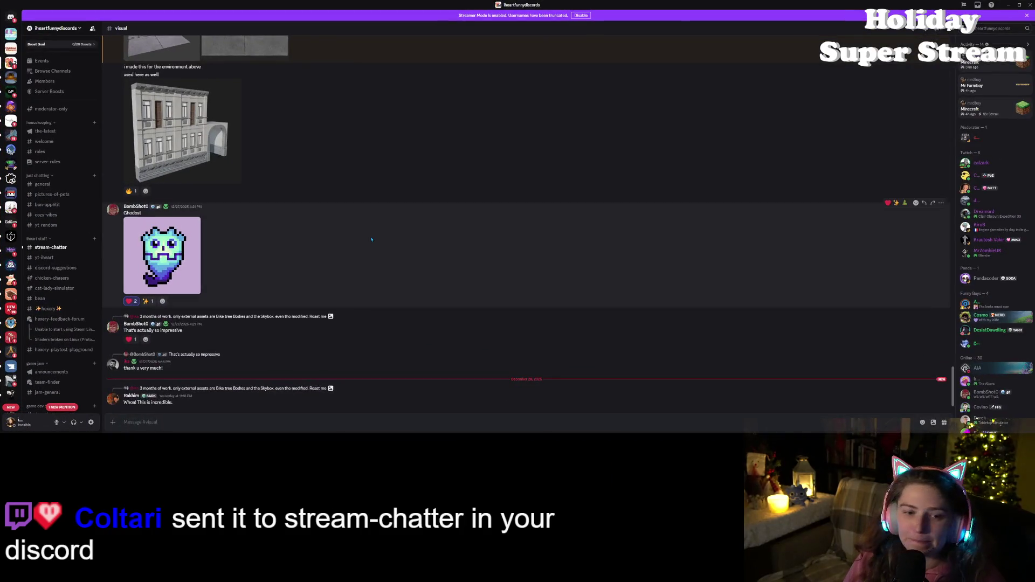
{"action": "left_click", "coordinate": [51, 247]}
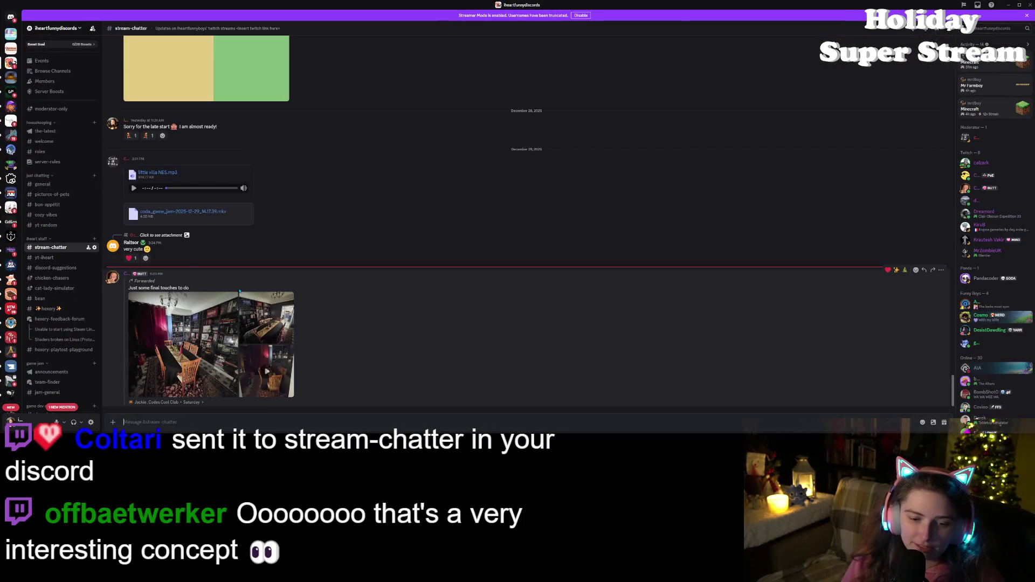
{"action": "left_click", "coordinate": [183, 345]}
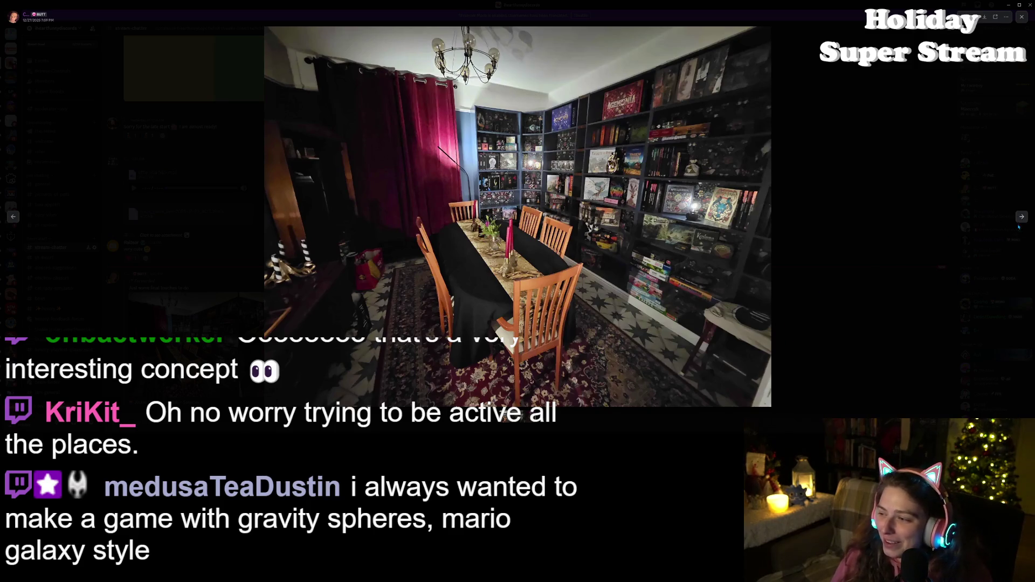
- Step forward through the attachments, rewind the room video to 0:04, then return to the dining-room photo
{"action": "left_click", "coordinate": [1021, 217]}
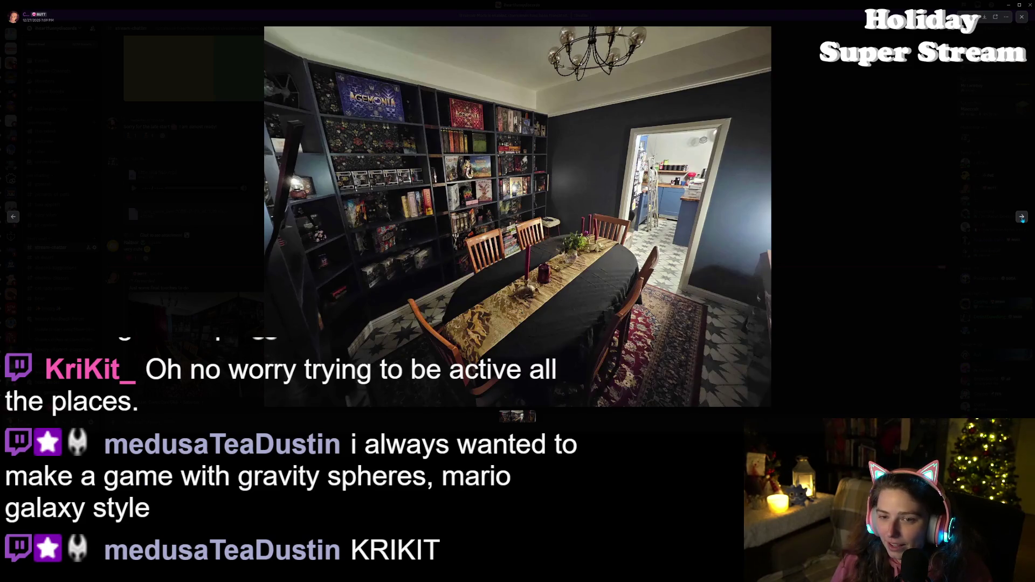
{"action": "left_click", "coordinate": [1021, 217]}
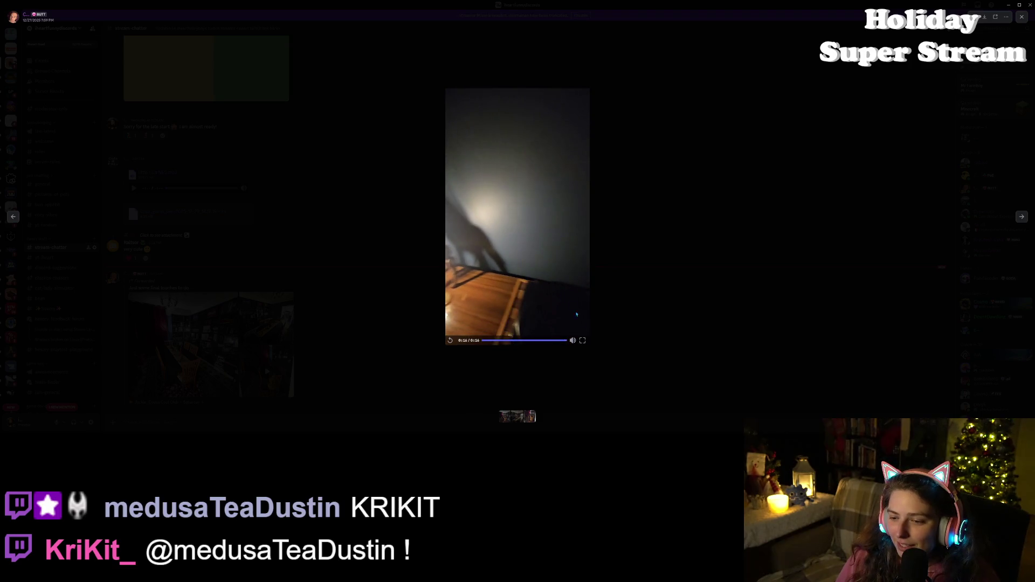
{"action": "mouse_move", "coordinate": [502, 341]}
{"action": "left_mouse_down"}
{"action": "mouse_move", "coordinate": [485, 341]}
{"action": "mouse_move", "coordinate": [506, 346]}
{"action": "left_mouse_up"}
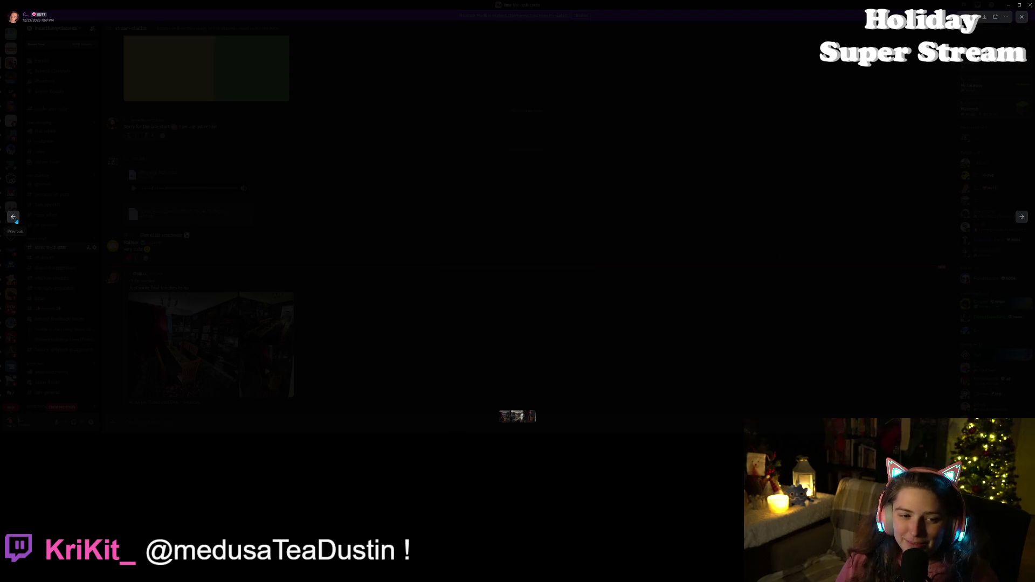
{"action": "left_click", "coordinate": [14, 218]}
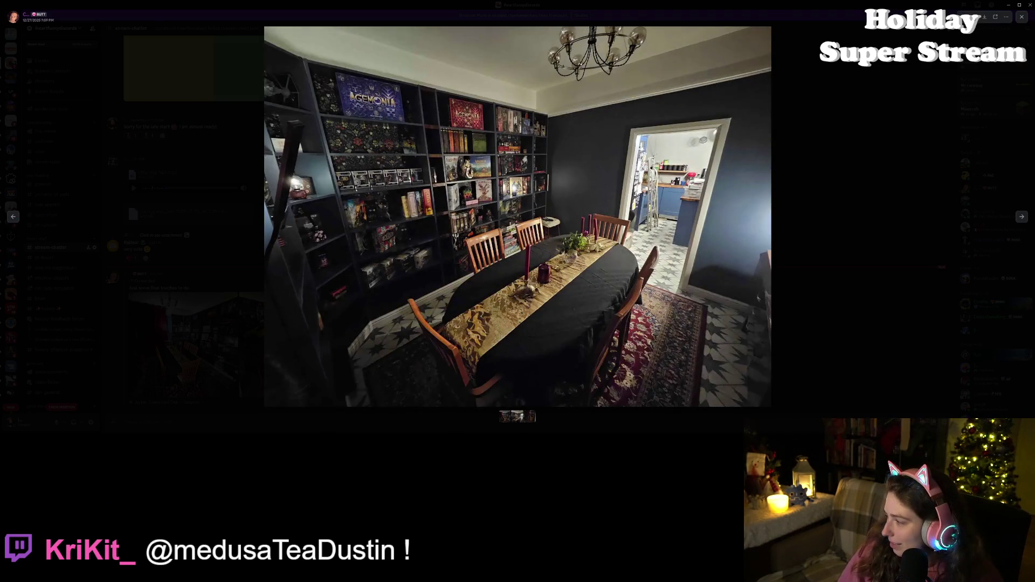
{"action": "key", "text": "alt+Tab"}
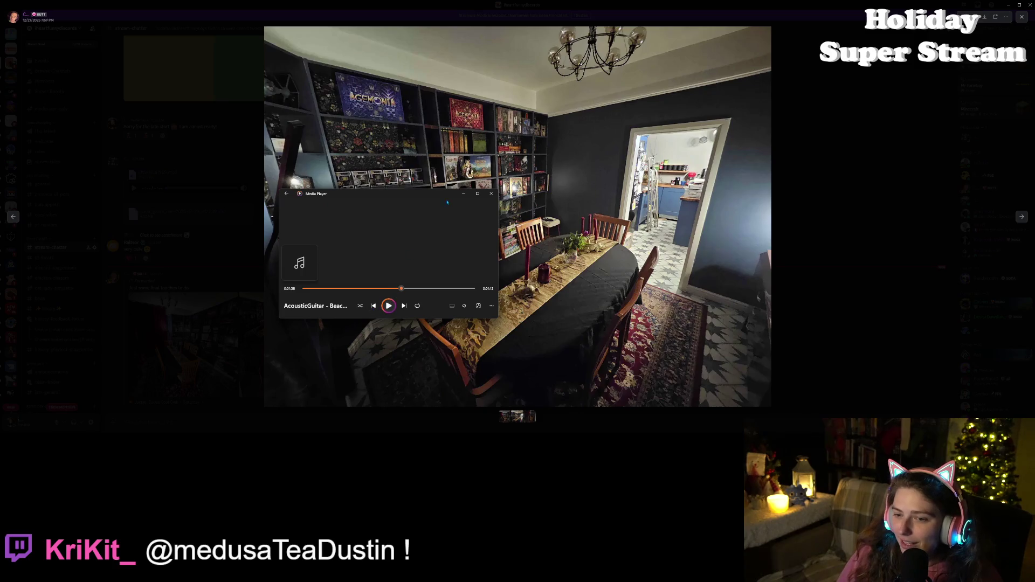
- Minimize the music player, step back through the attachments, close the viewer and reopen the dining-room photo
{"action": "left_click", "coordinate": [463, 193]}
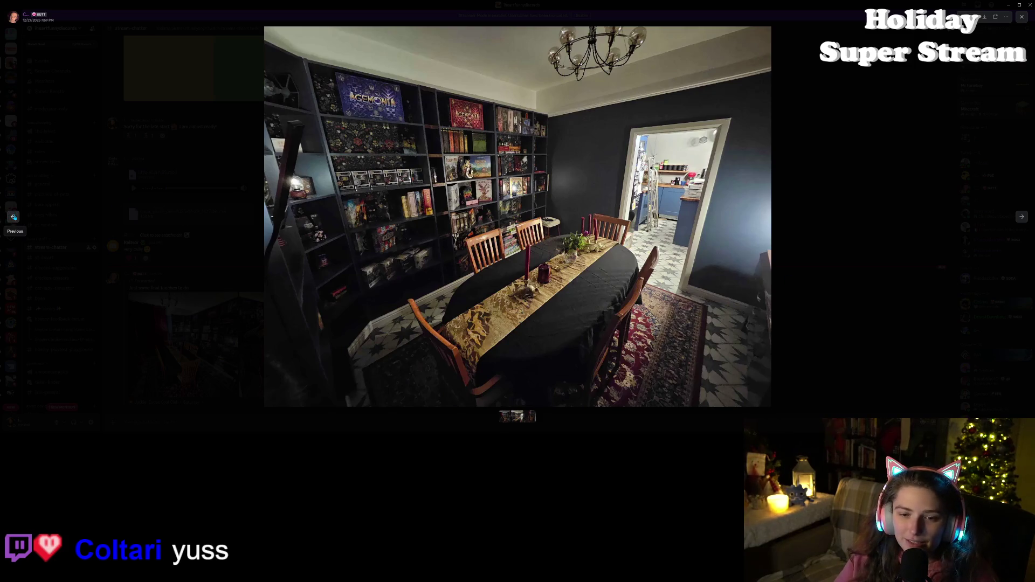
{"action": "left_click", "coordinate": [12, 216]}
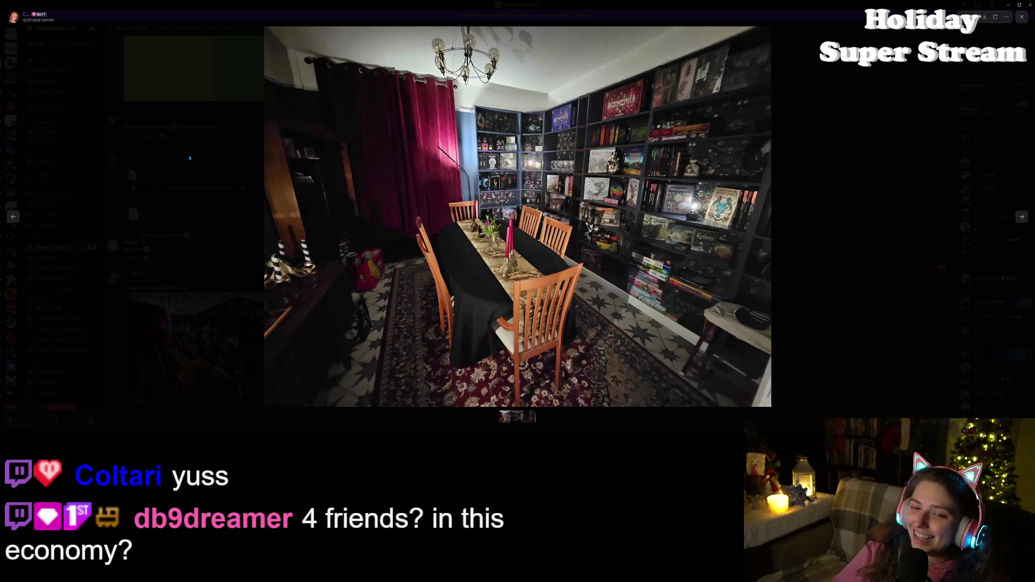
{"action": "left_click", "coordinate": [13, 217]}
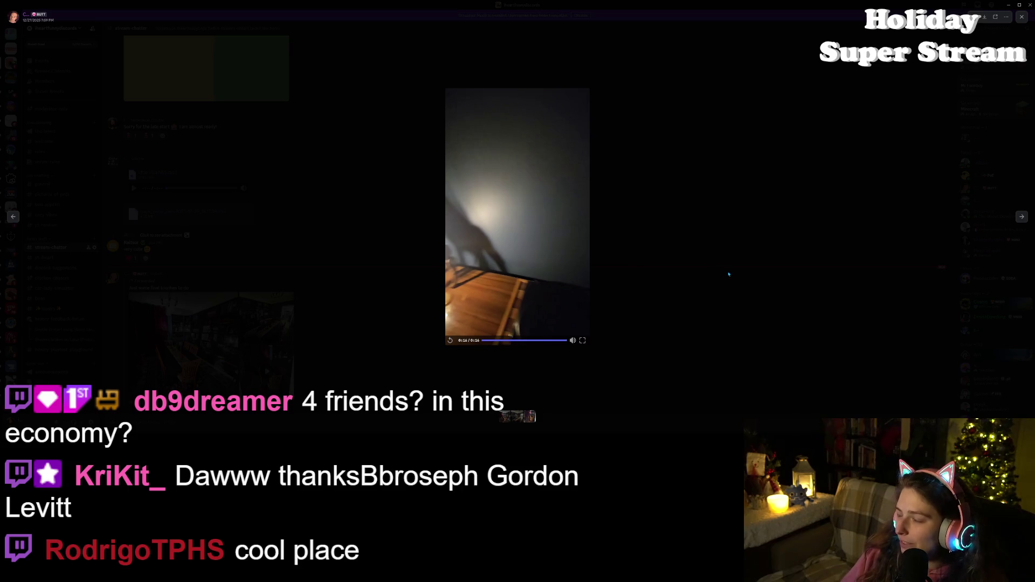
{"action": "left_click", "coordinate": [727, 275]}
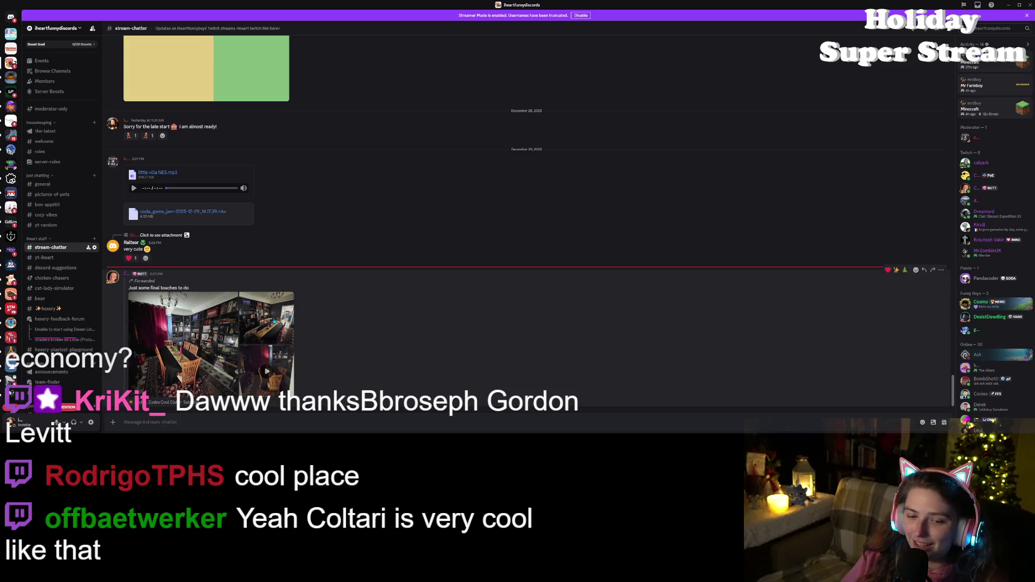
{"action": "left_click", "coordinate": [266, 318]}
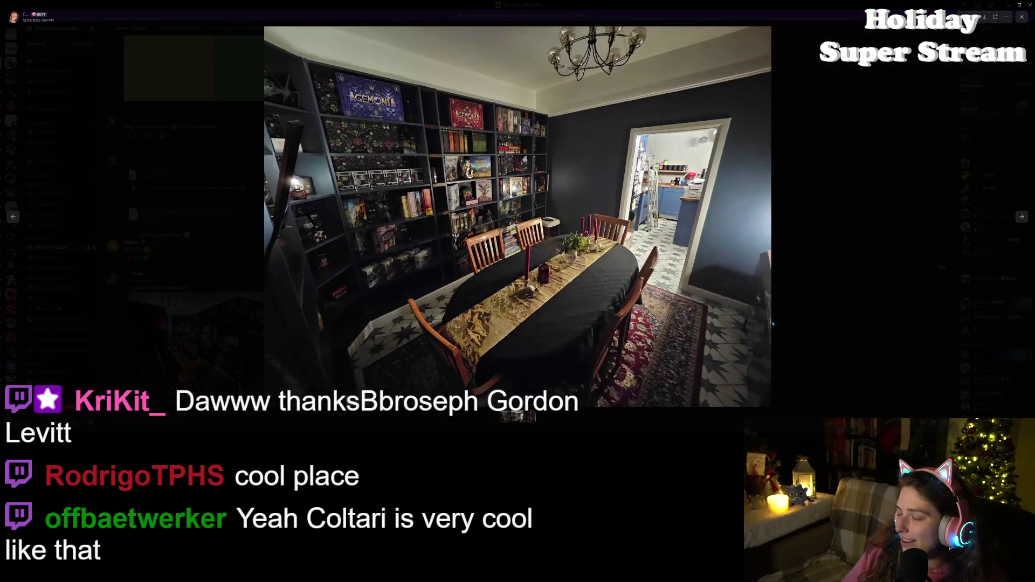
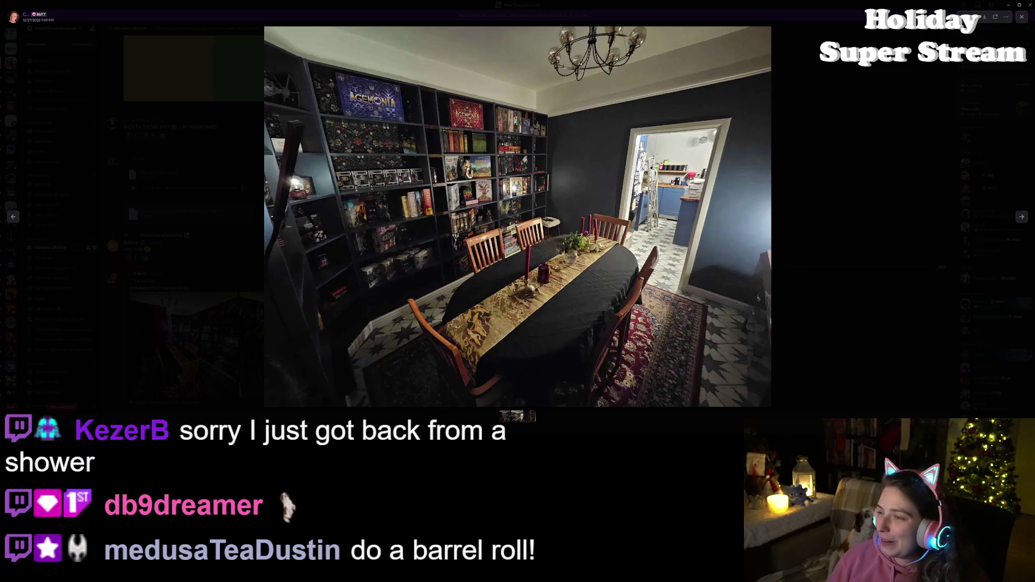
- Close the full-screen photo and switch to the stream-chatter channel
{"action": "left_click", "coordinate": [890, 118]}
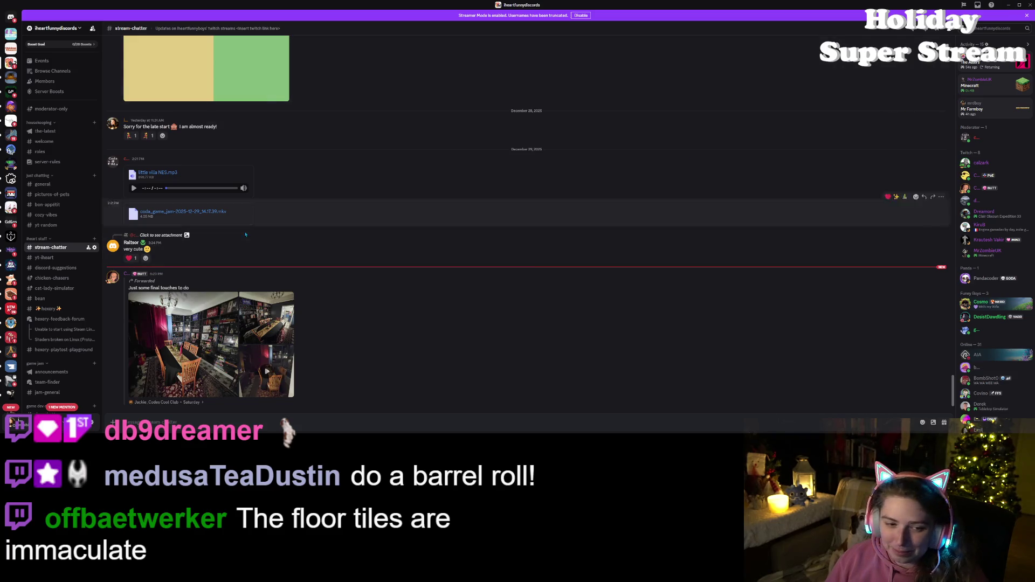
{"action": "scroll", "coordinate": [60, 293], "scroll_direction": "down", "scroll_amount": 4}
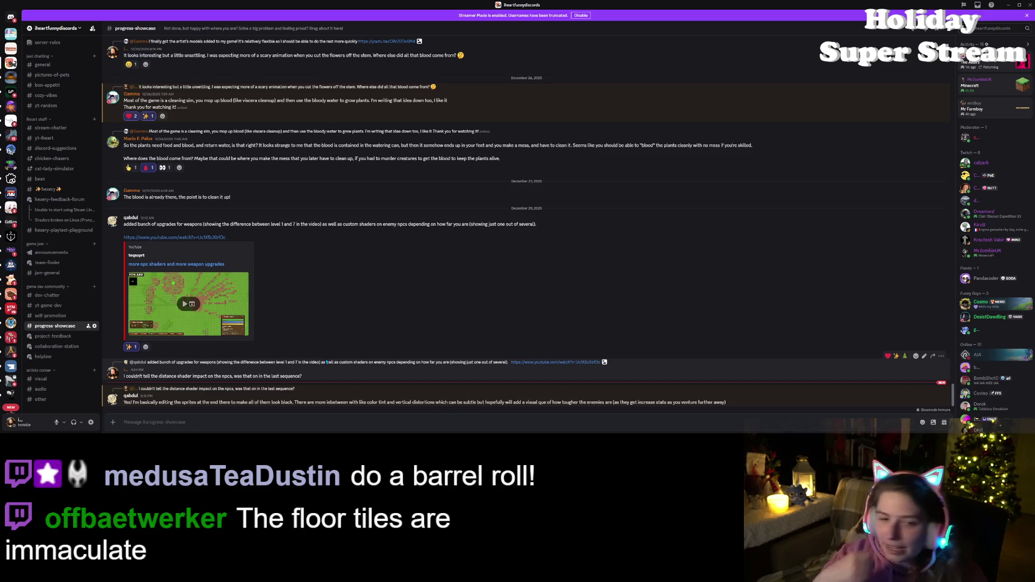
{"action": "left_click", "coordinate": [48, 127]}
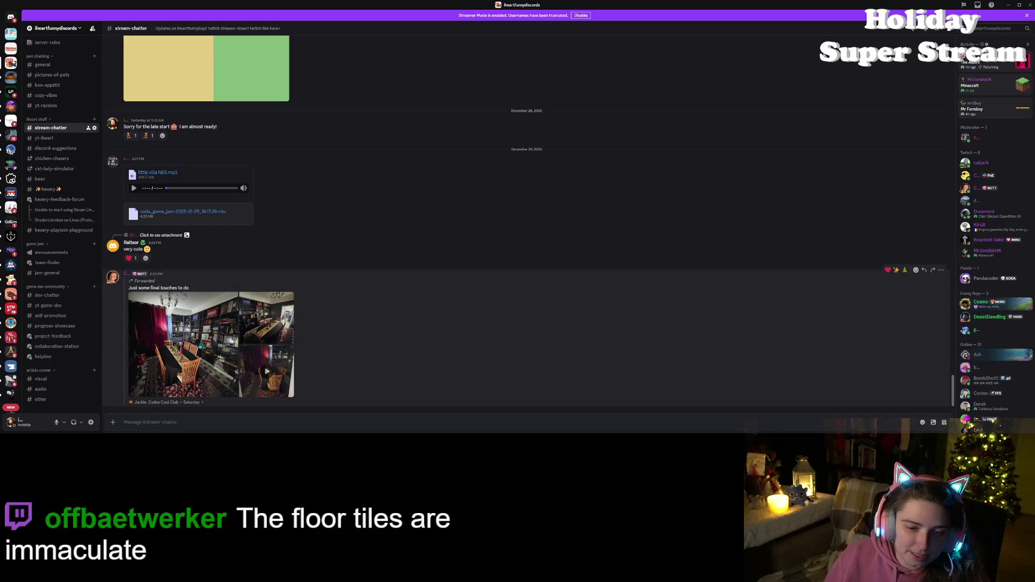
- Zoom into and pan the dining-room photo, then go to the progress-showcase channel
{"action": "left_click", "coordinate": [214, 352]}
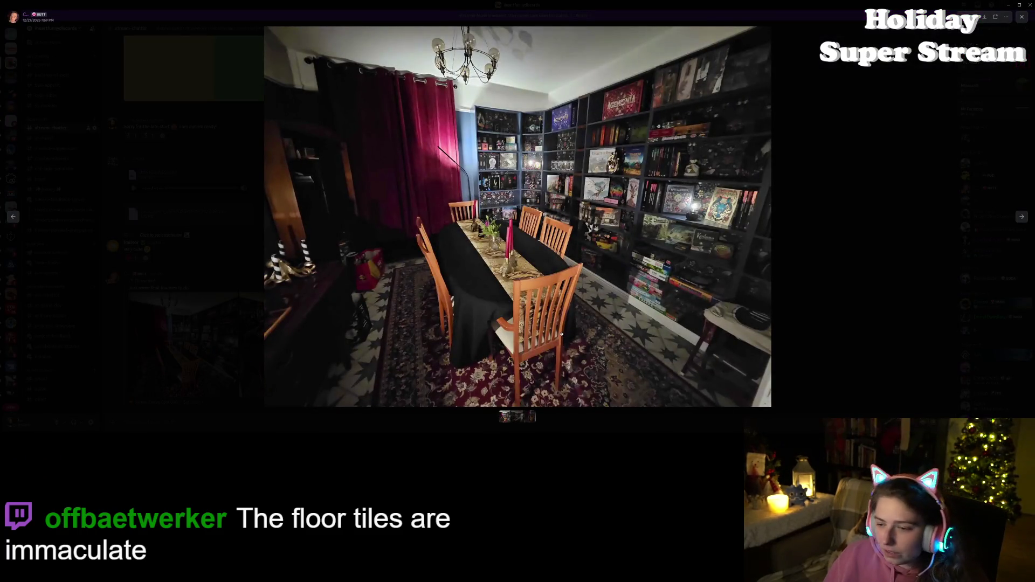
{"action": "left_click", "coordinate": [644, 330]}
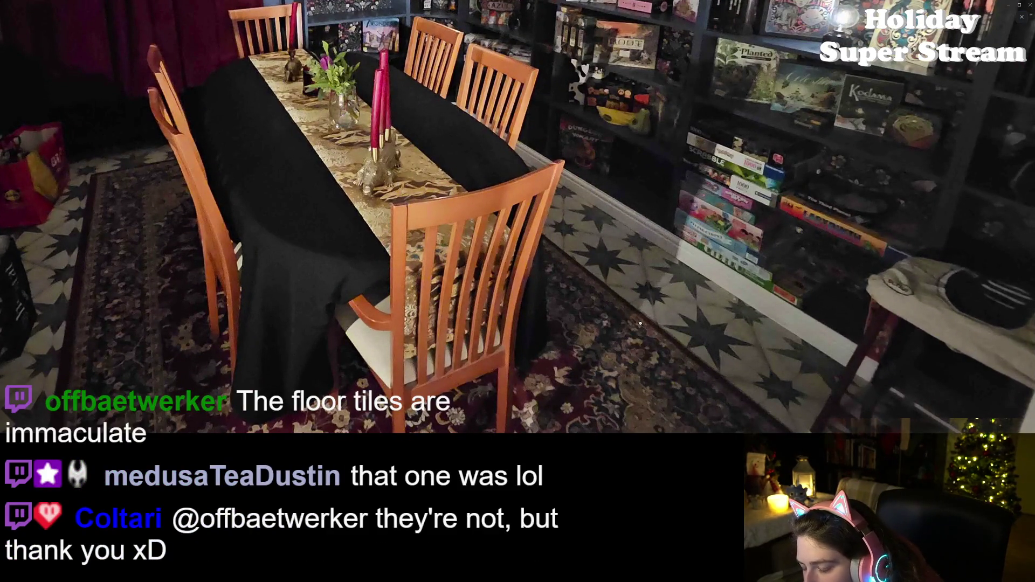
{"action": "mouse_move", "coordinate": [711, 355]}
{"action": "left_mouse_down"}
{"action": "mouse_move", "coordinate": [570, 205]}
{"action": "mouse_move", "coordinate": [643, 105]}
{"action": "mouse_move", "coordinate": [723, 300]}
{"action": "mouse_move", "coordinate": [544, 291]}
{"action": "mouse_move", "coordinate": [488, 267]}
{"action": "left_mouse_up"}
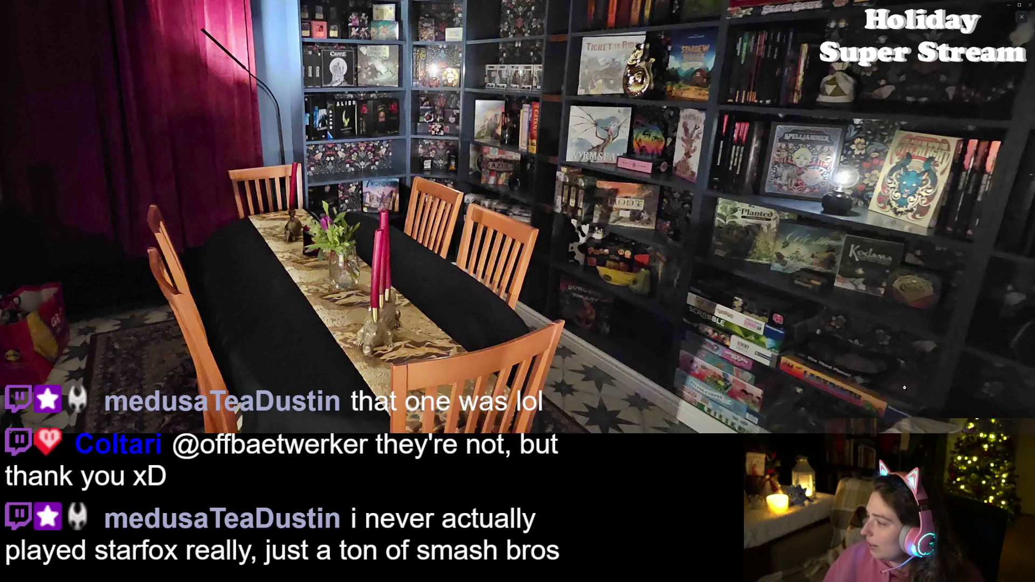
{"action": "key", "text": "Escape"}
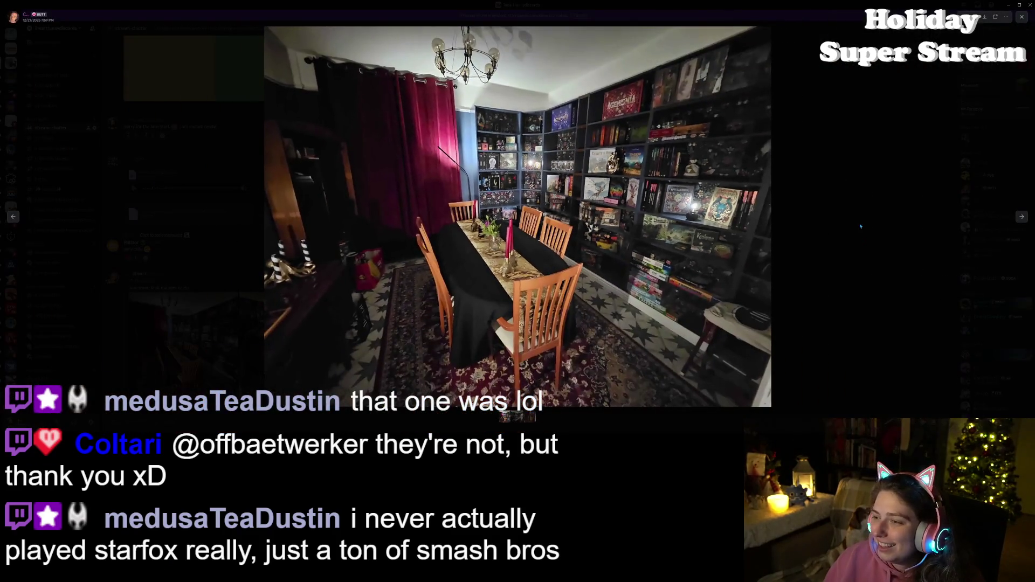
{"action": "key", "text": "Escape"}
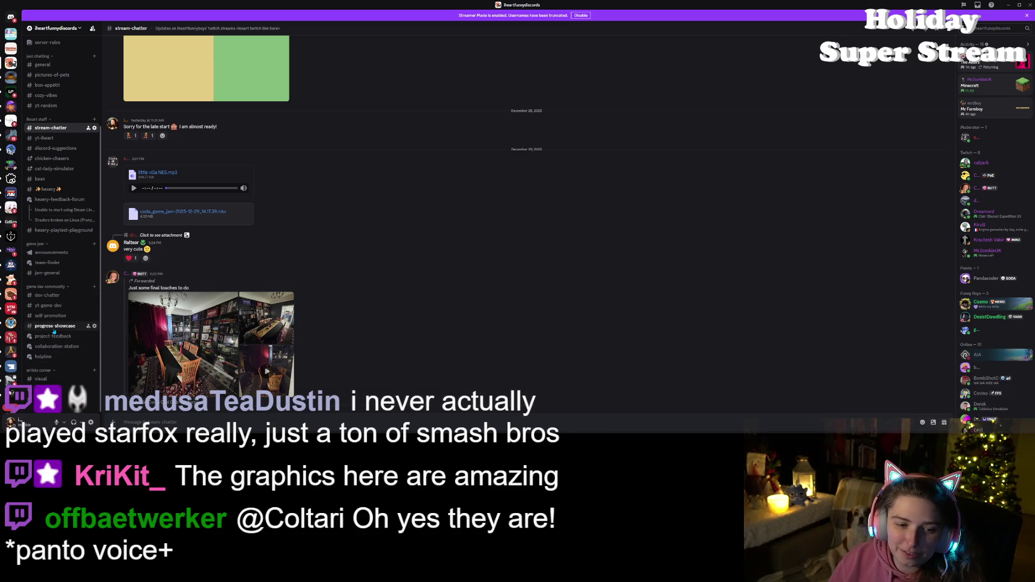
{"action": "mouse_move", "coordinate": [54, 332]}
{"action": "left_click", "coordinate": [54, 329]}
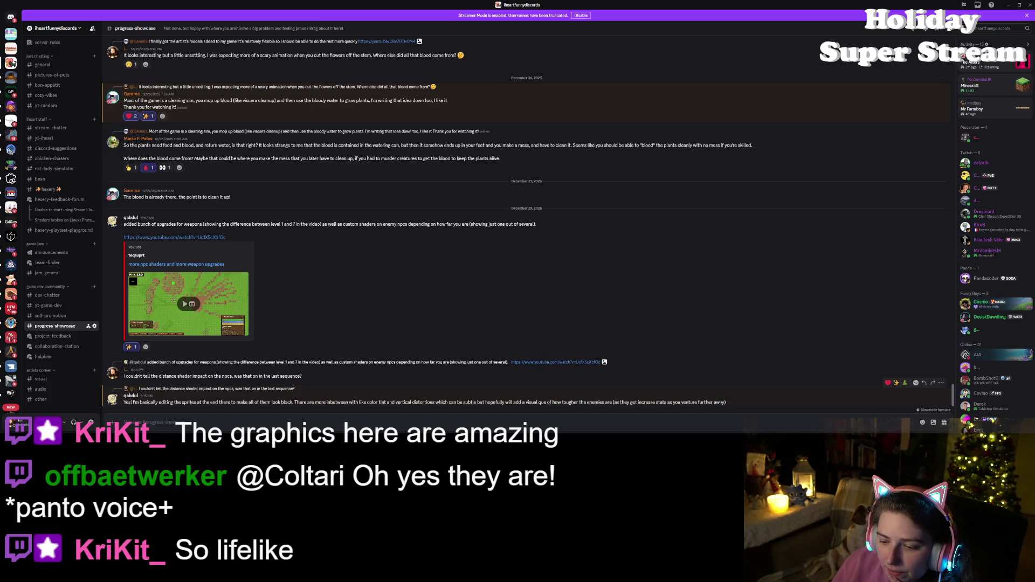
- Reply 'Ohhhh okay, I wasn't sure if the black was just their normal color (for like bats and stuff)' to the shader post, then minimize Discord
{"action": "left_click", "coordinate": [933, 383]}
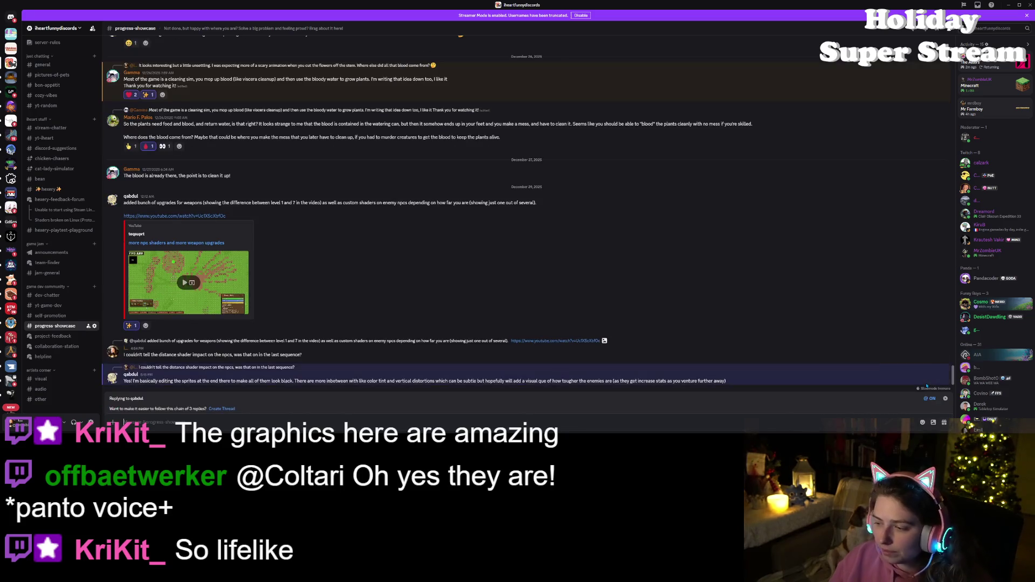
{"action": "type", "text": "Ohhhh"}
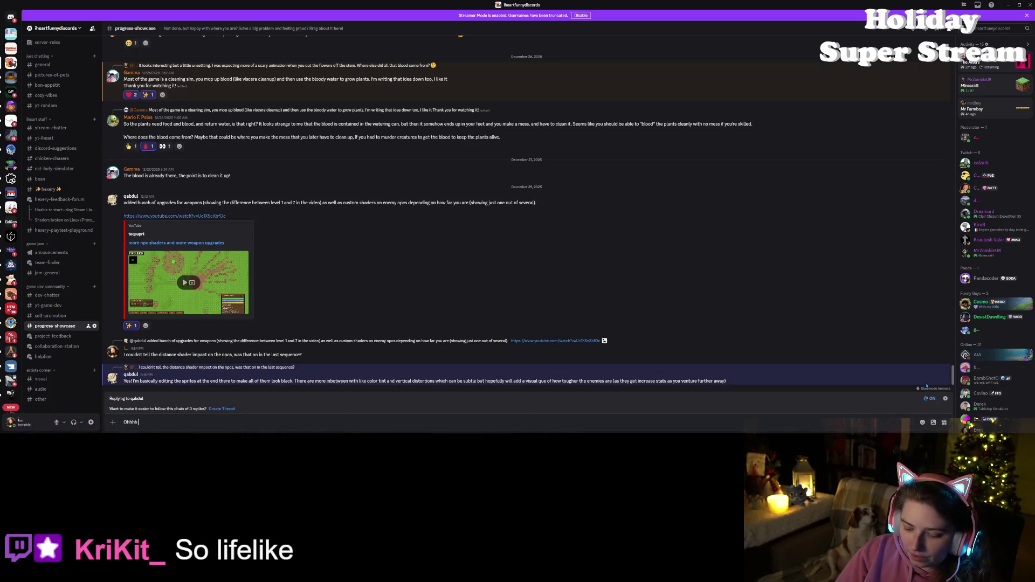
{"action": "type", "text": " okay, I wasn't sure if the black was"}
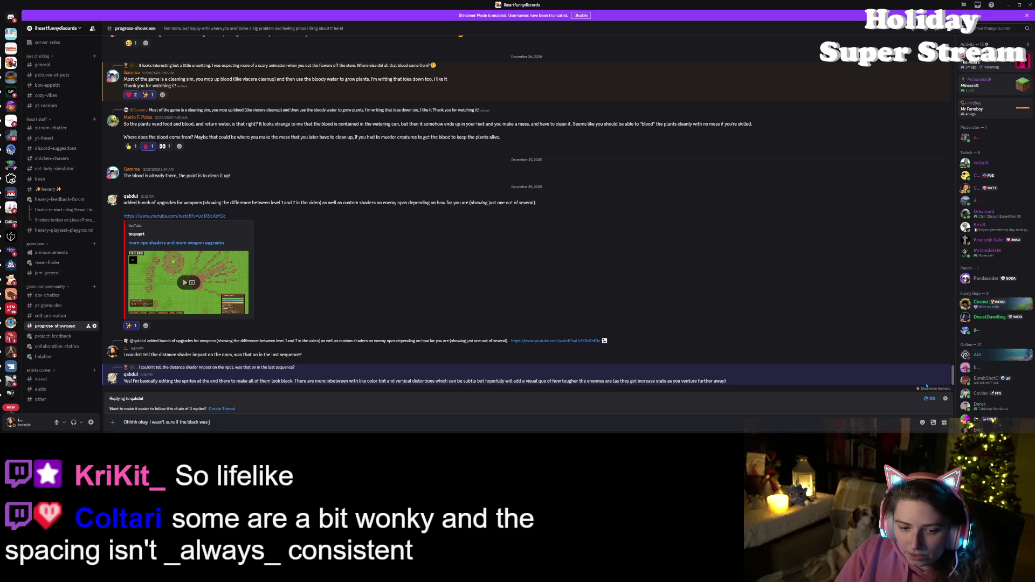
{"action": "type", "text": "just their normal"}
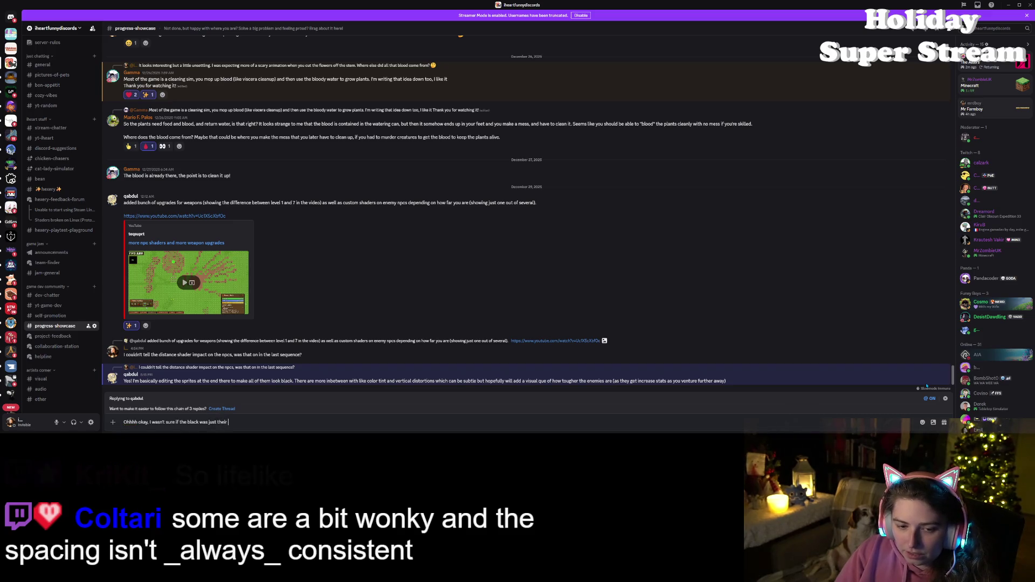
{"action": "type", "text": " color (for like bats and stuff)"}
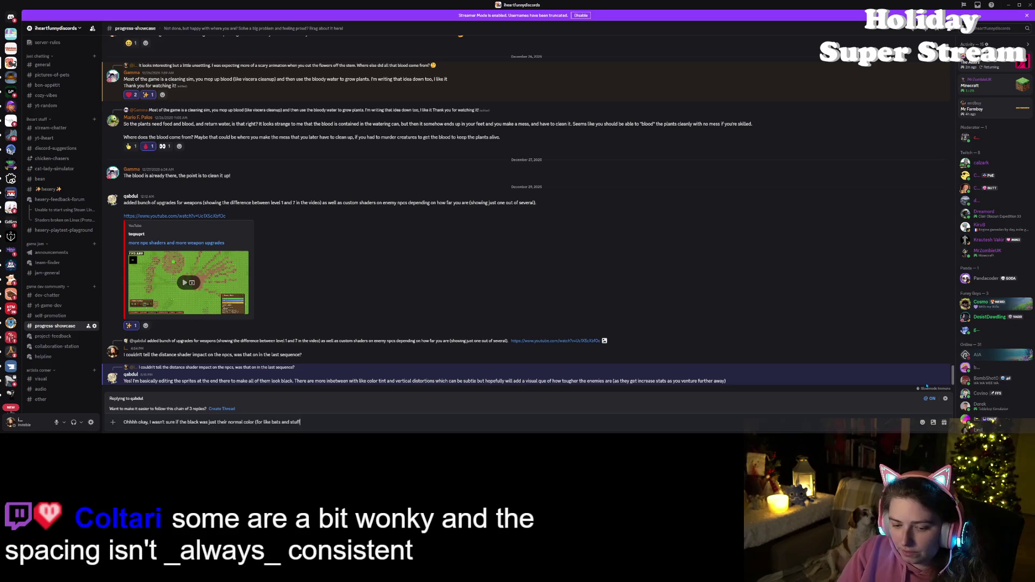
{"action": "key", "text": "Return"}
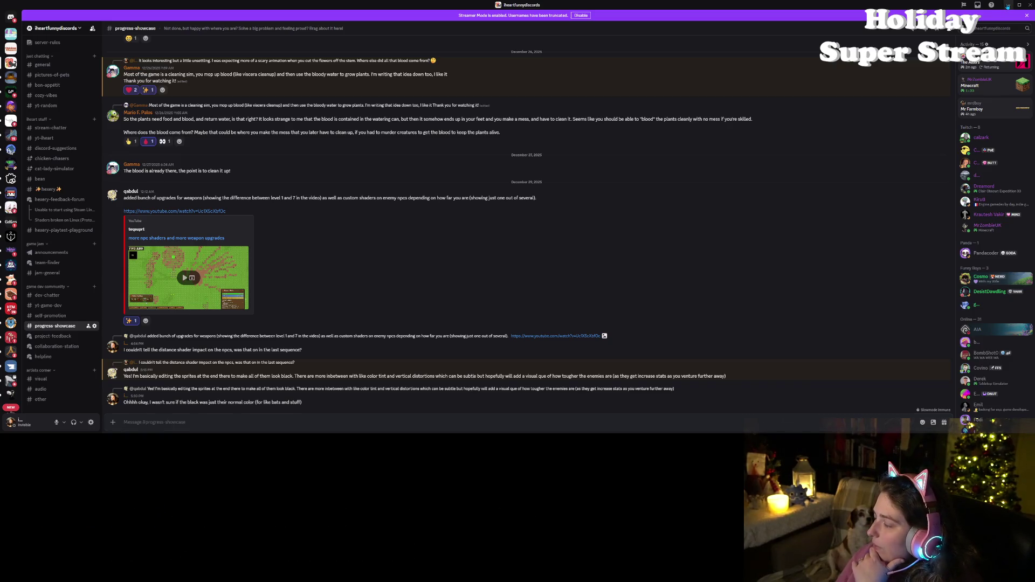
{"action": "left_click", "coordinate": [1008, 6]}
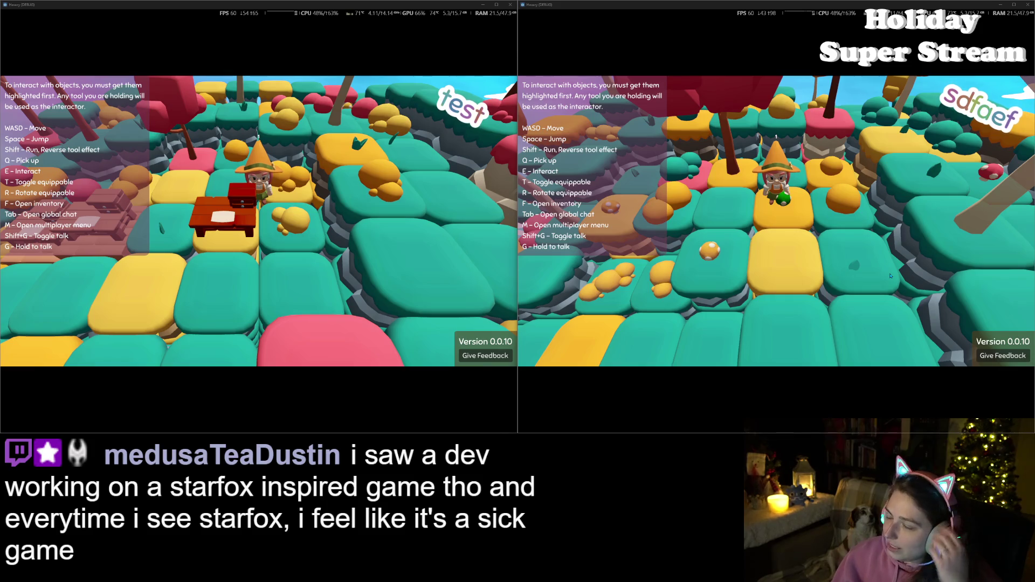
- Walk the left player between the tables and attempt a pickup with Q
{"action": "left_click", "coordinate": [418, 214]}
{"action": "key", "text": "a"}
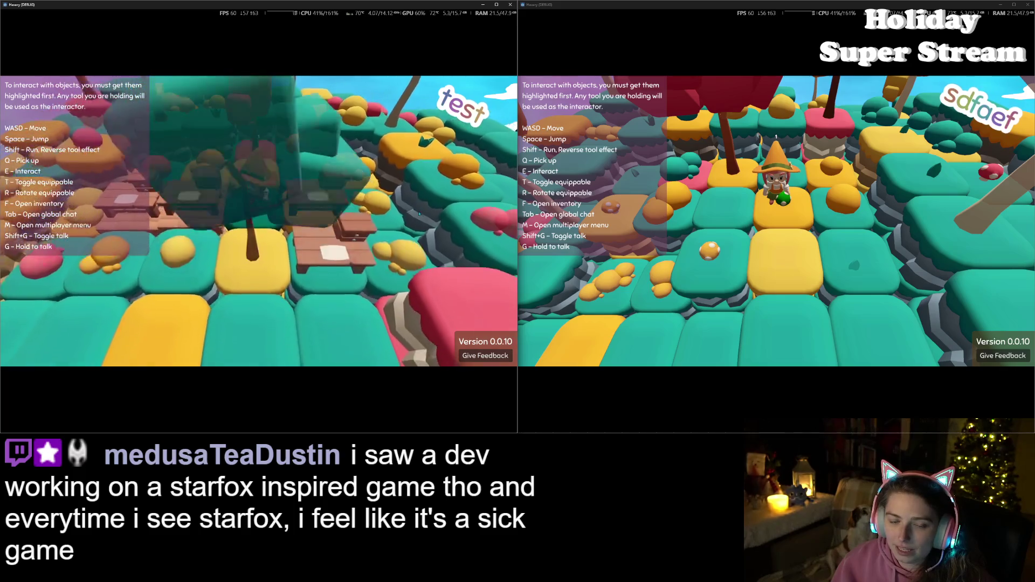
{"action": "key", "text": "s"}
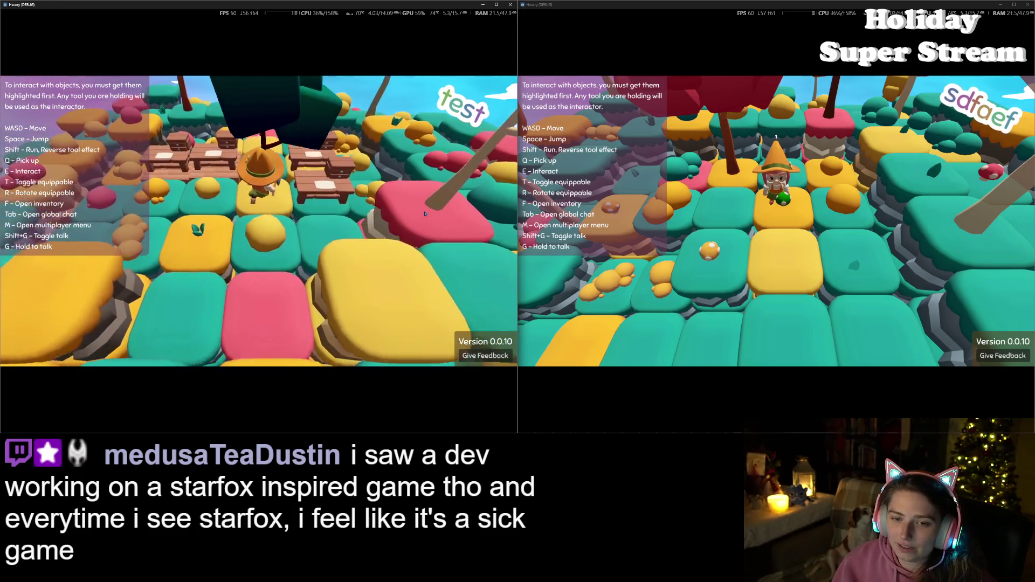
{"action": "key", "text": "s"}
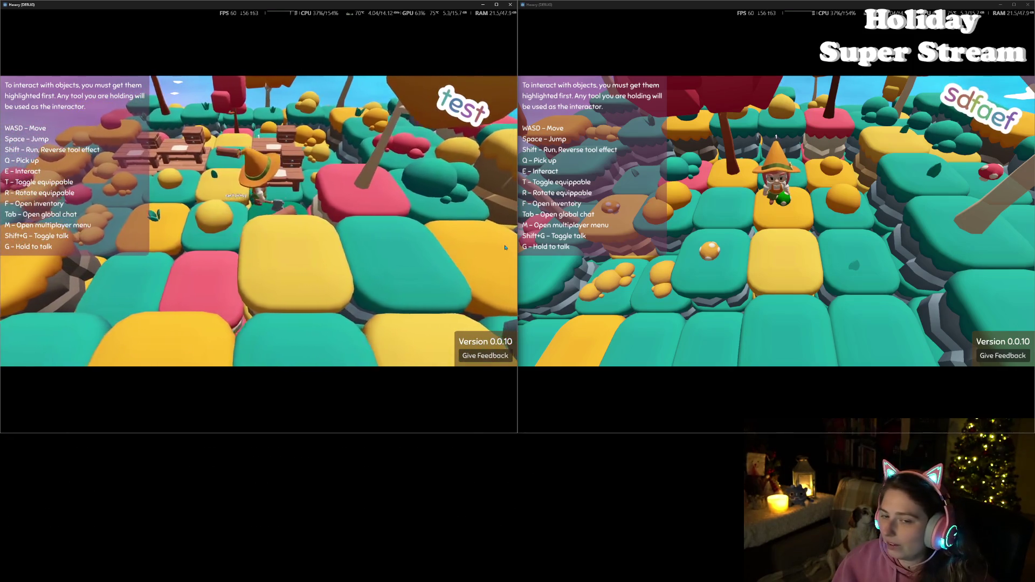
{"action": "key", "text": "q"}
{"action": "key", "text": "w"}
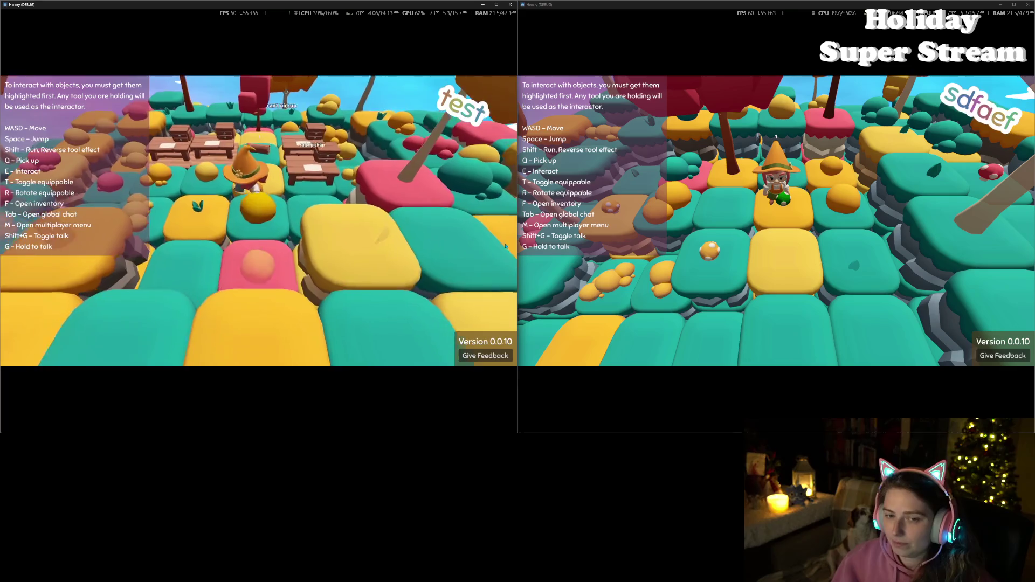
{"action": "key", "text": "s"}
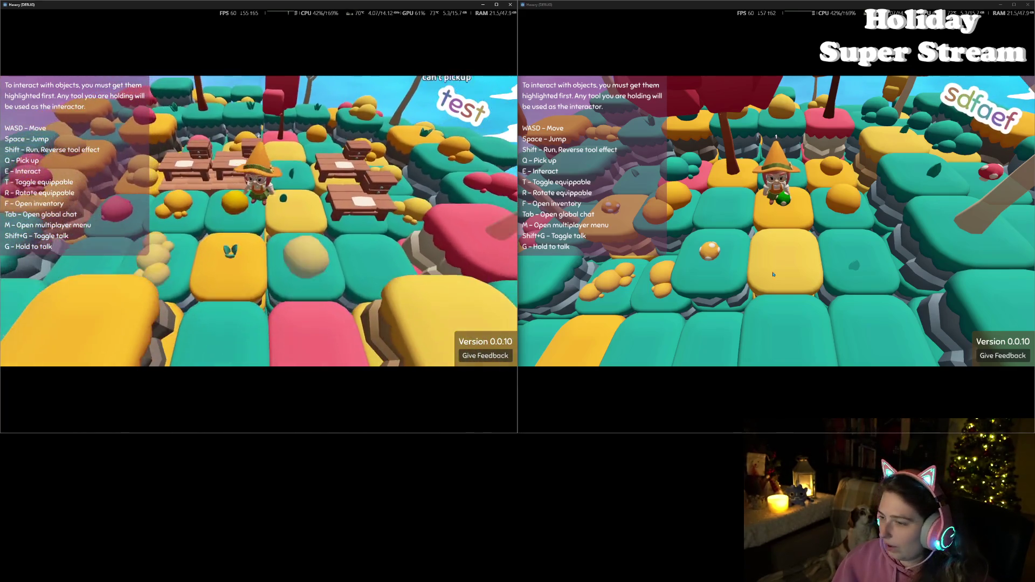
- Check the right game window, then close both game windows to end the debug run
{"action": "left_click", "coordinate": [817, 266]}
{"action": "scroll", "coordinate": [822, 261], "scroll_direction": "down", "scroll_amount": 5}
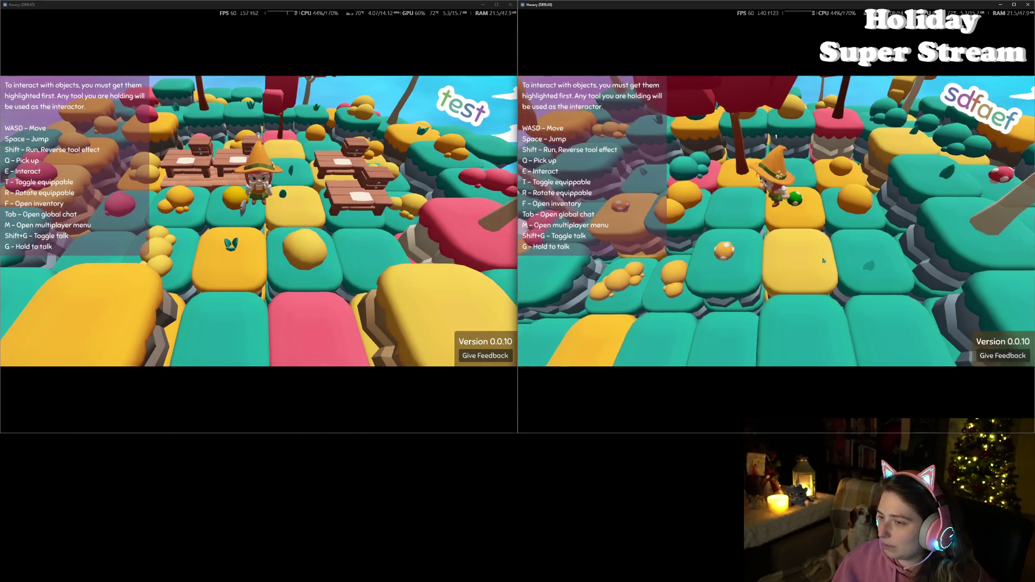
{"action": "scroll", "coordinate": [828, 254], "scroll_direction": "up", "scroll_amount": 5}
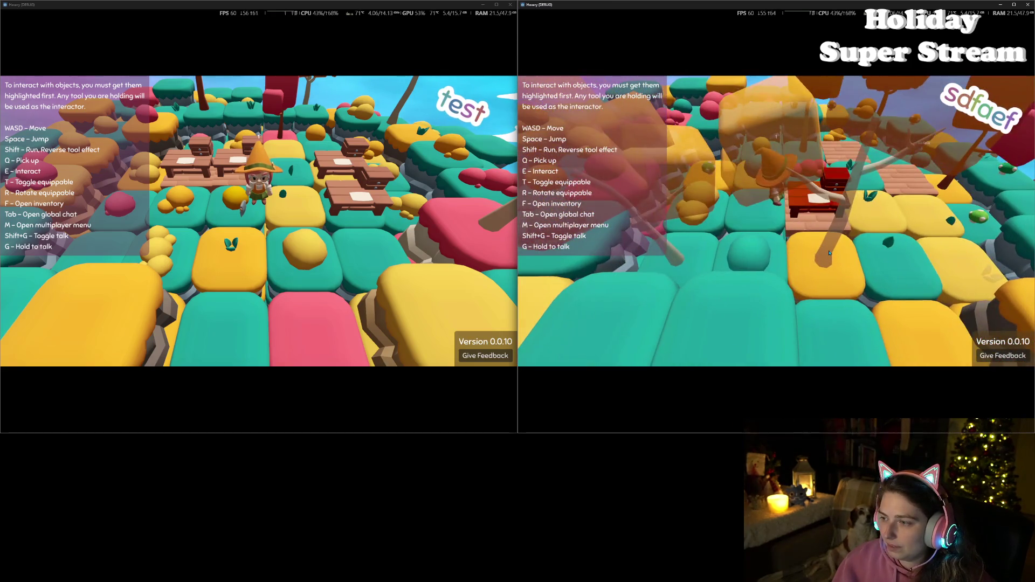
{"action": "scroll", "coordinate": [828, 255], "scroll_direction": "down", "scroll_amount": 2}
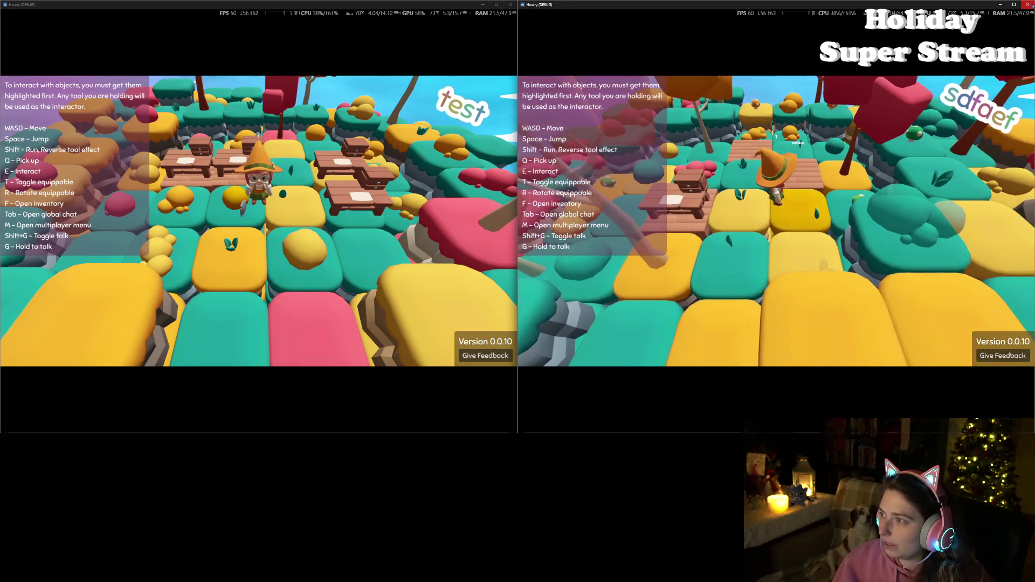
{"action": "left_click", "coordinate": [1027, 5]}
{"action": "left_click", "coordinate": [510, 5]}
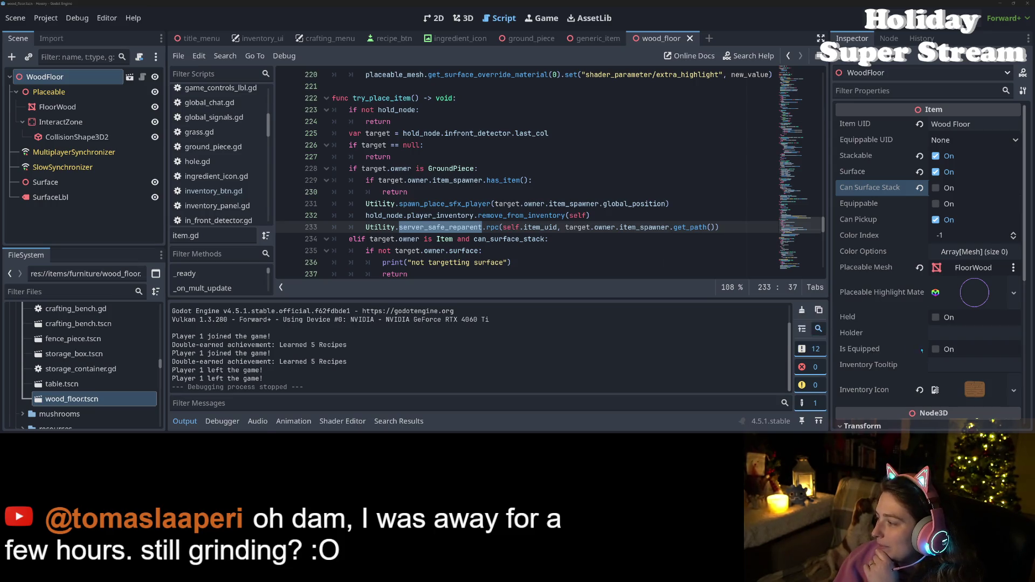
- Collapse the output panel and inspect spawn_place_sfx_player in try_place_item around line 239
{"action": "left_click", "coordinate": [184, 421]}
{"action": "left_click", "coordinate": [598, 297]}
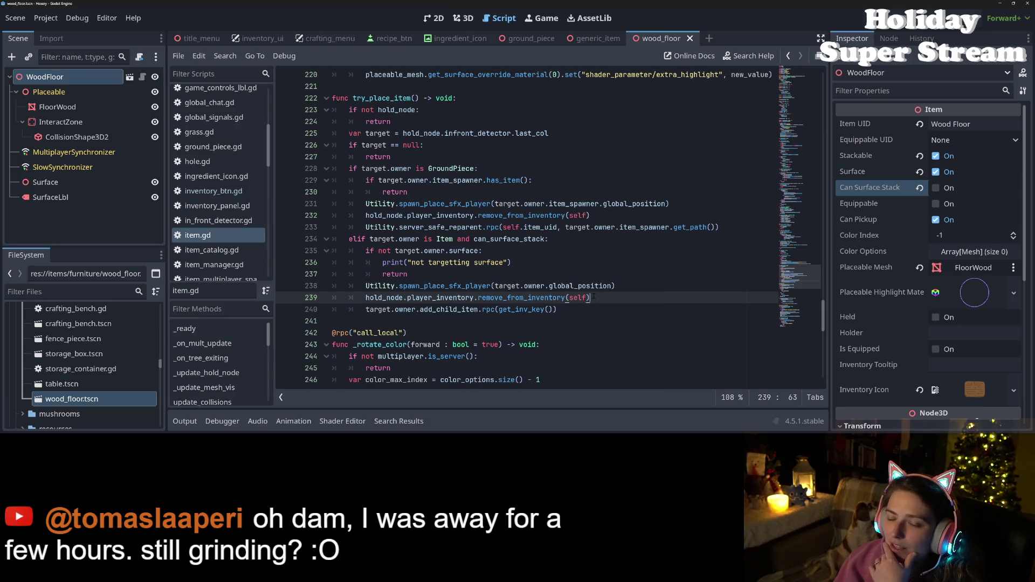
{"action": "double_click", "coordinate": [447, 204]}
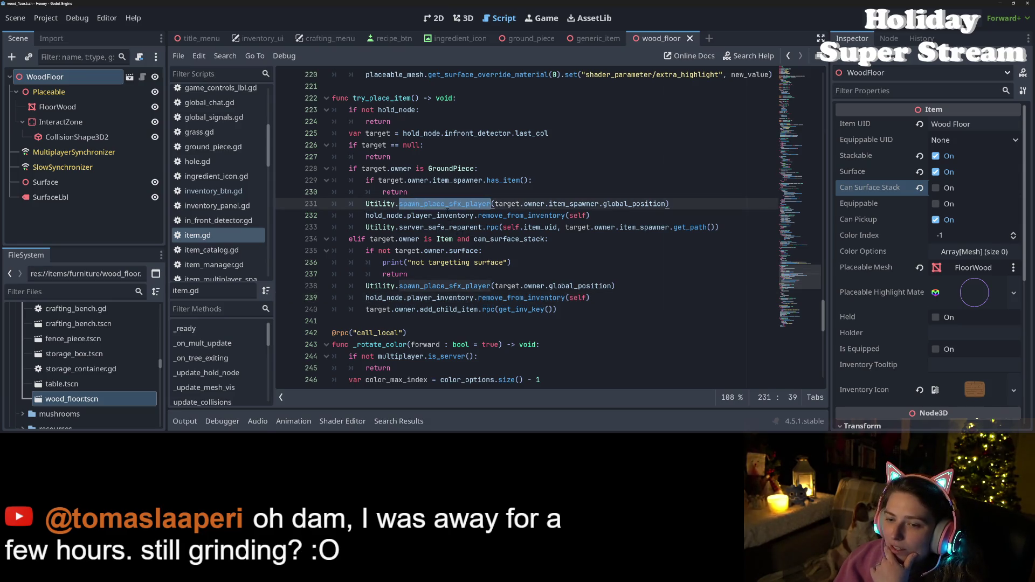
{"action": "scroll", "coordinate": [233, 248], "scroll_direction": "up", "scroll_amount": 3}
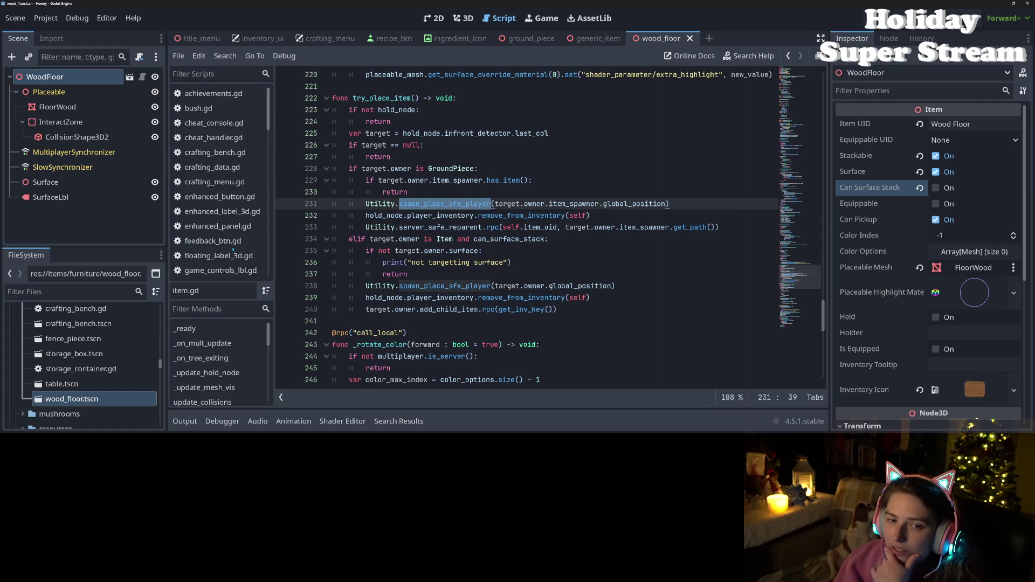
{"action": "scroll", "coordinate": [232, 249], "scroll_direction": "down", "scroll_amount": 10}
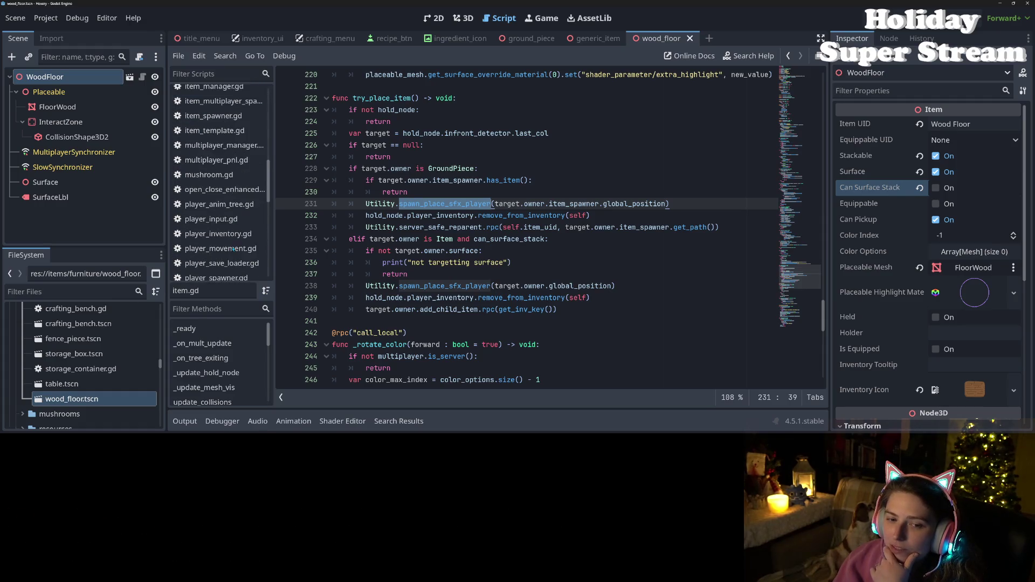
{"action": "scroll", "coordinate": [233, 249], "scroll_direction": "down", "scroll_amount": 2}
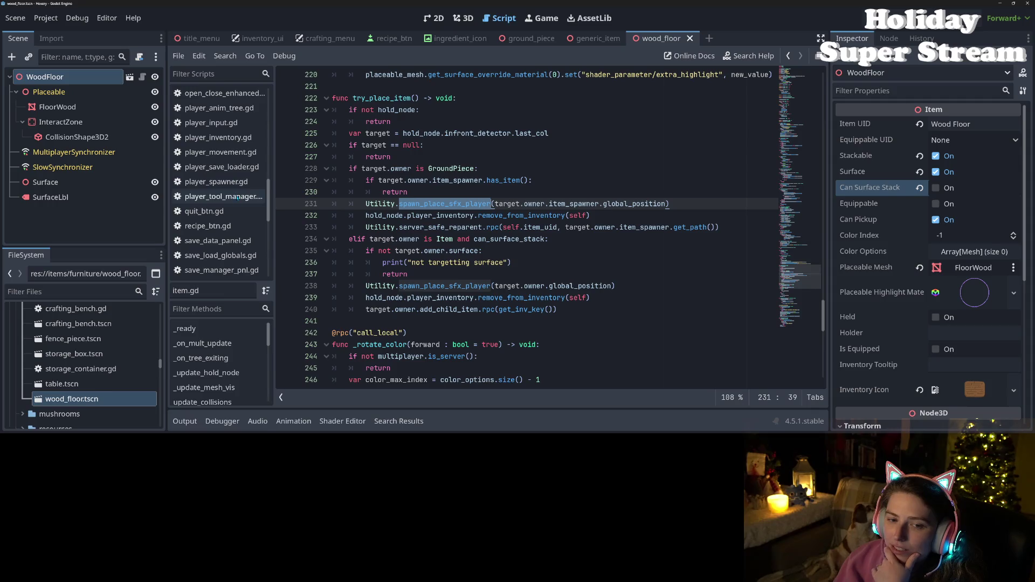
- Open player_movement.gd and review pickup()'s server-only return, can_pickup check and floating label
{"action": "left_click", "coordinate": [241, 153]}
{"action": "scroll", "coordinate": [507, 312], "scroll_direction": "down", "scroll_amount": 20}
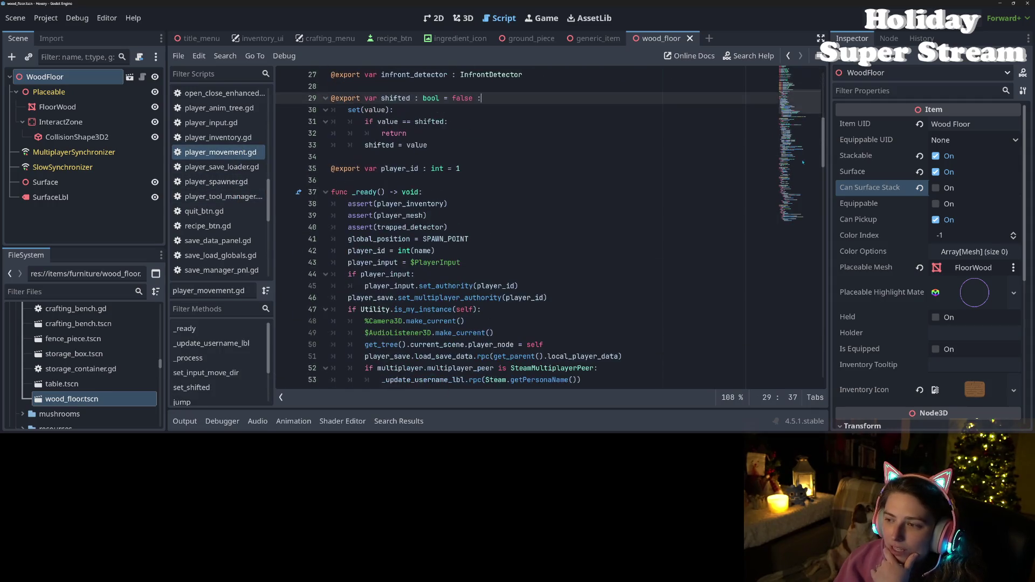
{"action": "scroll", "coordinate": [812, 204], "scroll_direction": "down", "scroll_amount": 2}
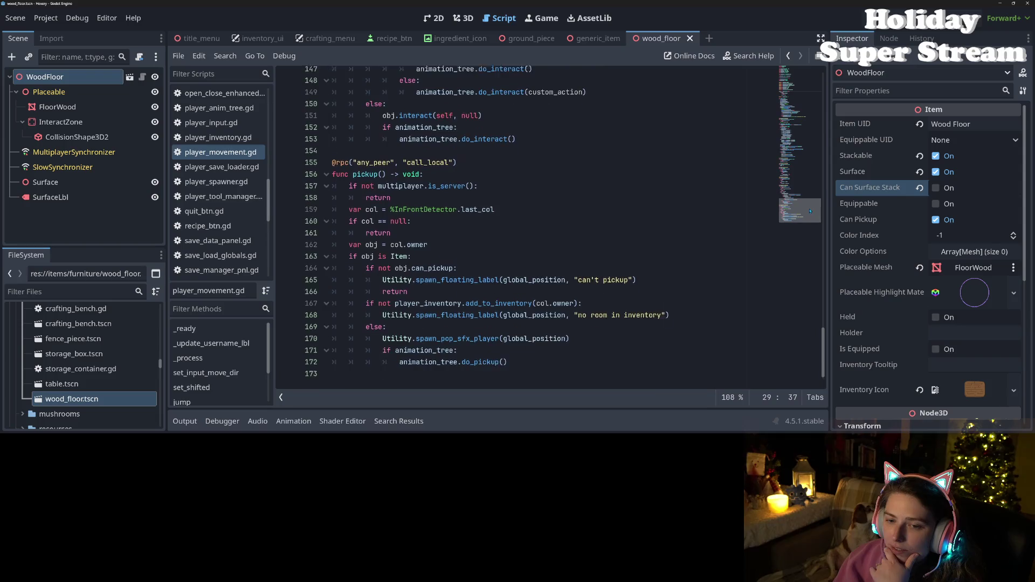
{"action": "left_click", "coordinate": [434, 192]}
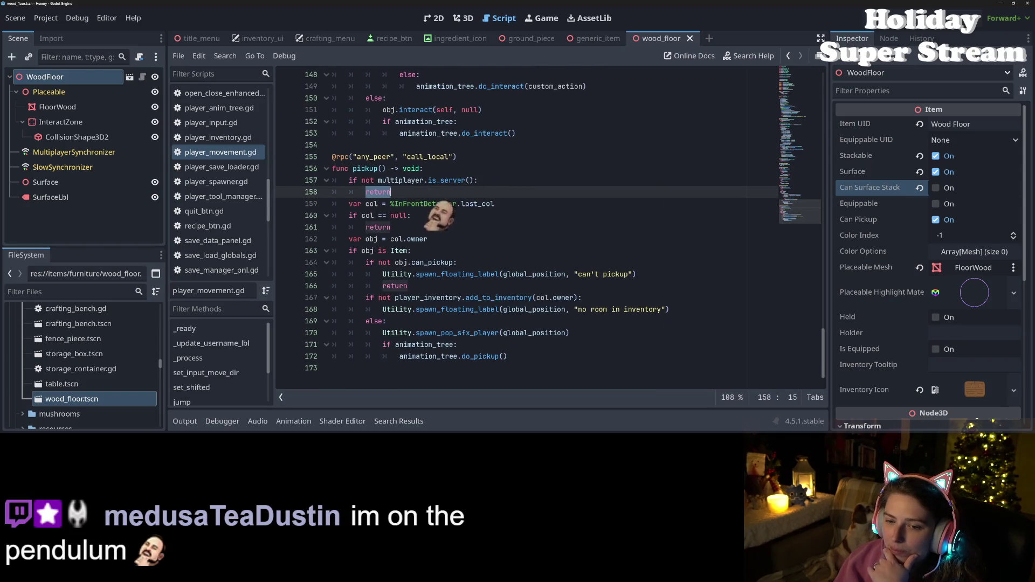
{"action": "double_click", "coordinate": [426, 263]}
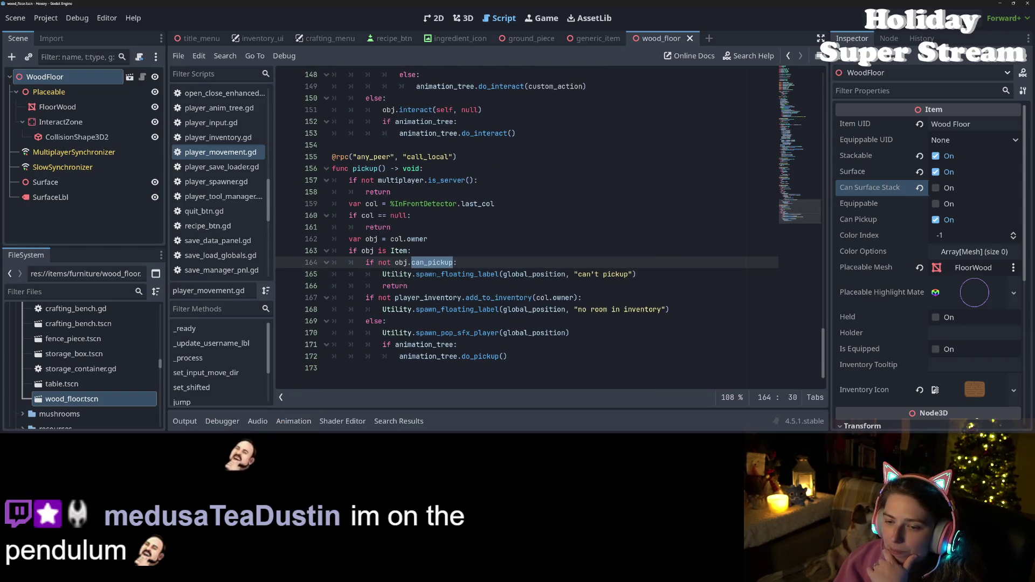
{"action": "double_click", "coordinate": [447, 275]}
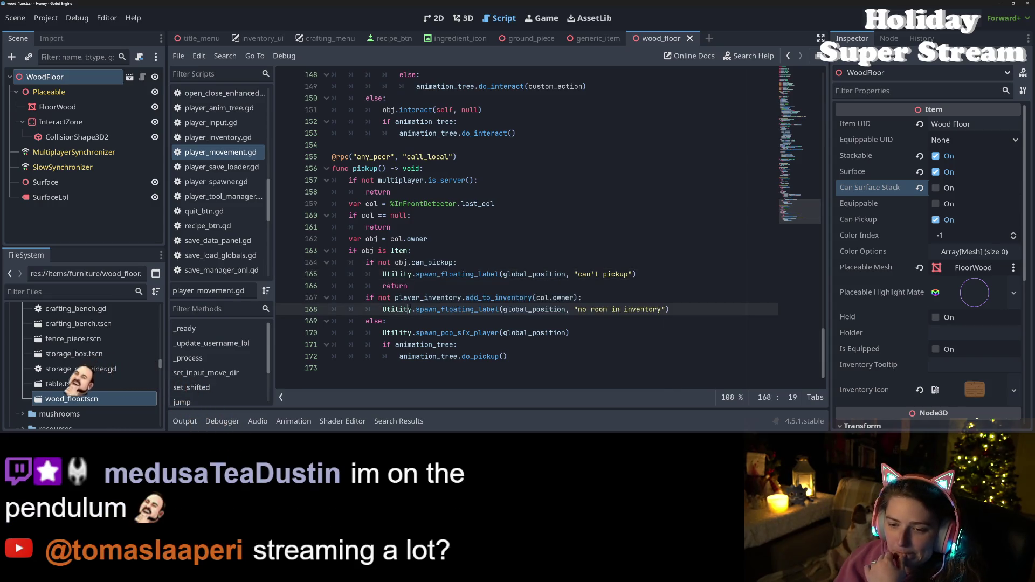
- Jump from pickup()'s add_to_inventory call to its definition in player_inventory.gd
{"action": "double_click", "coordinate": [429, 298]}
{"action": "double_click", "coordinate": [494, 298]}
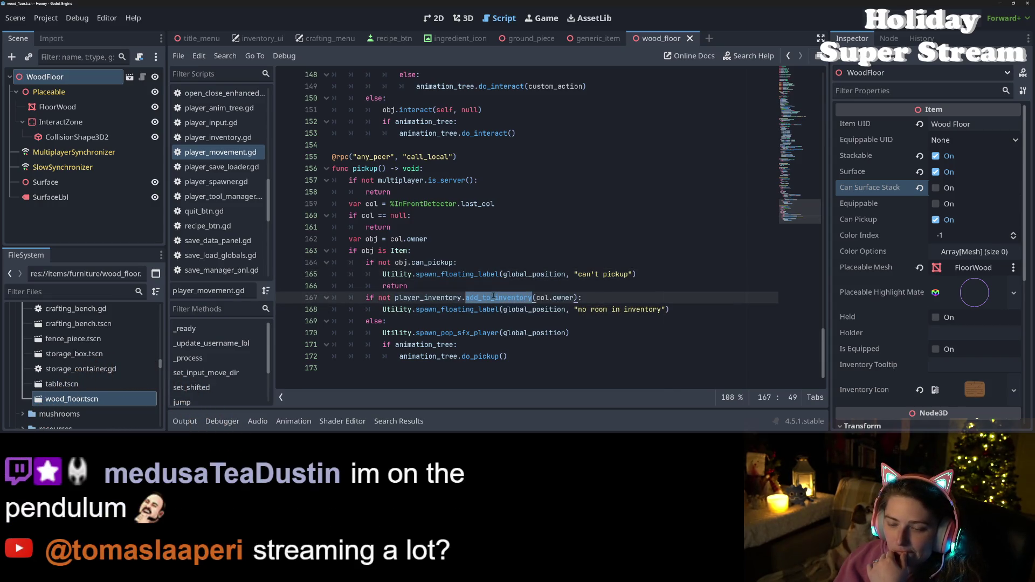
{"action": "double_click", "coordinate": [473, 309]}
{"action": "left_click", "coordinate": [433, 332]}
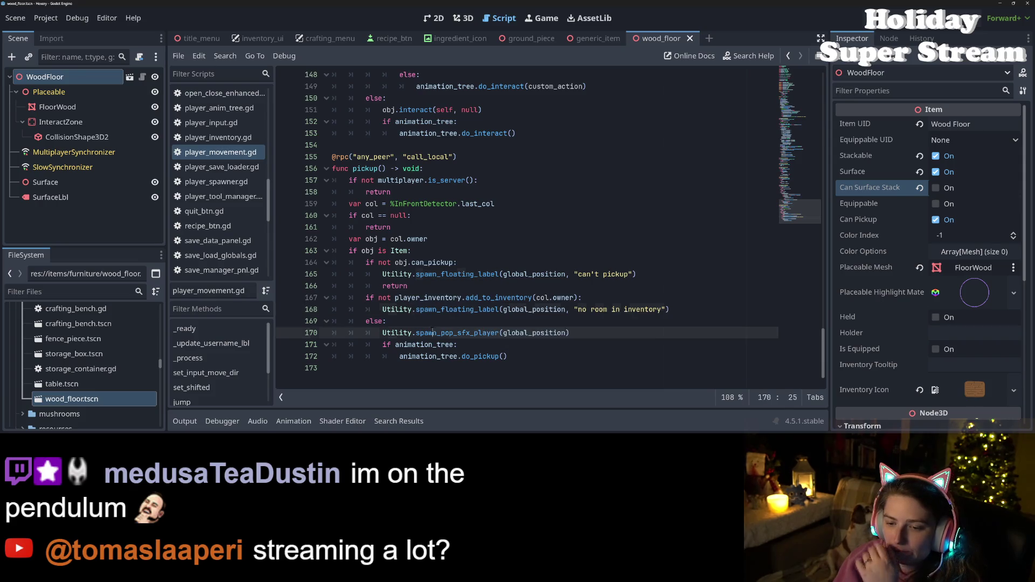
{"action": "double_click", "coordinate": [464, 309]}
{"action": "double_click", "coordinate": [486, 298]}
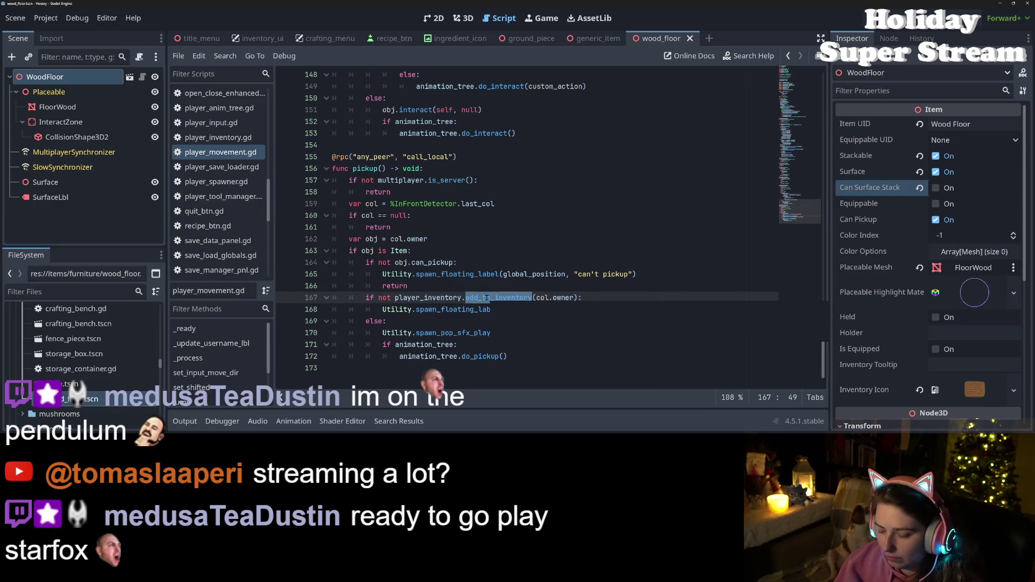
{"action": "left_click", "coordinate": [487, 297], "text": "ctrl"}
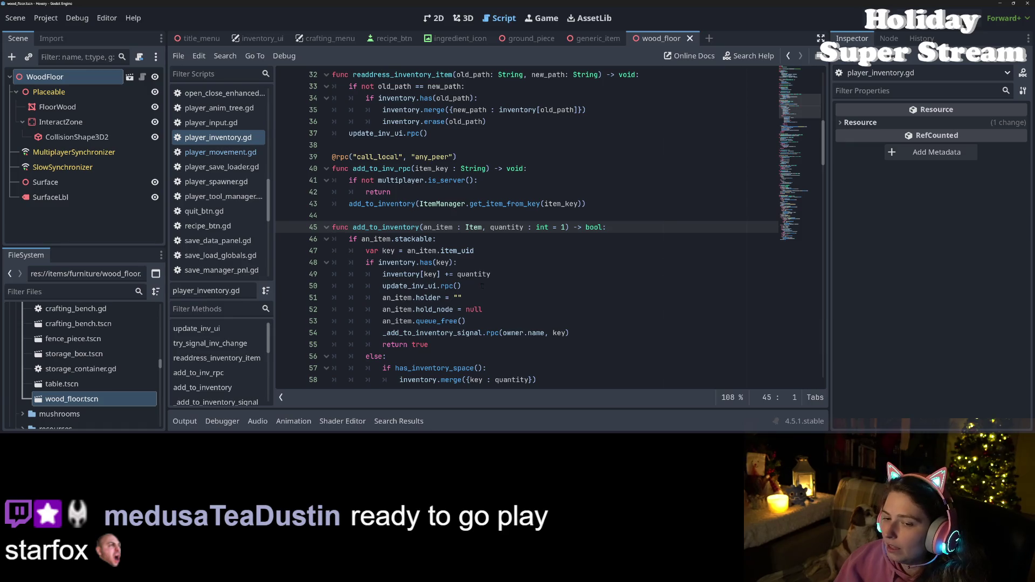
{"action": "mouse_move", "coordinate": [481, 280]}
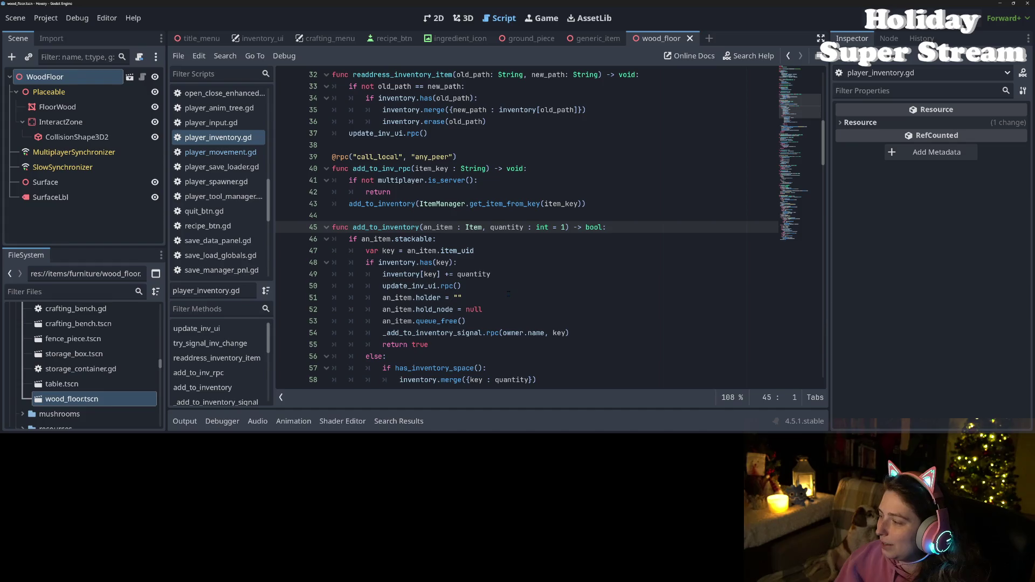
{"action": "scroll", "coordinate": [492, 284], "scroll_direction": "down", "scroll_amount": 1}
{"action": "scroll", "coordinate": [492, 284], "scroll_direction": "down", "scroll_amount": 1}
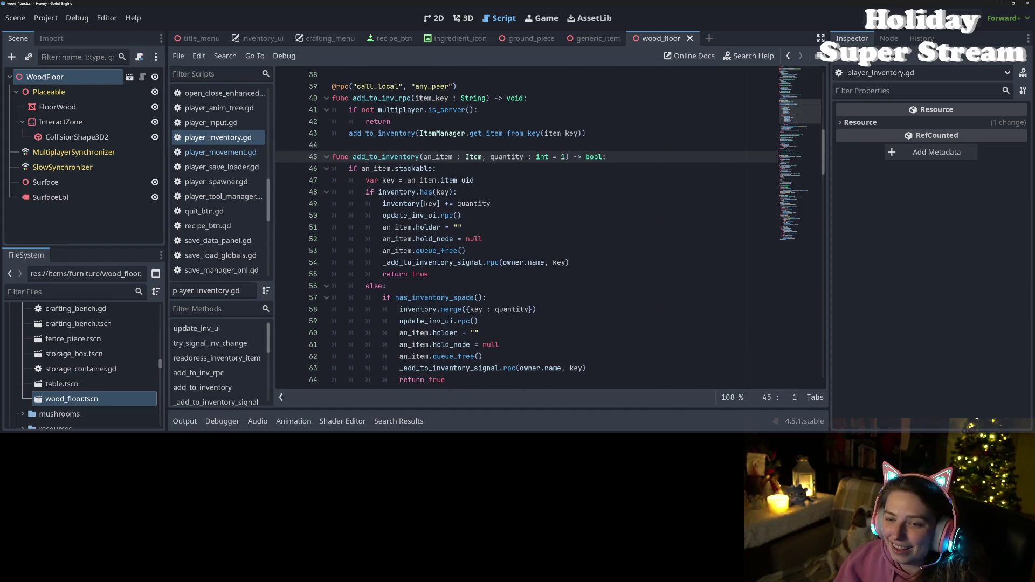
{"action": "double_click", "coordinate": [397, 156]}
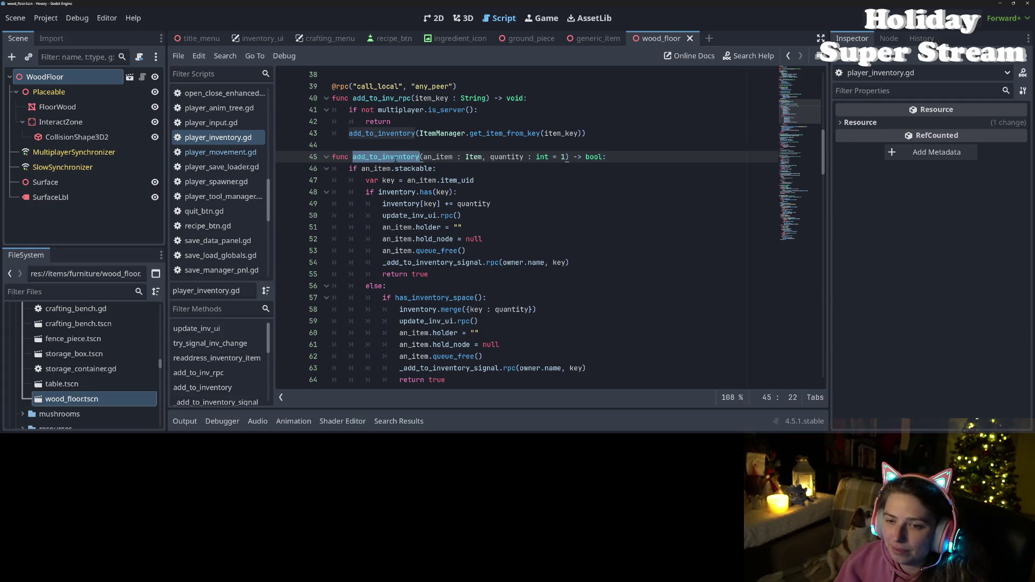
{"action": "double_click", "coordinate": [381, 134]}
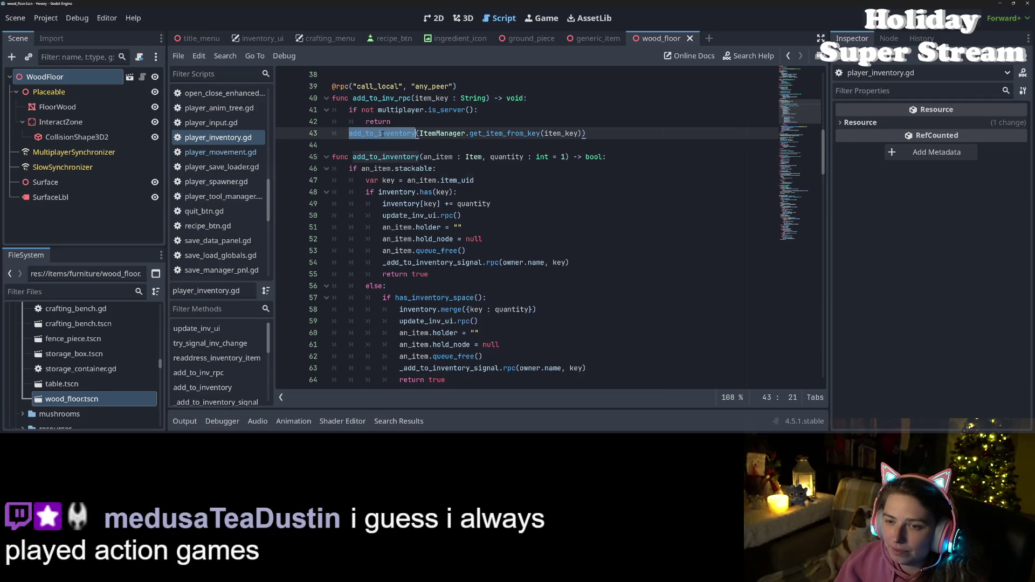
{"action": "double_click", "coordinate": [504, 133]}
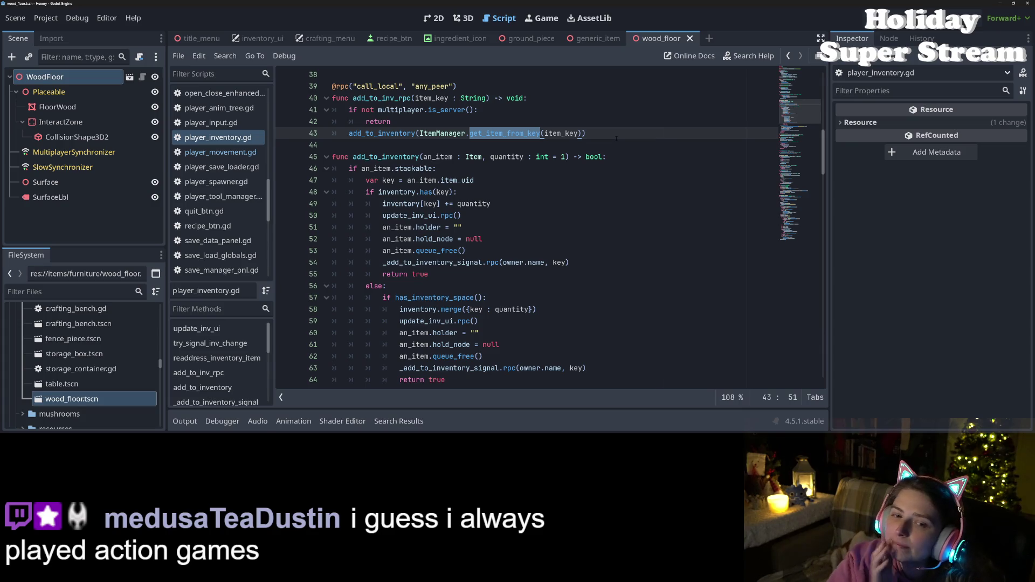
{"action": "scroll", "coordinate": [555, 321], "scroll_direction": "down", "scroll_amount": 3}
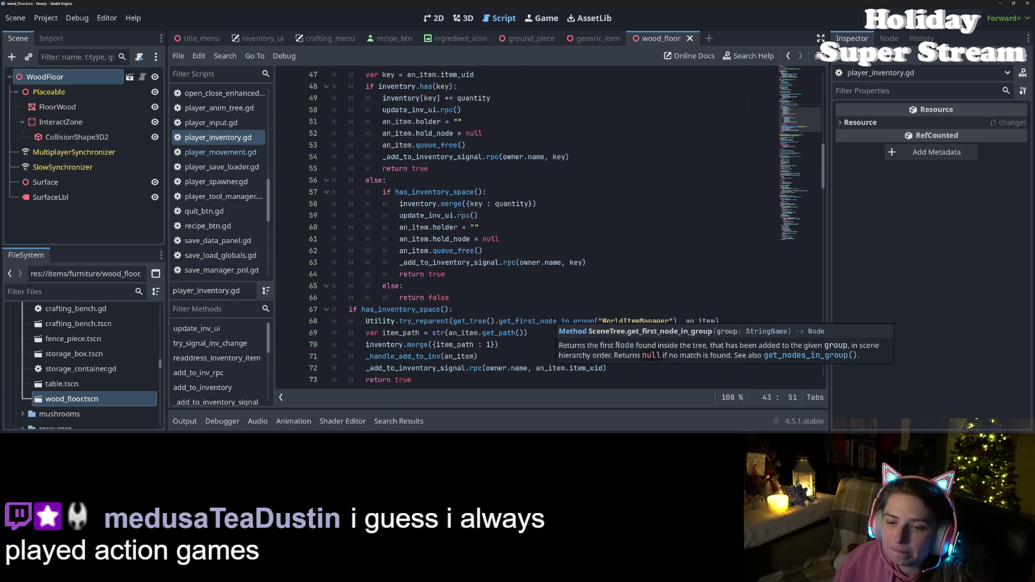
{"action": "scroll", "coordinate": [555, 321], "scroll_direction": "down", "scroll_amount": 3}
{"action": "scroll", "coordinate": [555, 321], "scroll_direction": "up", "scroll_amount": 2}
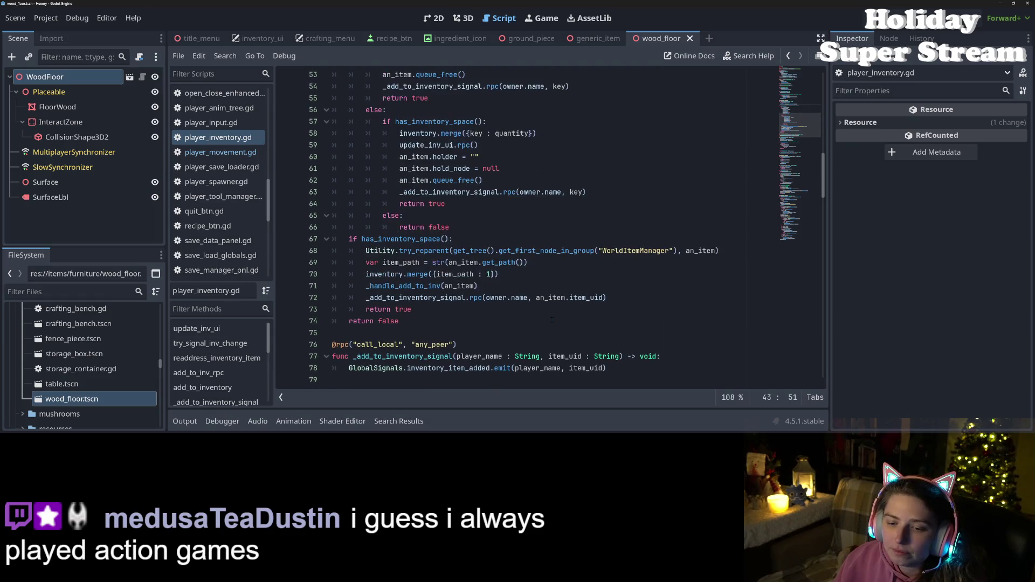
{"action": "scroll", "coordinate": [553, 319], "scroll_direction": "up", "scroll_amount": 5}
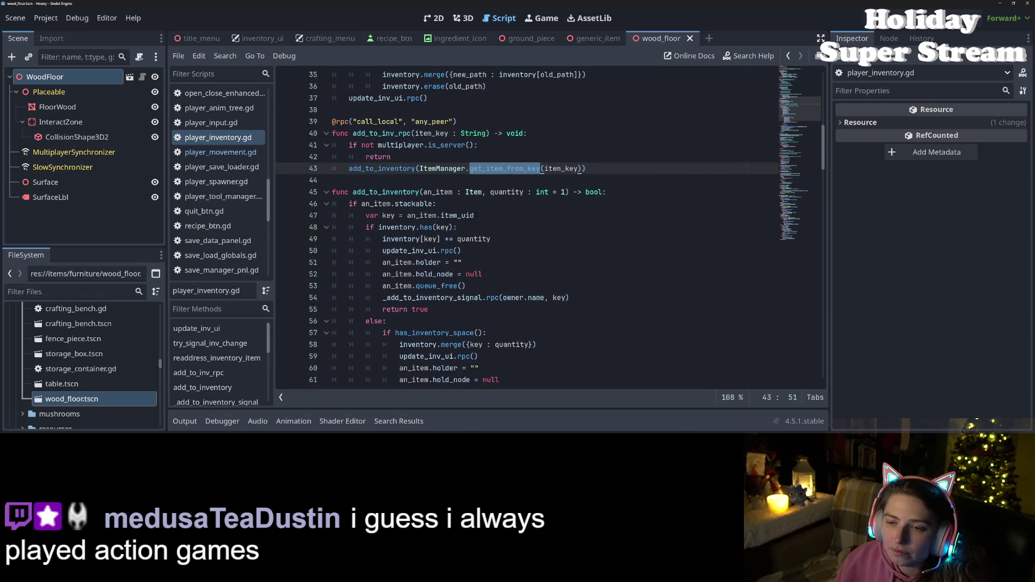
{"action": "mouse_move", "coordinate": [477, 168]}
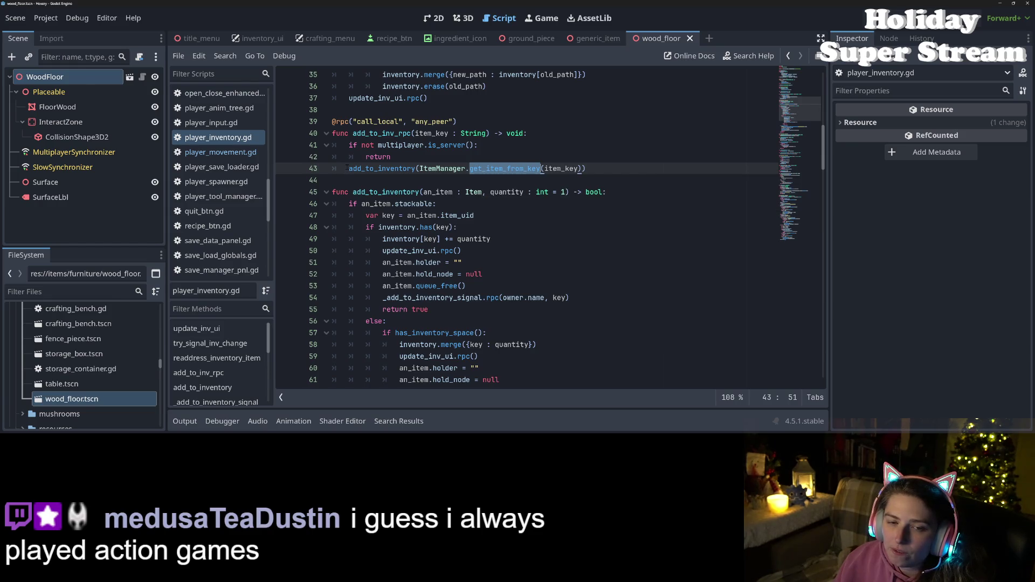
{"action": "left_click", "coordinate": [504, 169]}
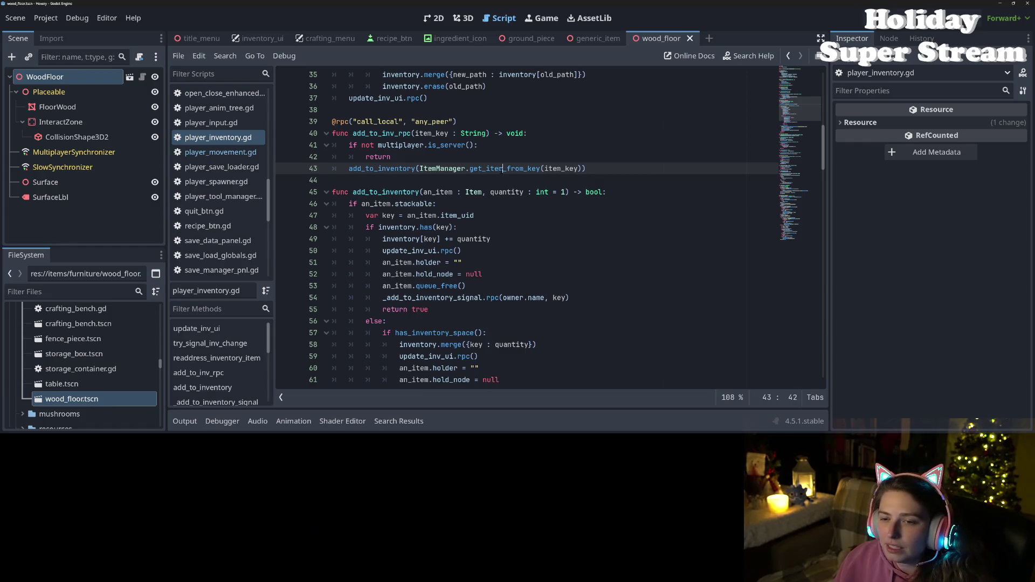
{"action": "left_click", "coordinate": [509, 173], "text": "ctrl"}
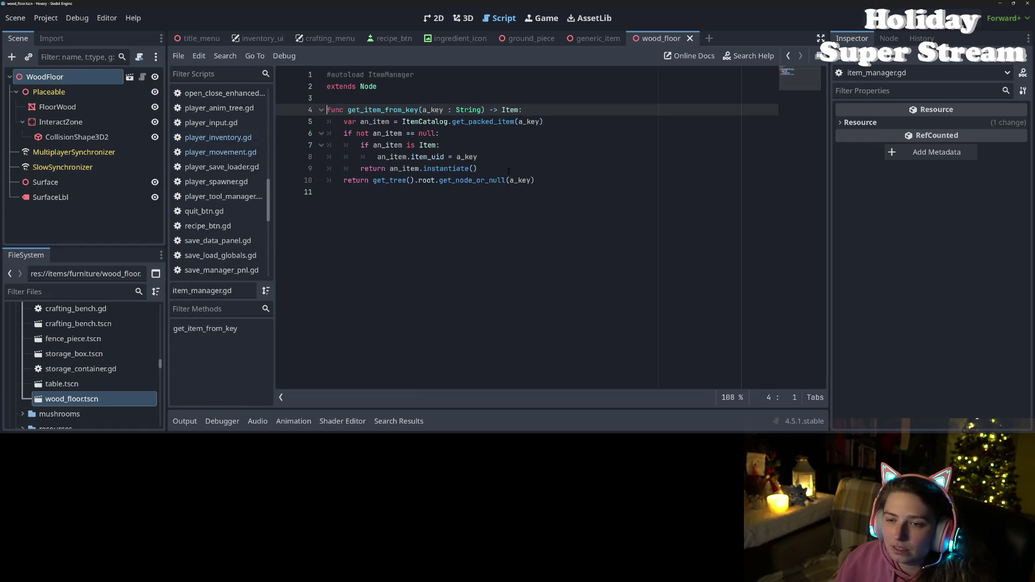
{"action": "left_click", "coordinate": [508, 171]}
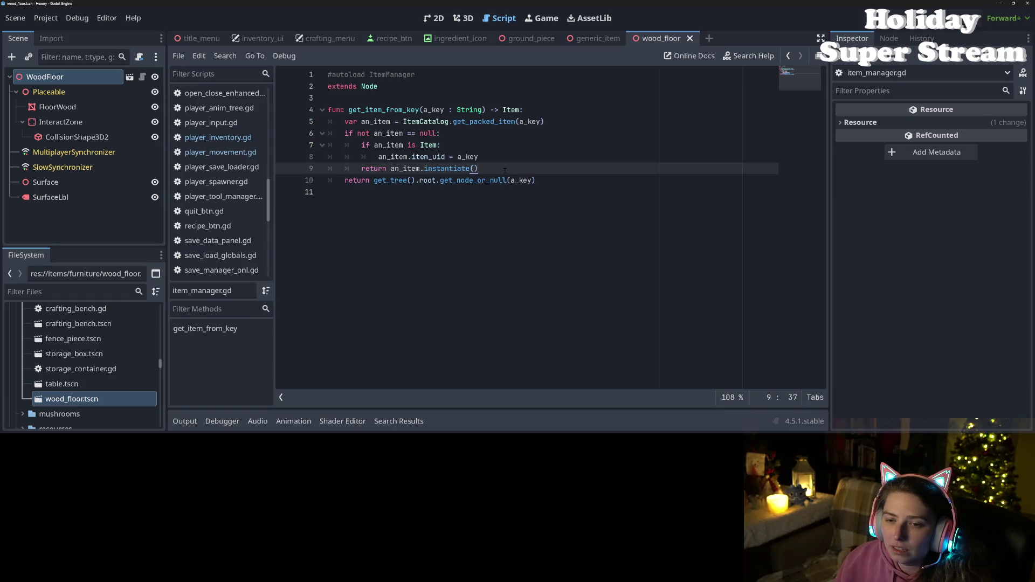
{"action": "double_click", "coordinate": [361, 110]}
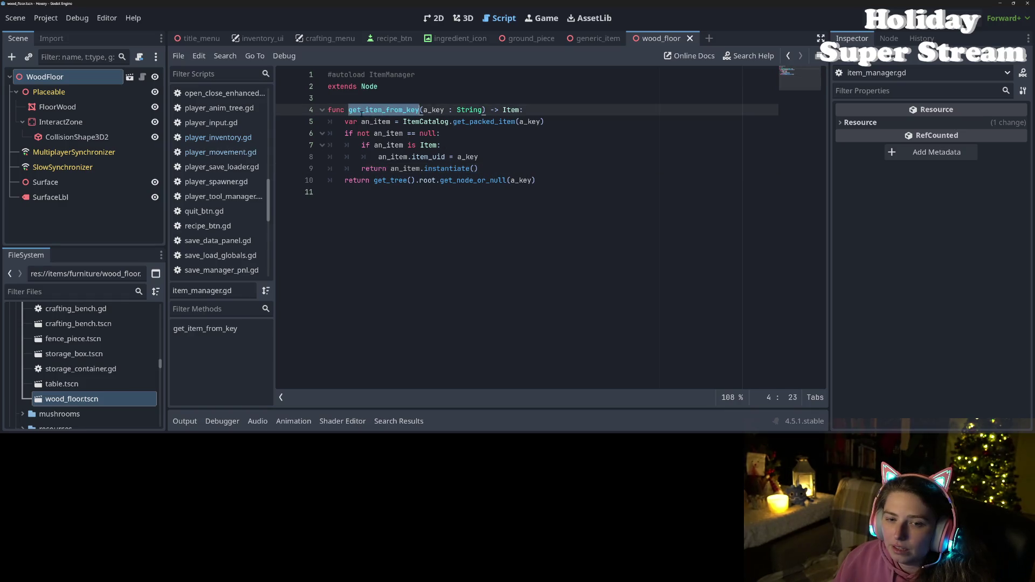
{"action": "double_click", "coordinate": [428, 157]}
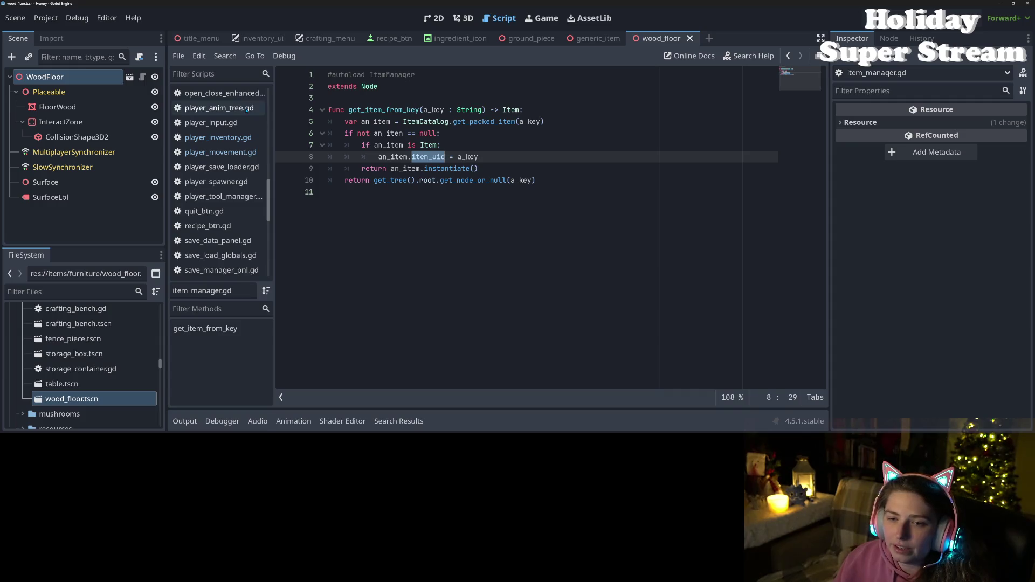
{"action": "scroll", "coordinate": [232, 178], "scroll_direction": "down", "scroll_amount": 2}
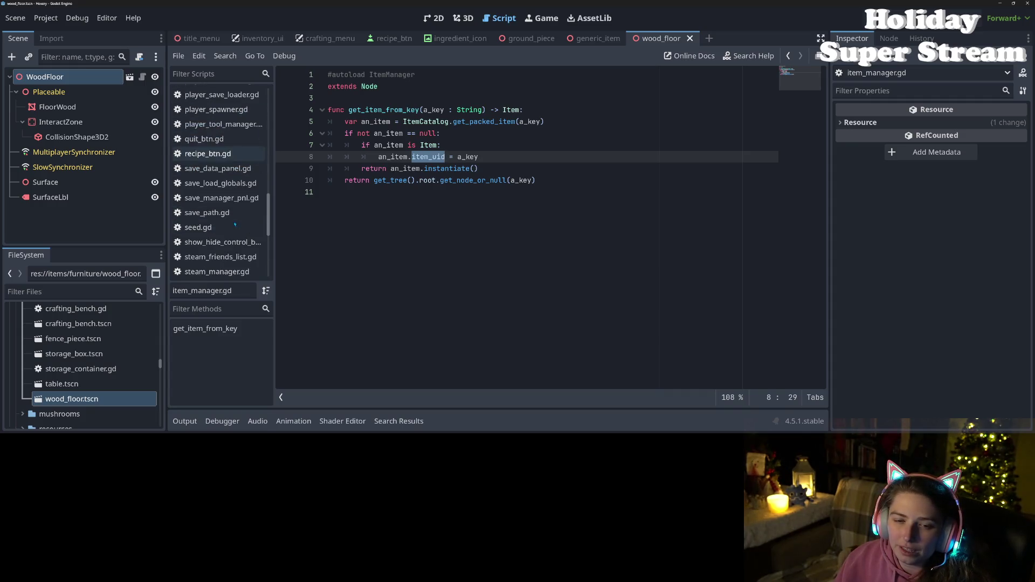
{"action": "scroll", "coordinate": [204, 178], "scroll_direction": "up", "scroll_amount": 5}
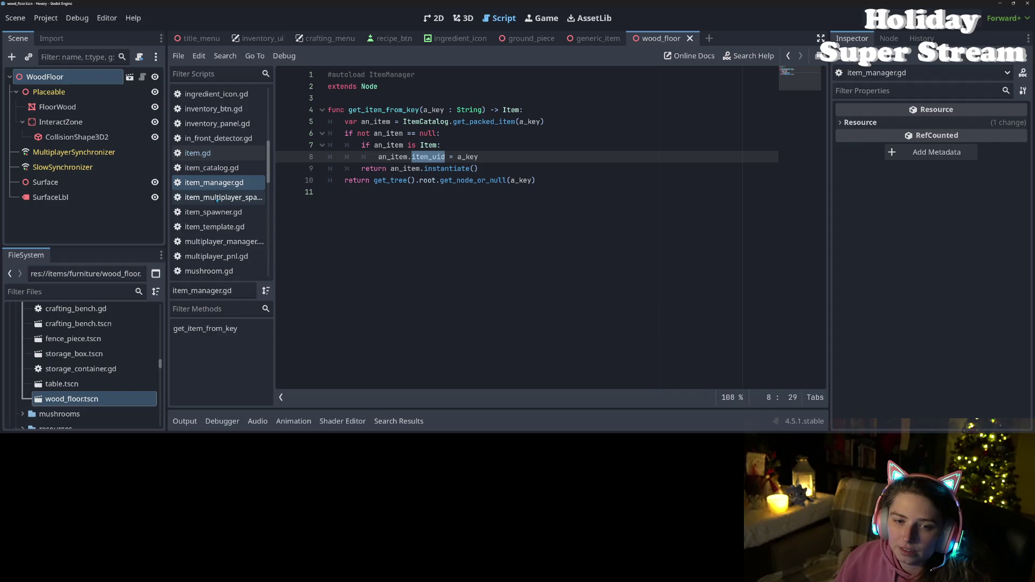
{"action": "left_click", "coordinate": [197, 153]}
{"action": "left_click", "coordinate": [478, 215]}
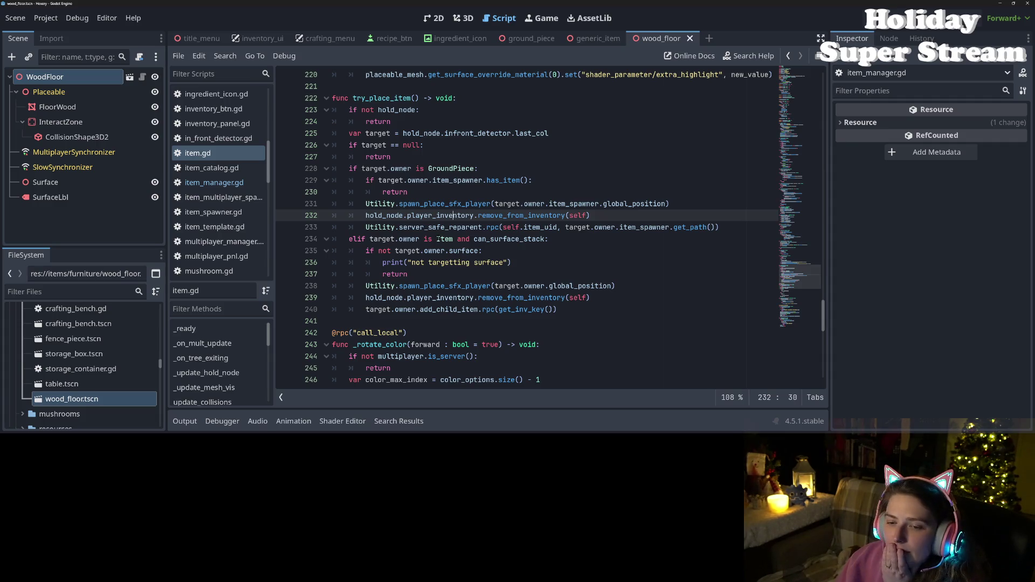
{"action": "left_click", "coordinate": [509, 250]}
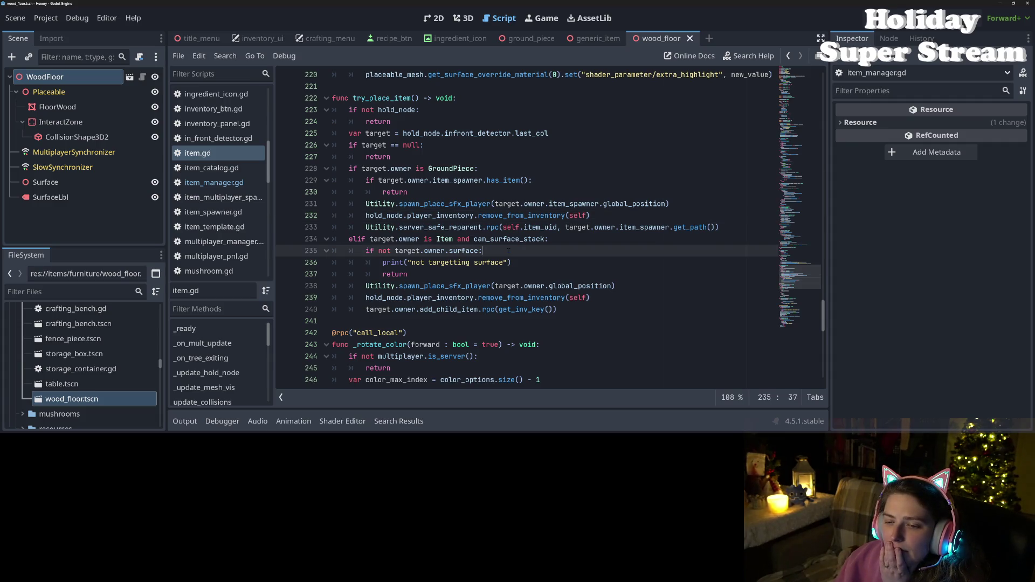
{"action": "scroll", "coordinate": [504, 245], "scroll_direction": "down", "scroll_amount": 7}
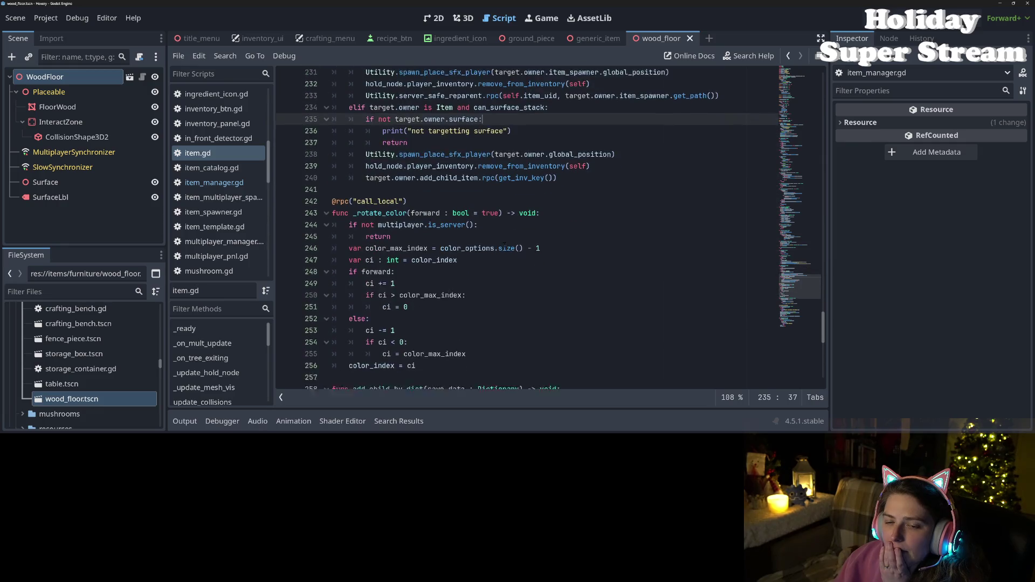
{"action": "scroll", "coordinate": [504, 245], "scroll_direction": "down", "scroll_amount": 6}
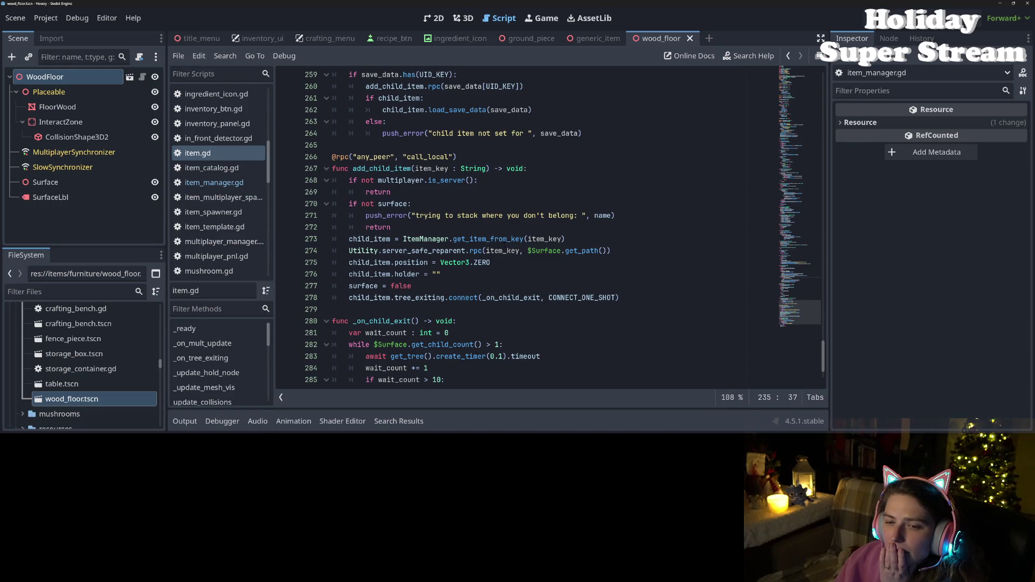
{"action": "scroll", "coordinate": [504, 245], "scroll_direction": "down", "scroll_amount": 2}
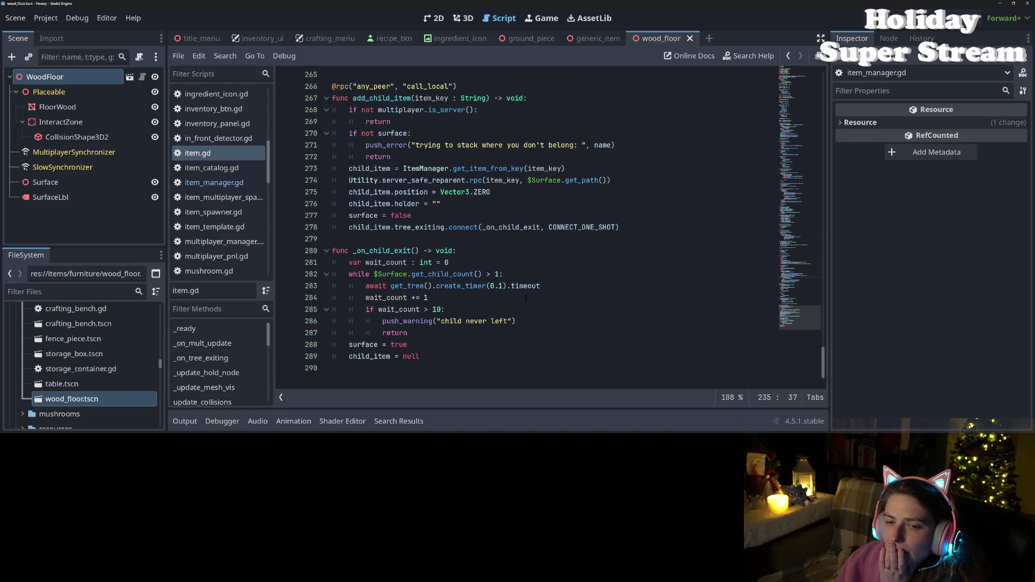
{"action": "scroll", "coordinate": [521, 298], "scroll_direction": "up", "scroll_amount": 20}
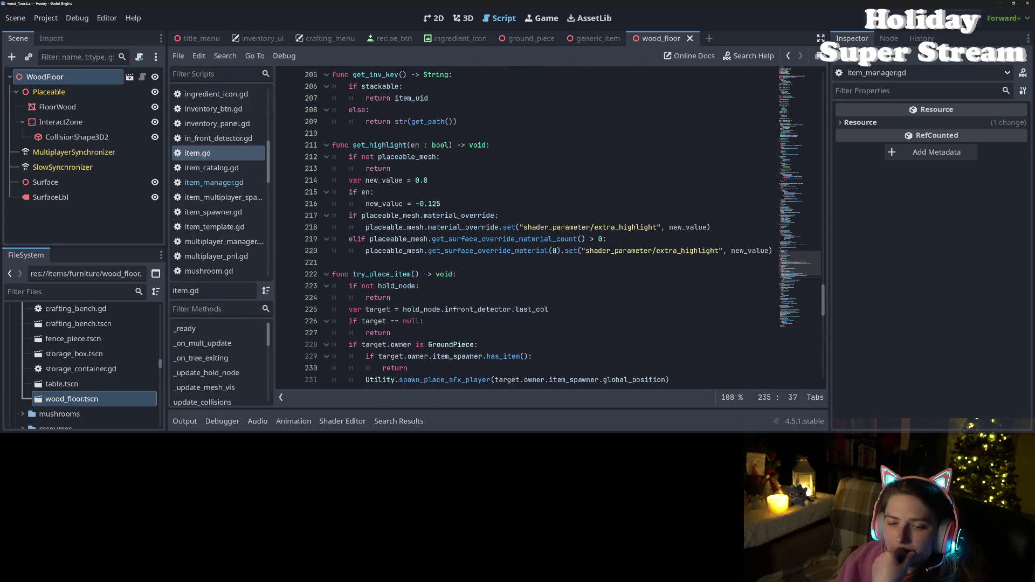
{"action": "scroll", "coordinate": [215, 234], "scroll_direction": "up", "scroll_amount": 2}
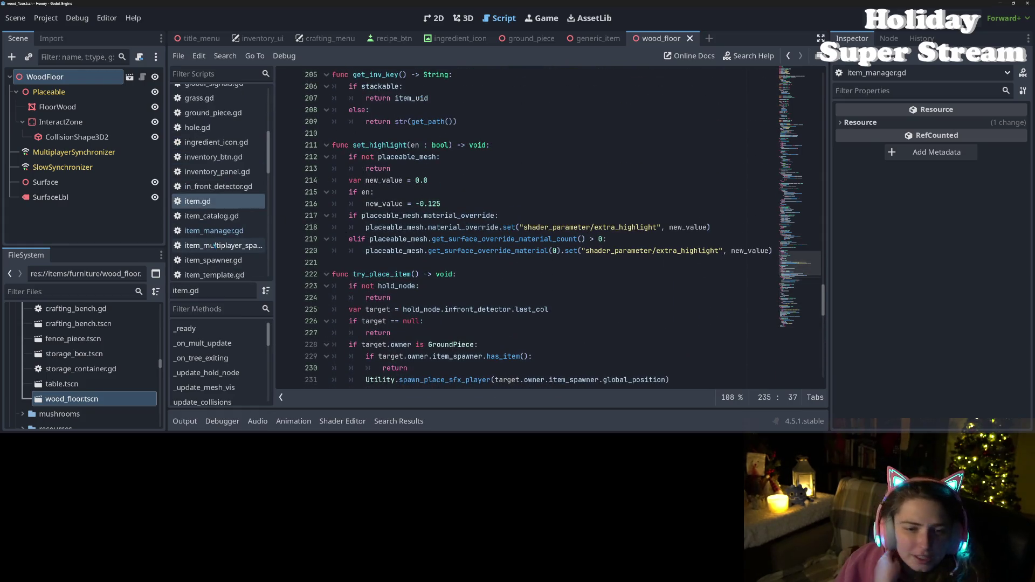
{"action": "scroll", "coordinate": [215, 233], "scroll_direction": "up", "scroll_amount": 5}
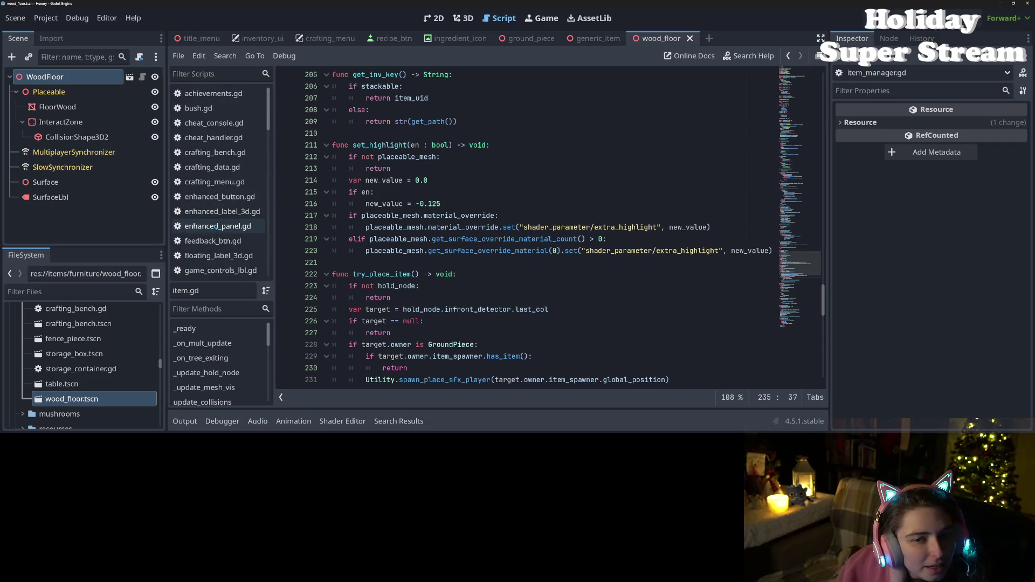
{"action": "scroll", "coordinate": [211, 228], "scroll_direction": "down", "scroll_amount": 10}
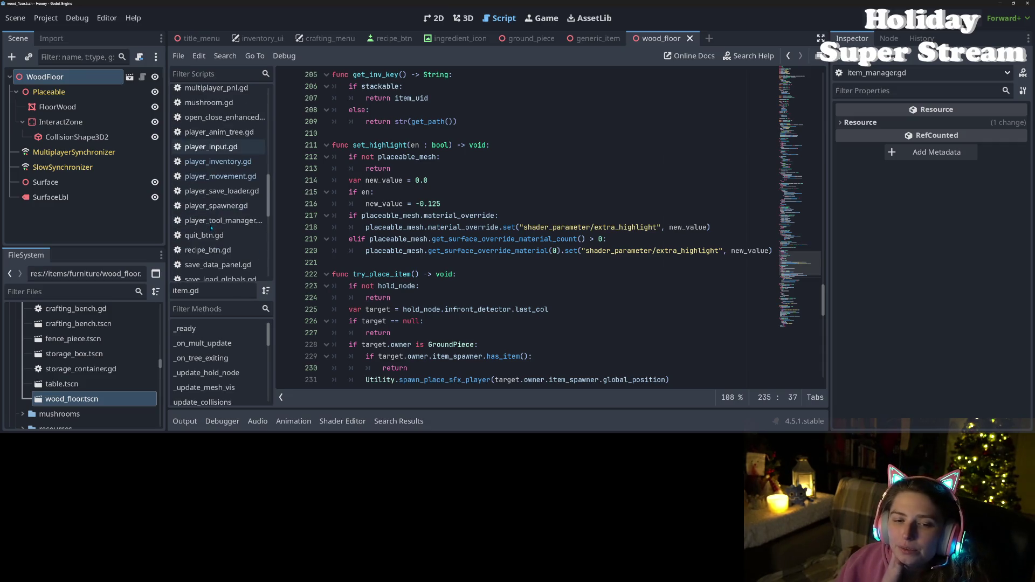
{"action": "left_click", "coordinate": [231, 175]}
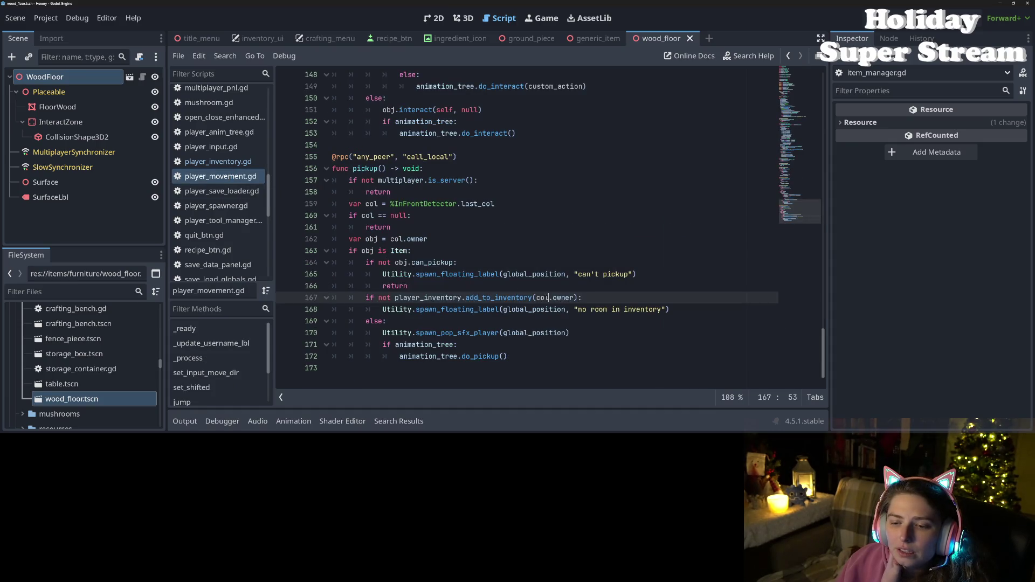
- Jump from the add_to_inventory call back to its stackable-item code in player_inventory.gd
{"action": "double_click", "coordinate": [516, 298]}
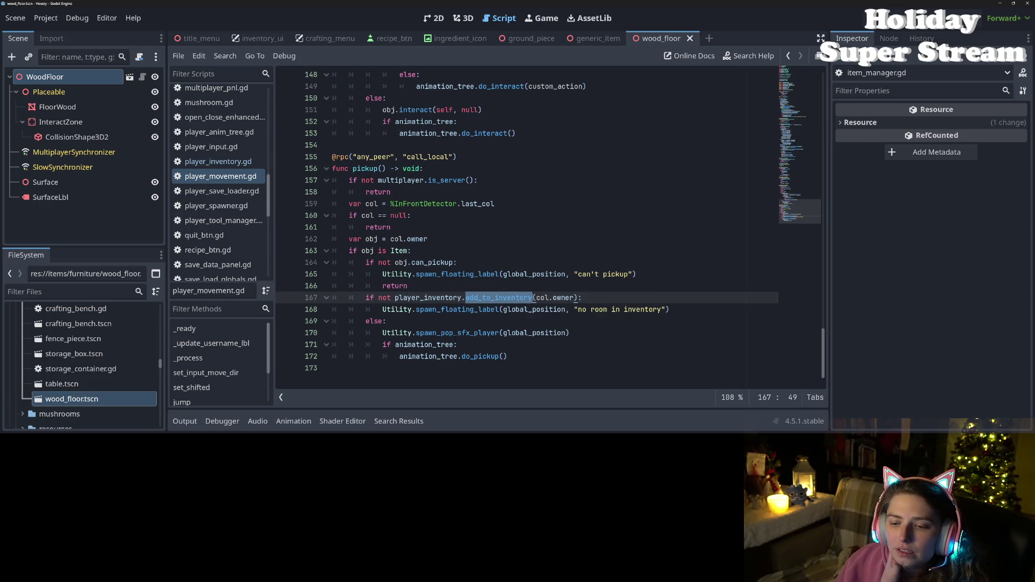
{"action": "left_click", "coordinate": [511, 297]}
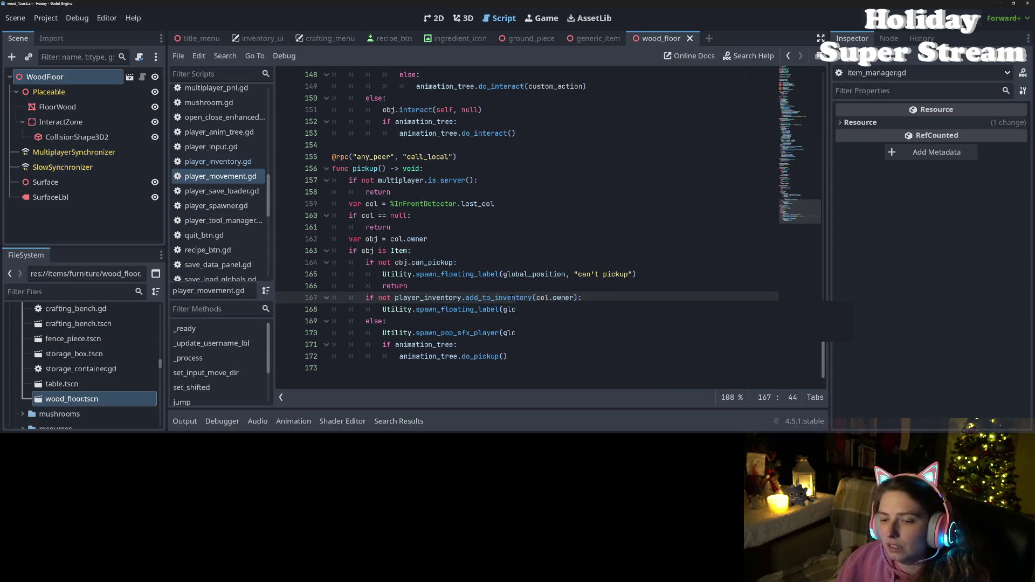
{"action": "left_click", "coordinate": [507, 298], "text": "ctrl"}
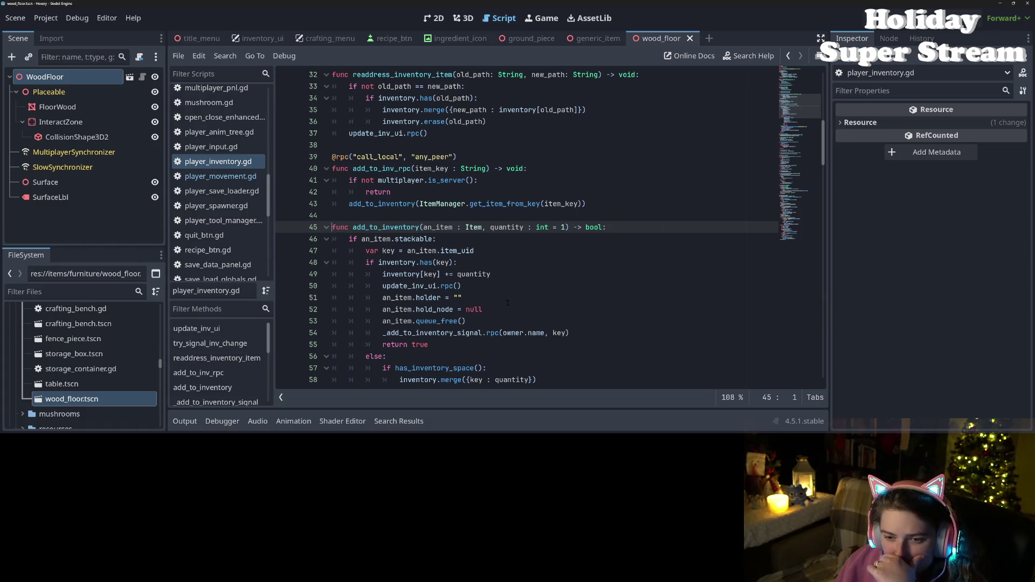
{"action": "scroll", "coordinate": [508, 297], "scroll_direction": "down", "scroll_amount": 2}
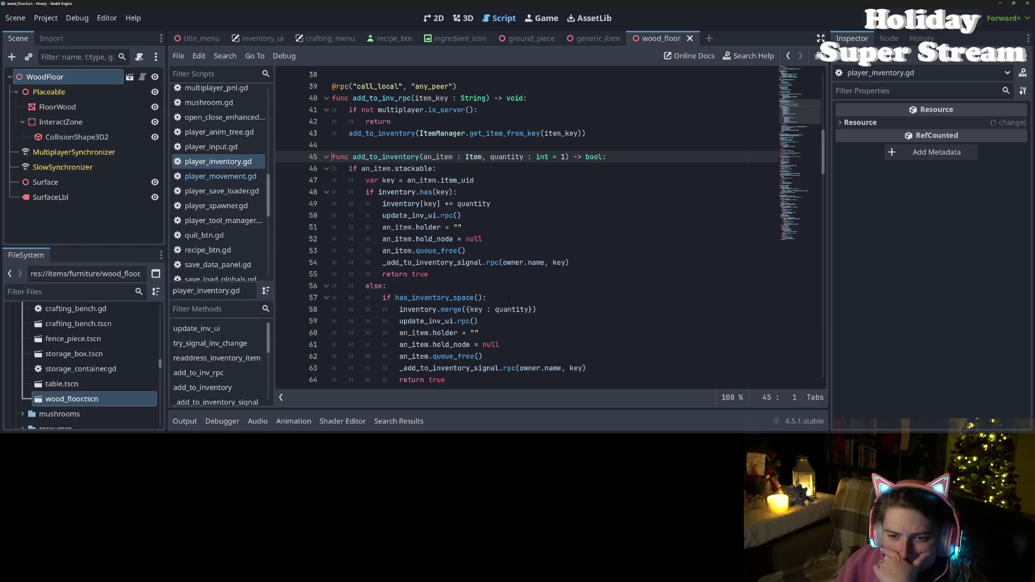
{"action": "left_click", "coordinate": [370, 169]}
{"action": "double_click", "coordinate": [457, 180]}
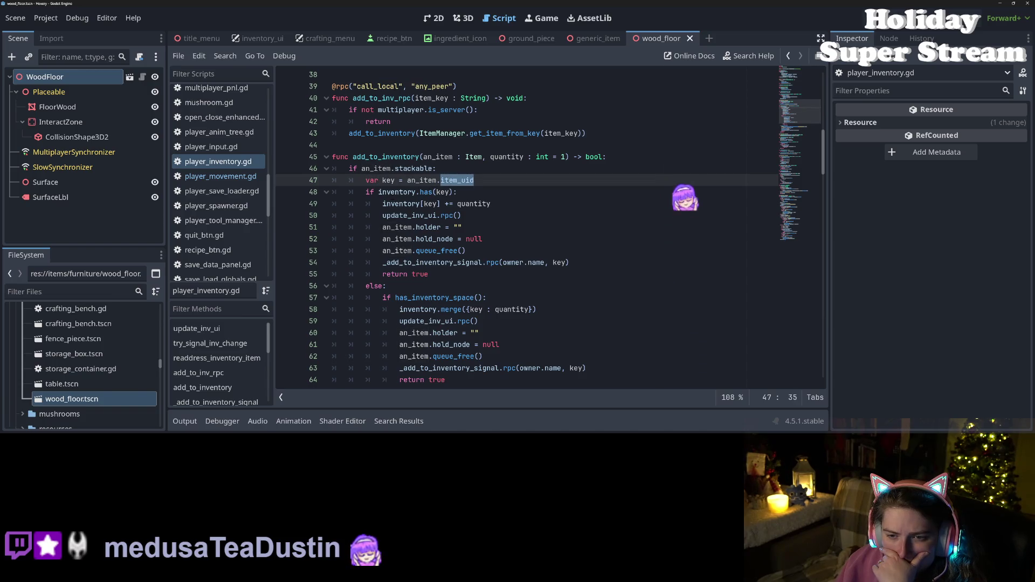
{"action": "double_click", "coordinate": [396, 192]}
{"action": "scroll", "coordinate": [398, 196], "scroll_direction": "down", "scroll_amount": 2}
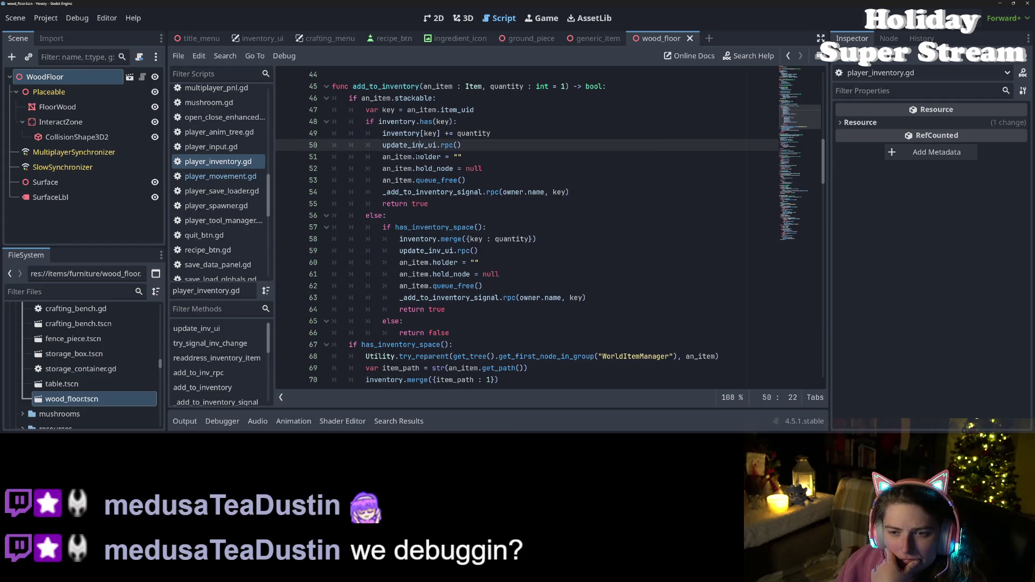
{"action": "left_click", "coordinate": [421, 145]}
{"action": "double_click", "coordinate": [420, 145]}
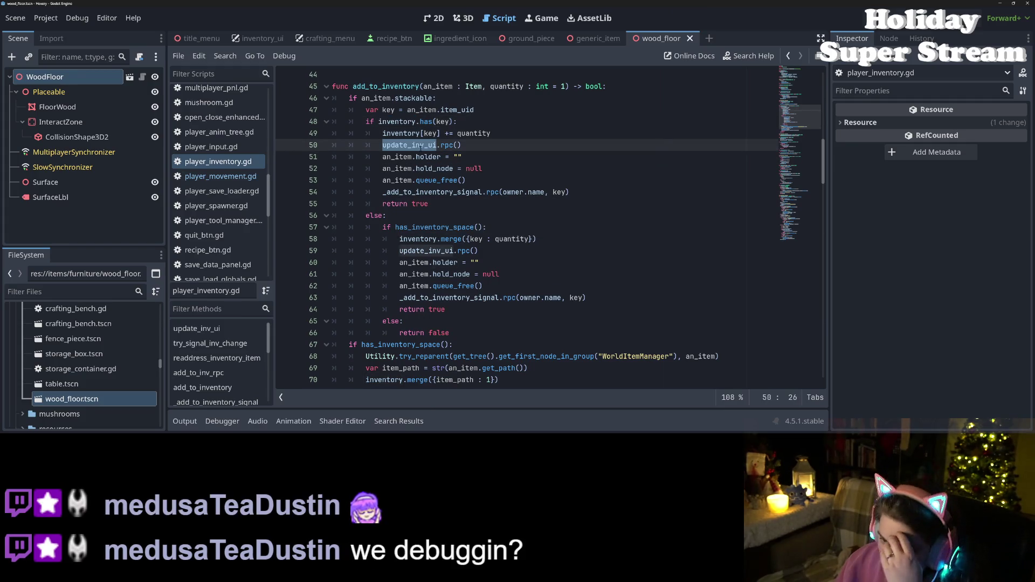
{"action": "left_click", "coordinate": [395, 180]}
{"action": "double_click", "coordinate": [396, 180]}
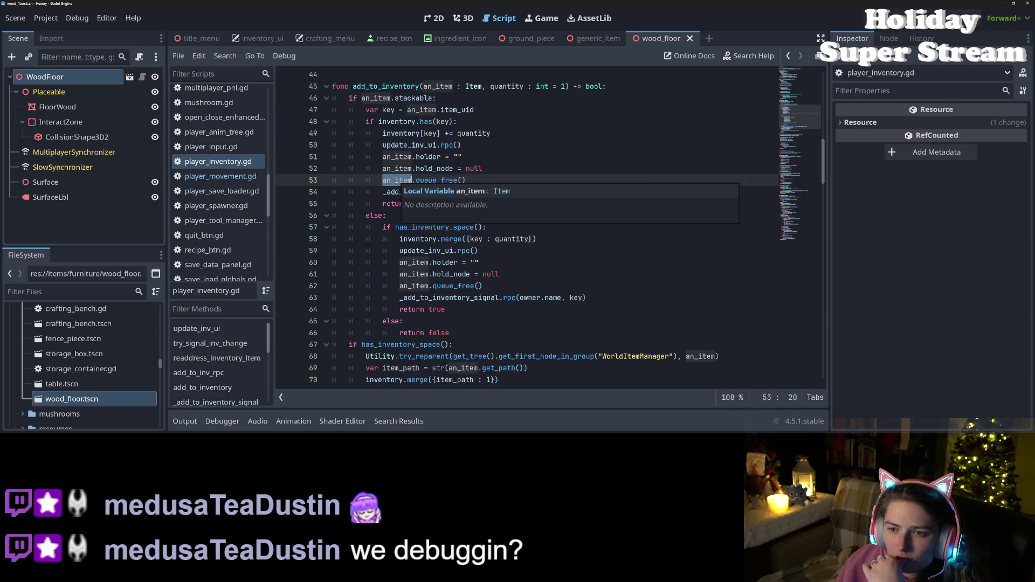
{"action": "scroll", "coordinate": [397, 183], "scroll_direction": "up", "scroll_amount": 3}
{"action": "double_click", "coordinate": [402, 168]}
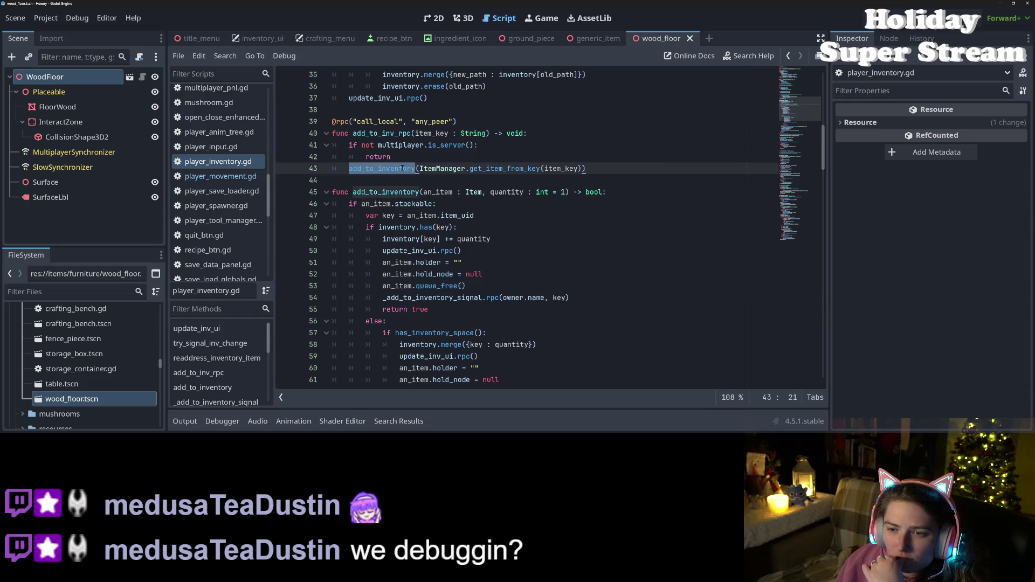
{"action": "left_click", "coordinate": [382, 192]}
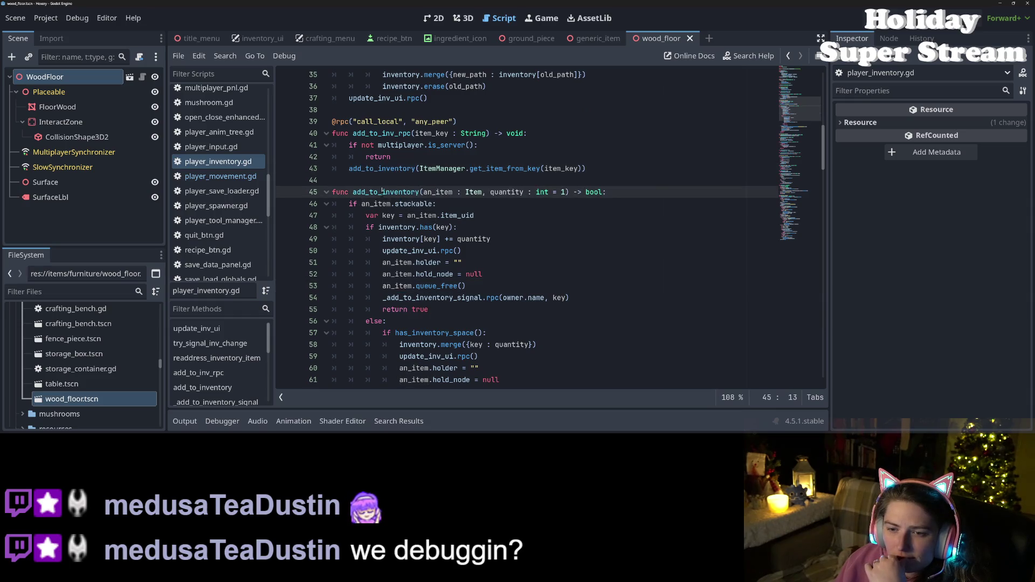
{"action": "double_click", "coordinate": [425, 192]}
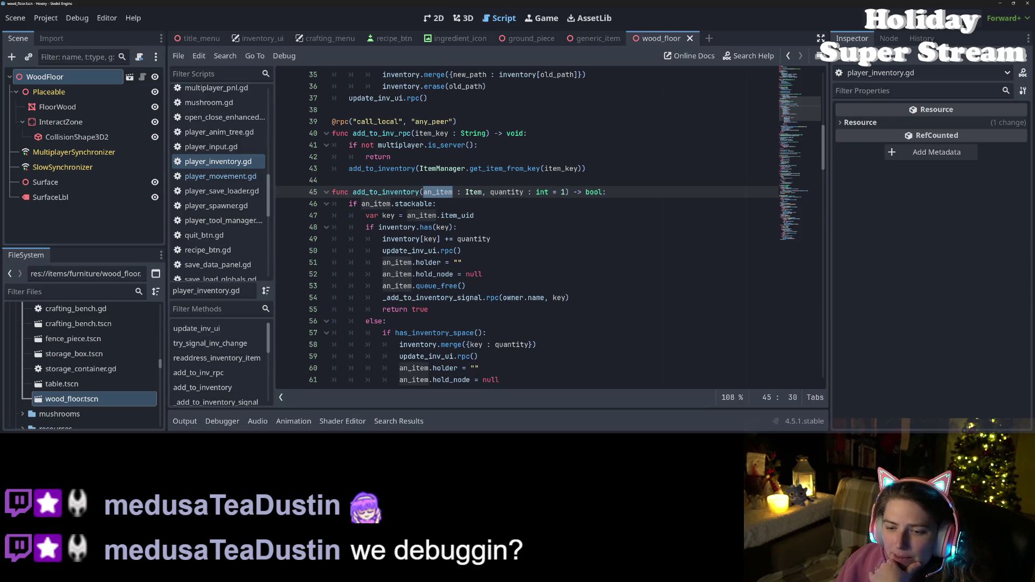
{"action": "double_click", "coordinate": [446, 286]}
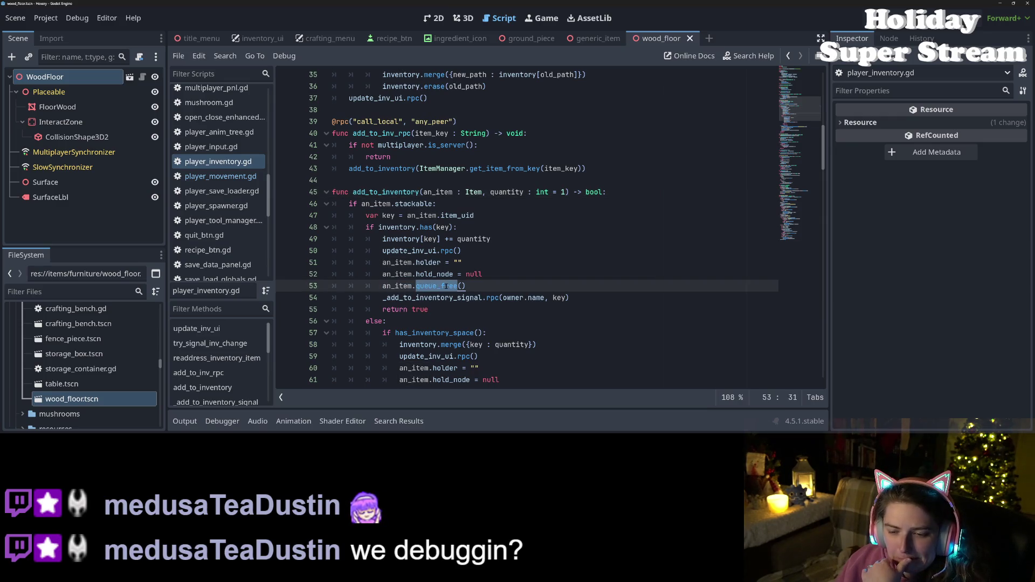
{"action": "mouse_move", "coordinate": [447, 286]}
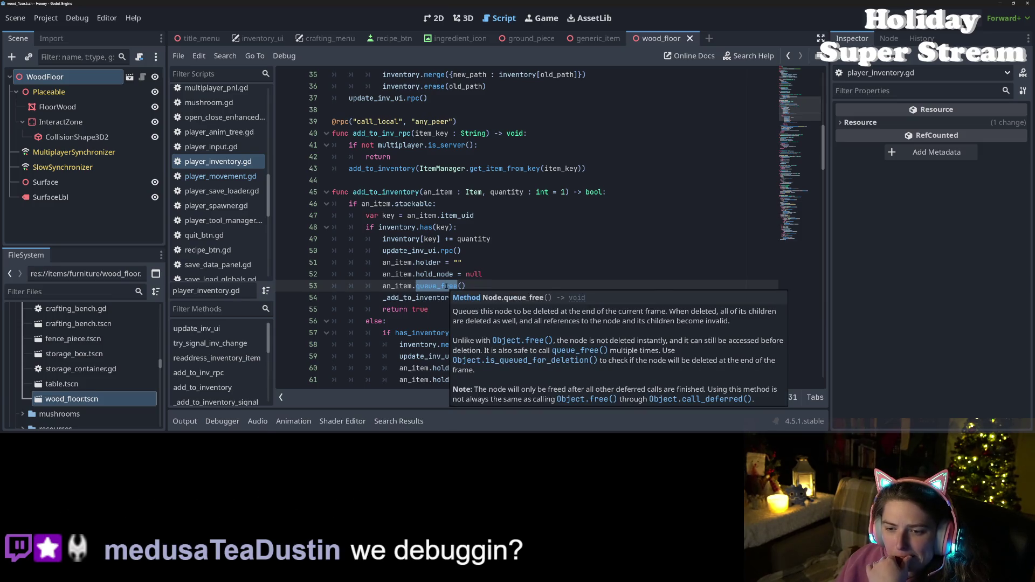
{"action": "scroll", "coordinate": [447, 286], "scroll_direction": "down", "scroll_amount": 2}
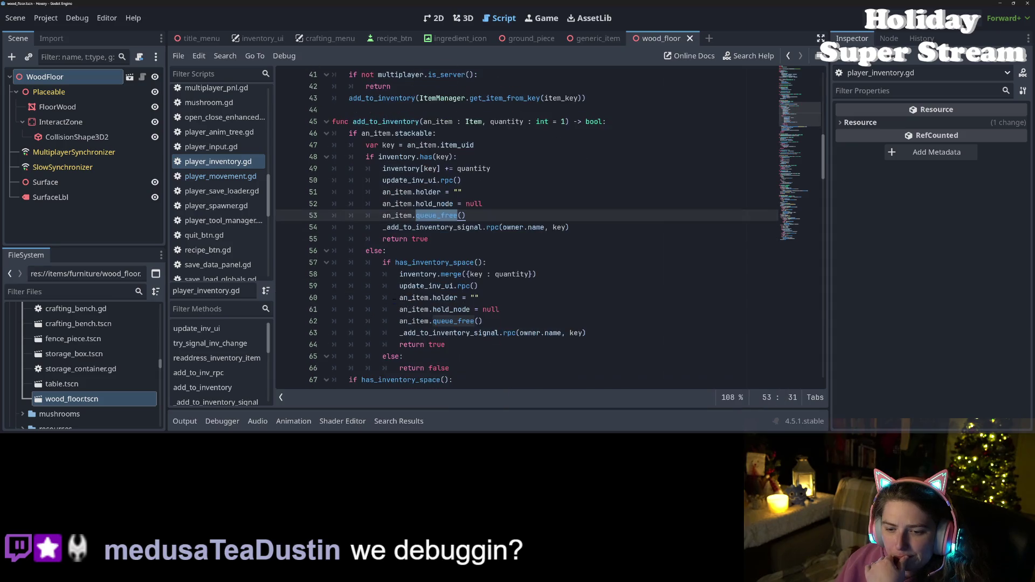
{"action": "left_click", "coordinate": [445, 263]}
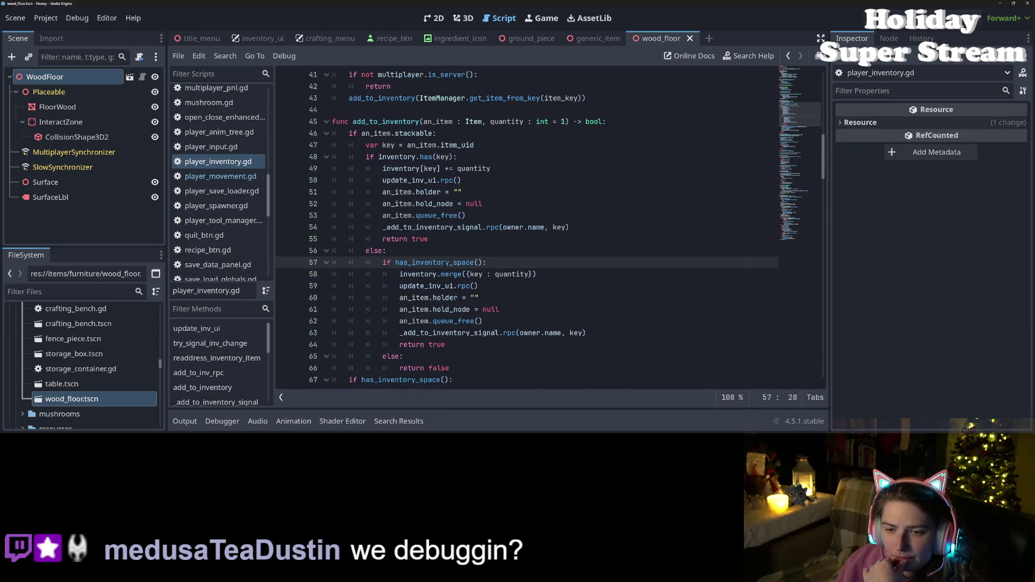
{"action": "mouse_move", "coordinate": [446, 262]}
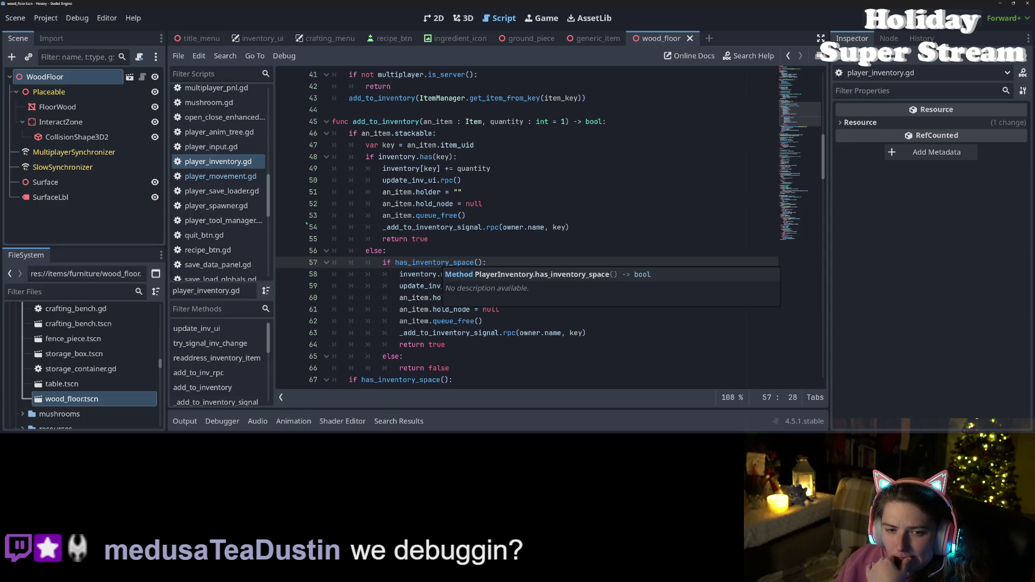
{"action": "left_click", "coordinate": [225, 178]}
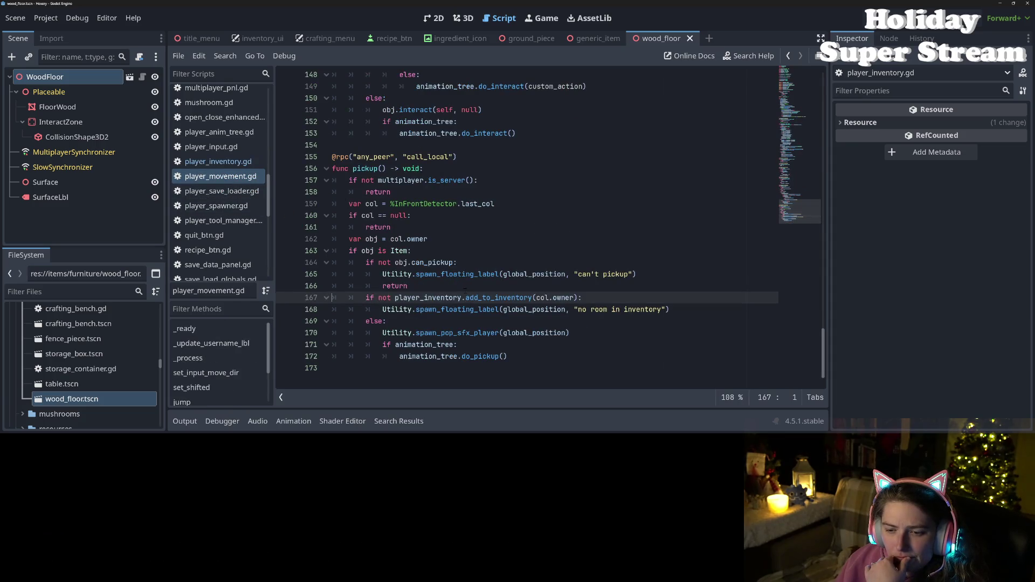
{"action": "double_click", "coordinate": [507, 297]}
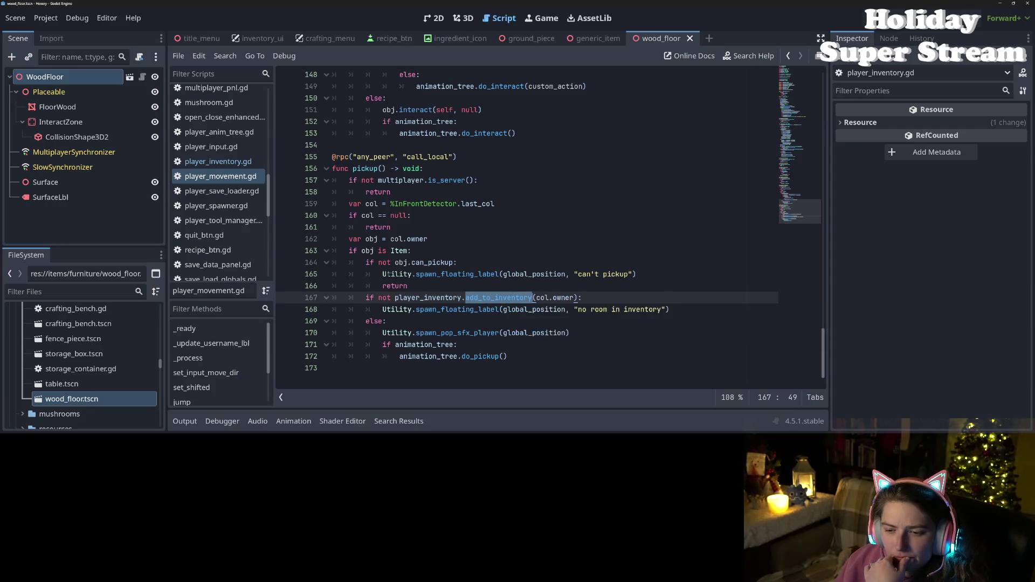
{"action": "left_click", "coordinate": [218, 162]}
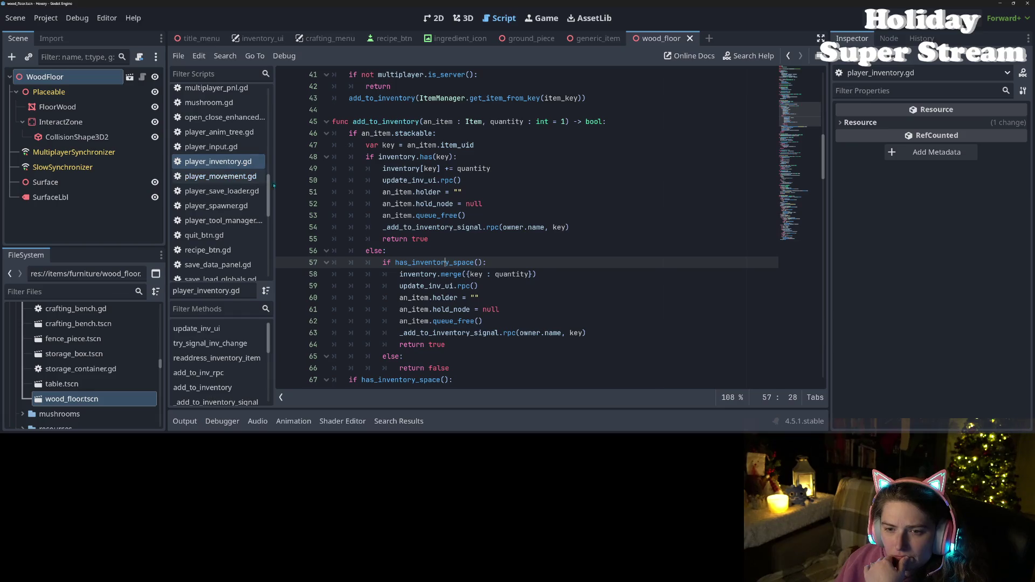